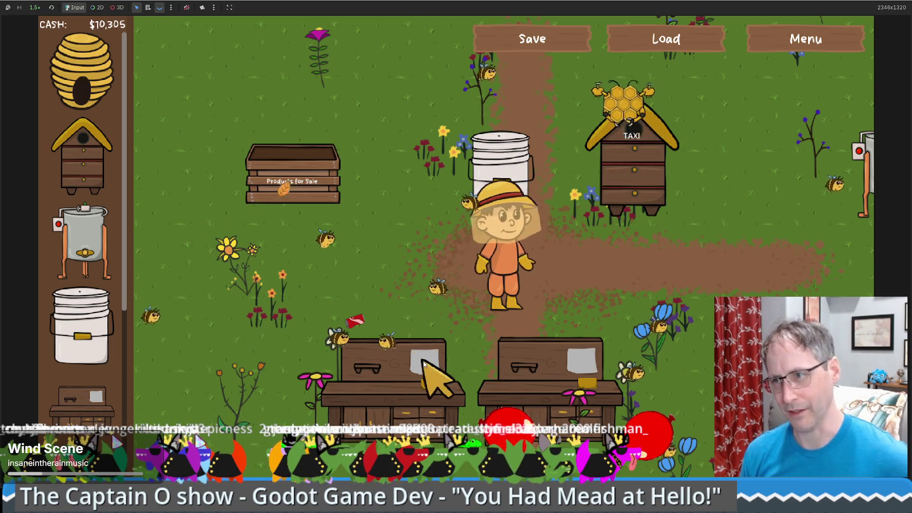
# - Place a Human Made Bee Hive, sell it back for $300, walk right, then return to the code
pyautogui.moveTo(83, 162)
pyautogui.mouseDown()
pyautogui.moveTo(411, 147)
pyautogui.moveTo(411, 244)
pyautogui.mouseUp()
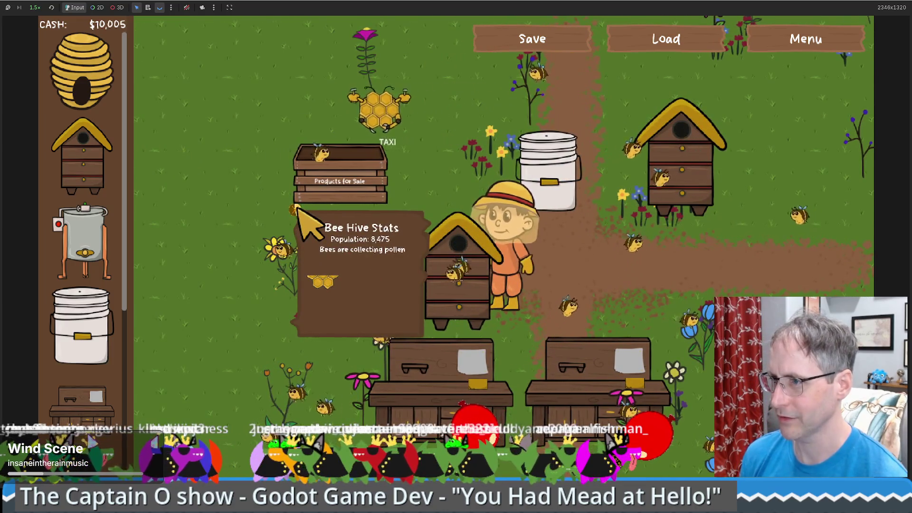
pyautogui.click(304, 218)
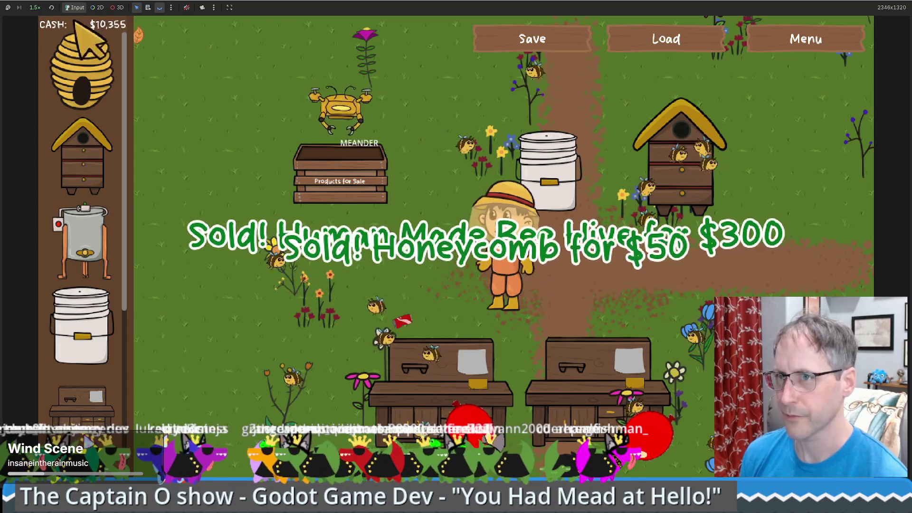
pyautogui.press('d')
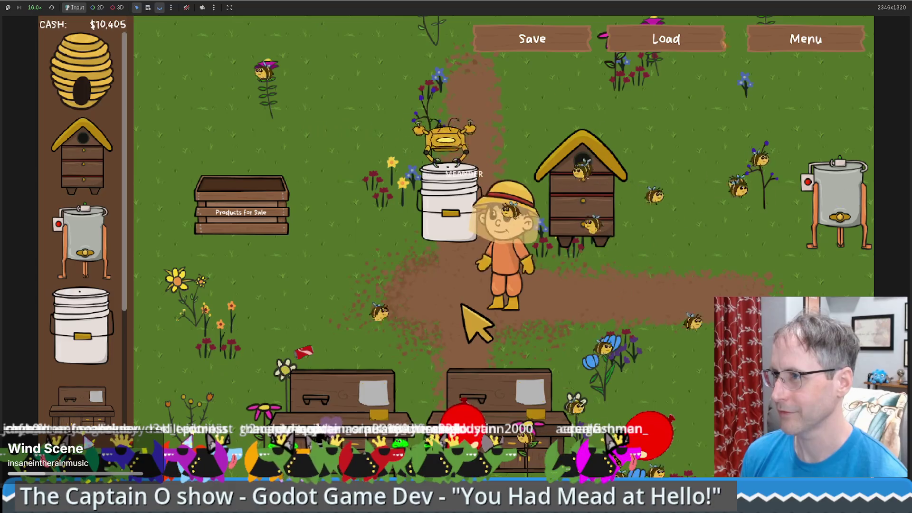
pyautogui.press('d')
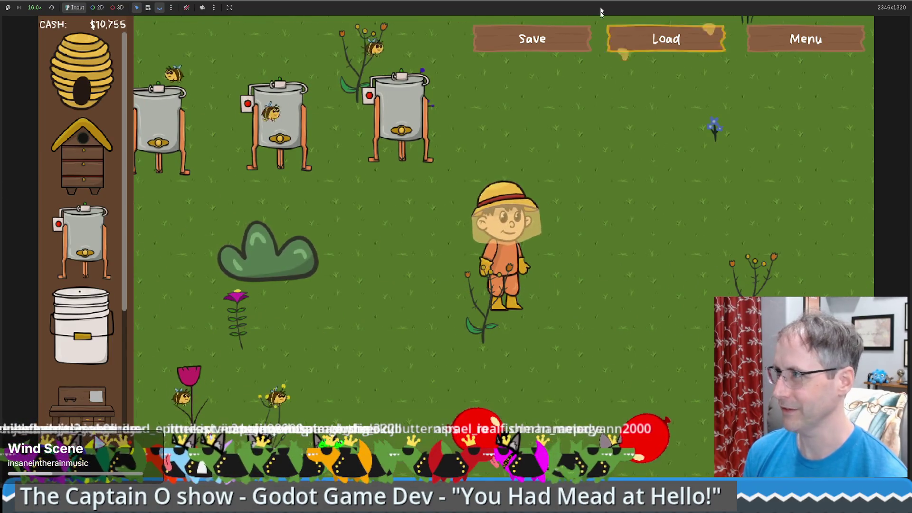
pyautogui.hotkey('alt', 'Tab')
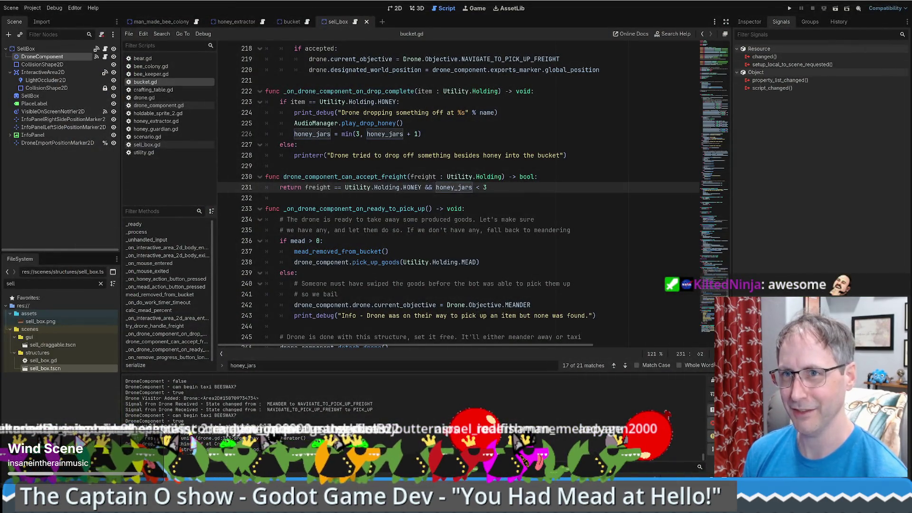
# - Run the project again and load the saved farm with $395 cash
pyautogui.click(444, 232)
pyautogui.scroll(1, 440, 236)
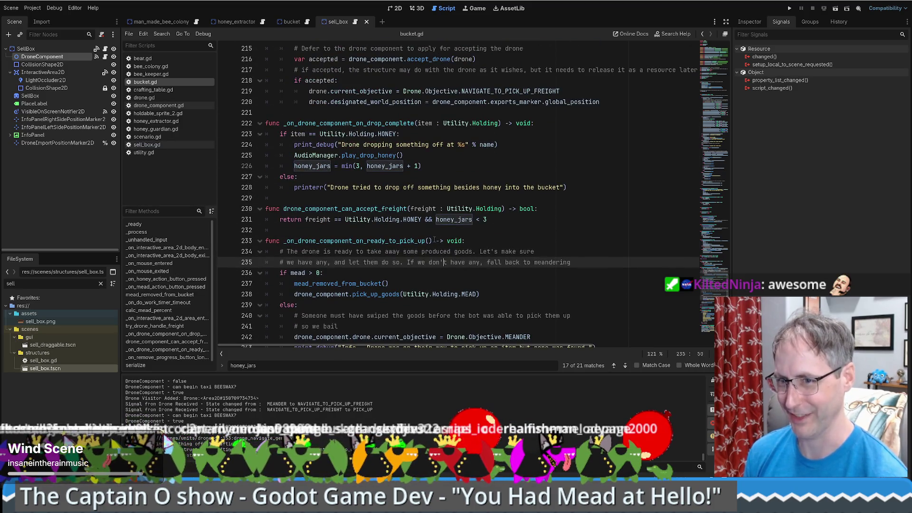
pyautogui.click(789, 9)
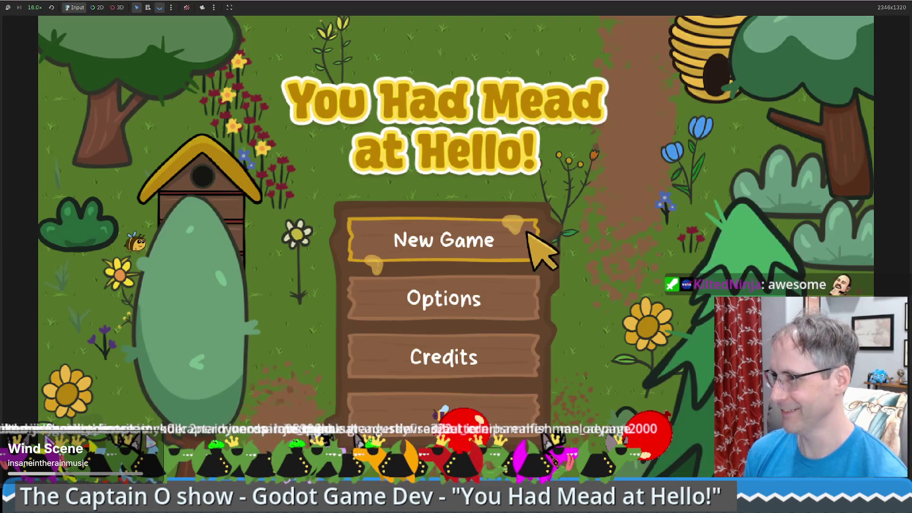
pyautogui.click(523, 217)
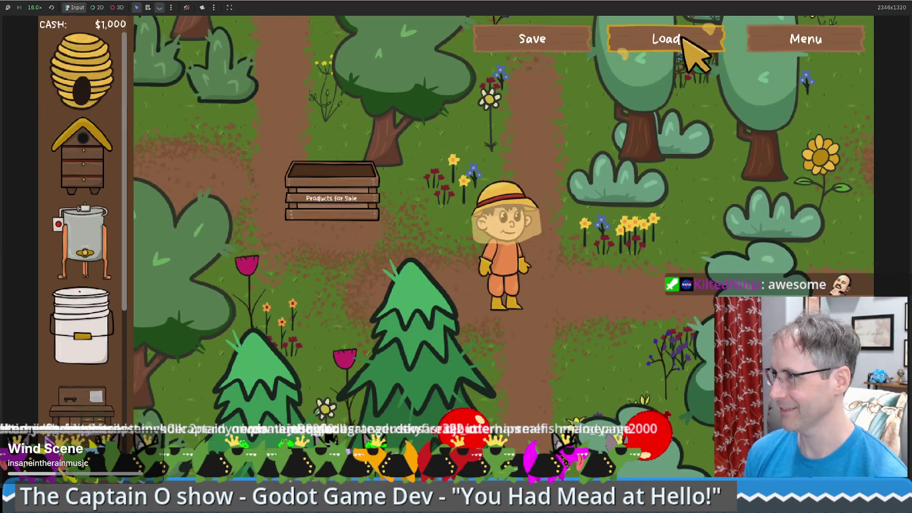
pyautogui.click(684, 39)
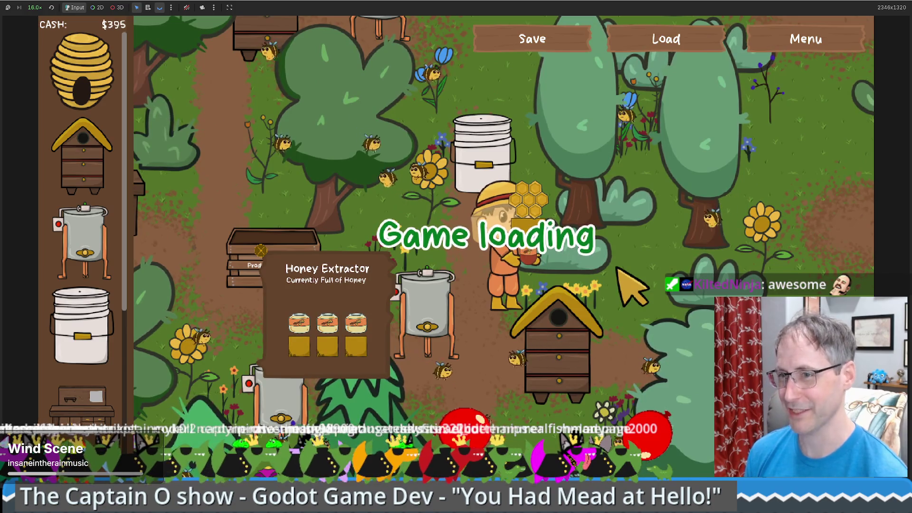
# - Walk the beekeeper past the extractor and bee hive, then set game speed to 1×
pyautogui.press('Left')
pyautogui.press('Down')
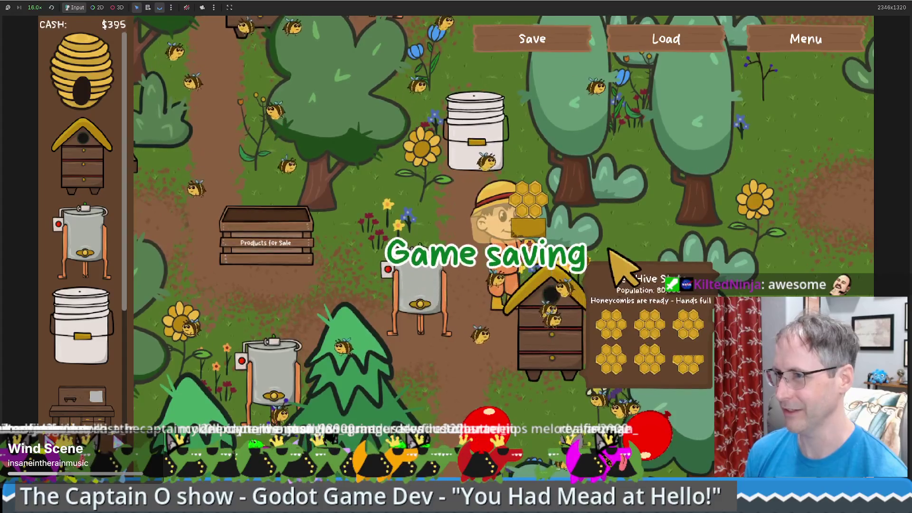
pyautogui.press('Left')
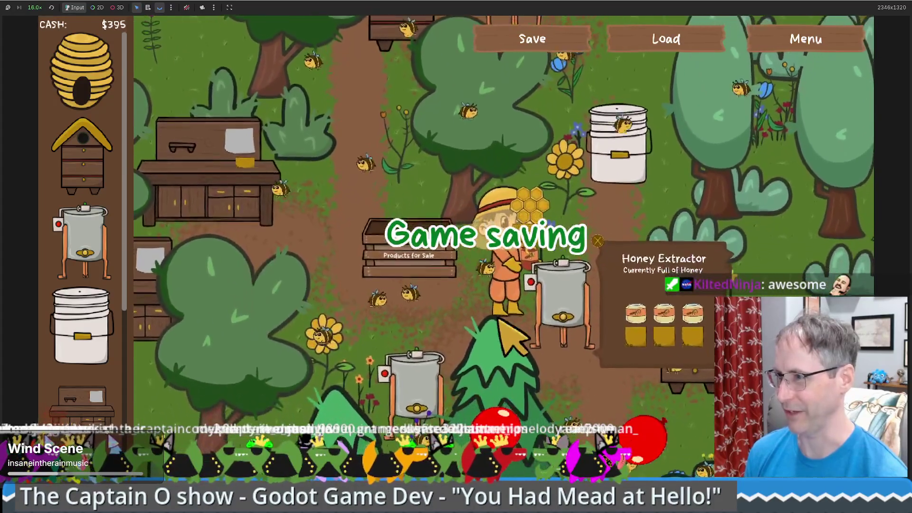
pyautogui.press('Right')
pyautogui.press('Down')
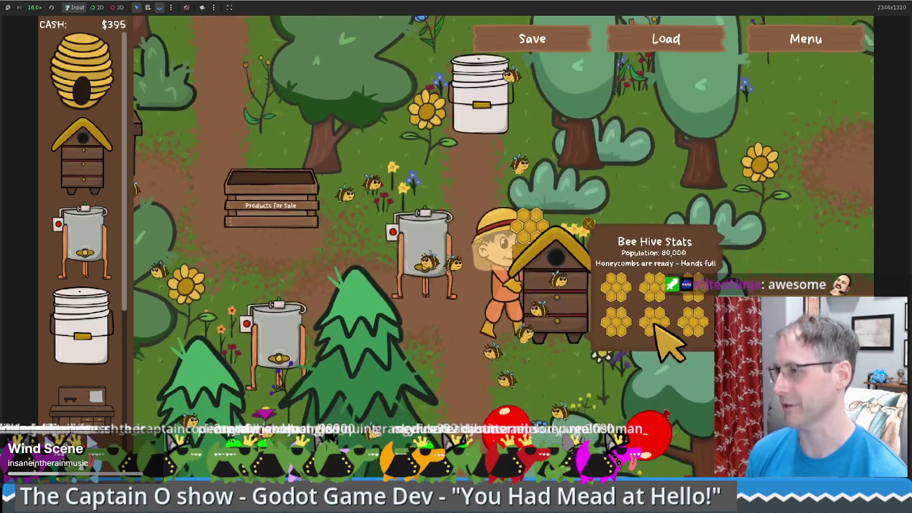
pyautogui.press('Left')
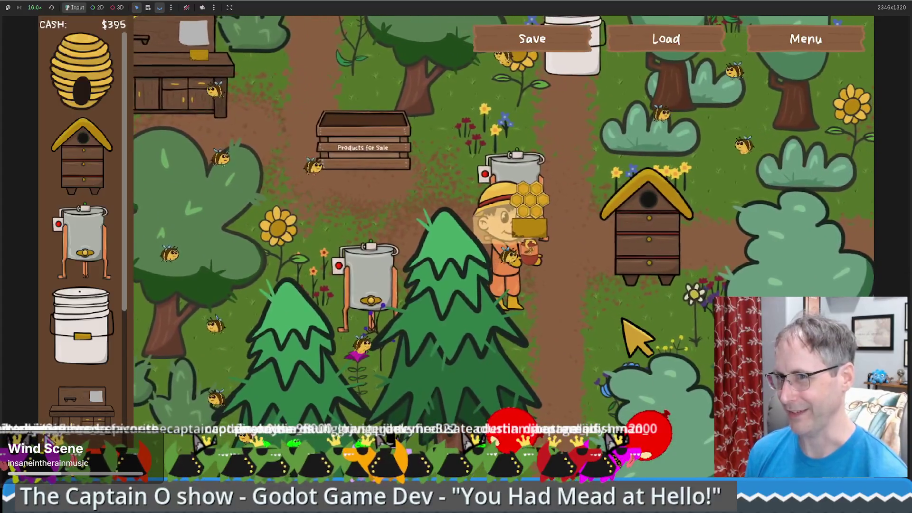
pyautogui.click(42, 9)
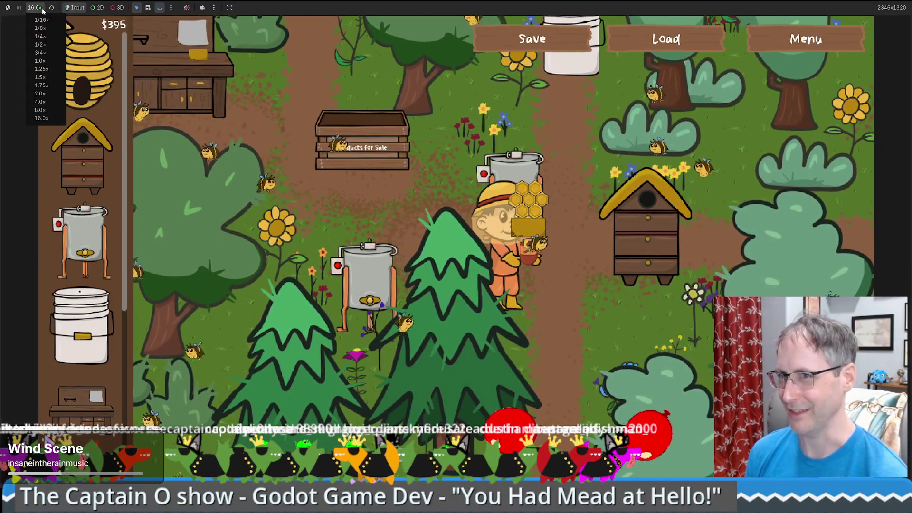
pyautogui.click(40, 61)
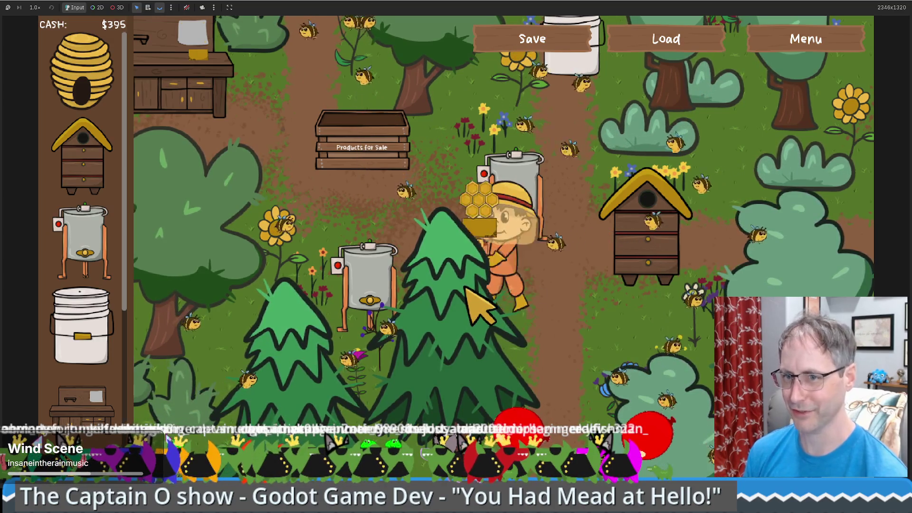
# - Walk the beekeeper left to the Honey Extractor, then over to the Products for Sale box
pyautogui.press('Left')
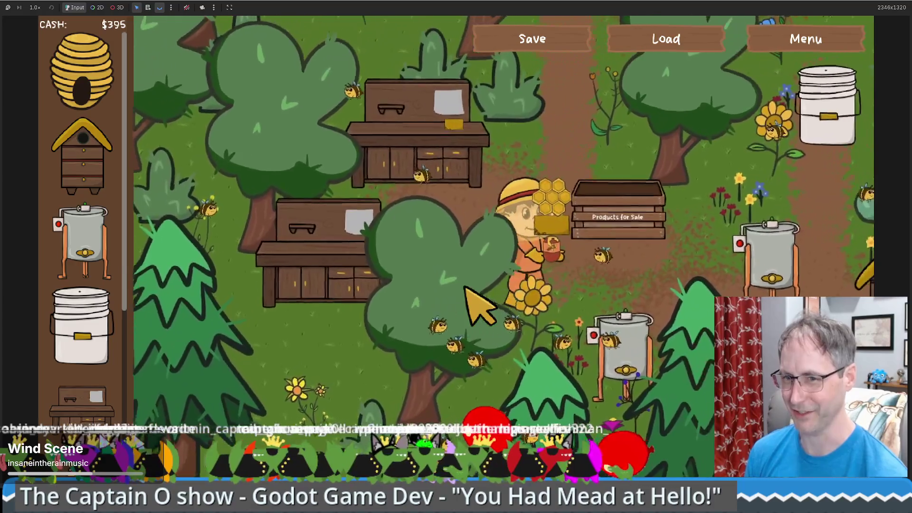
pyautogui.press('Right')
pyautogui.press('Up')
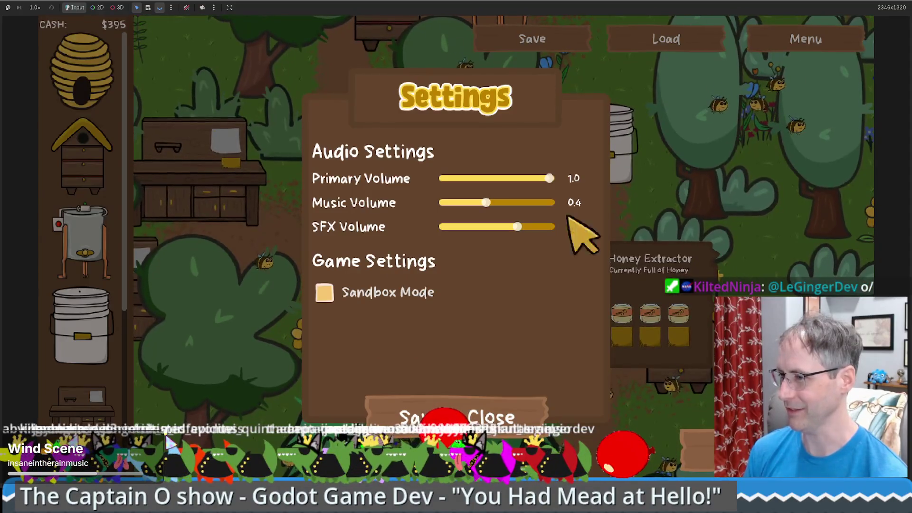
# - Quit to the title screen, start a new game, and place a Honey Extractor beside the beekeeper
pyautogui.press('F5')
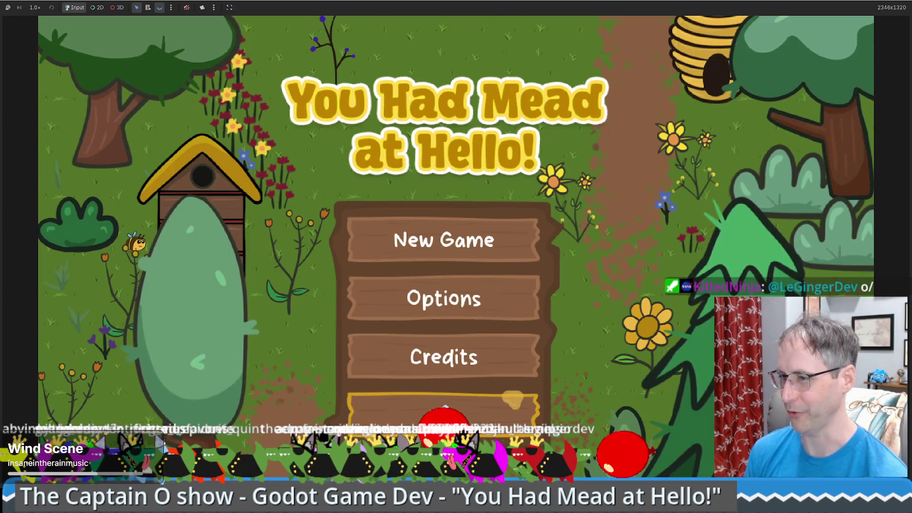
pyautogui.press('d')
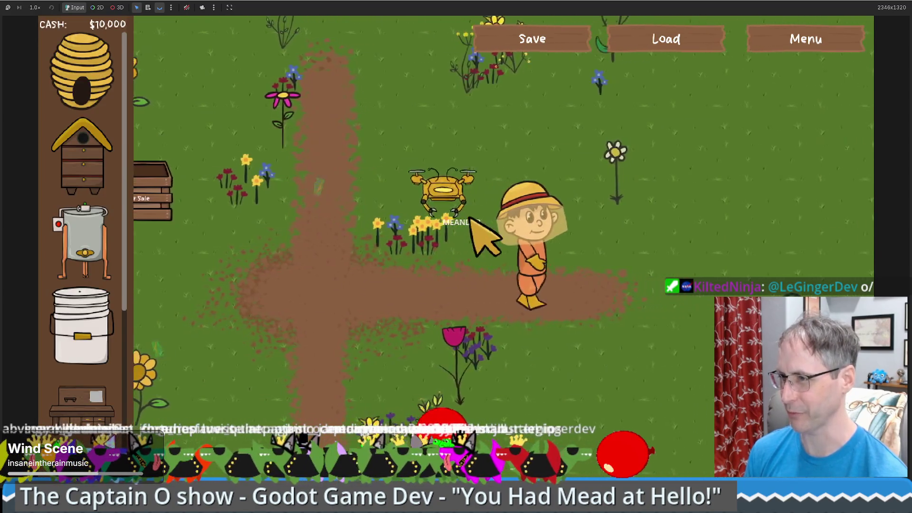
pyautogui.moveTo(86, 247); pyautogui.dragTo(511, 285)
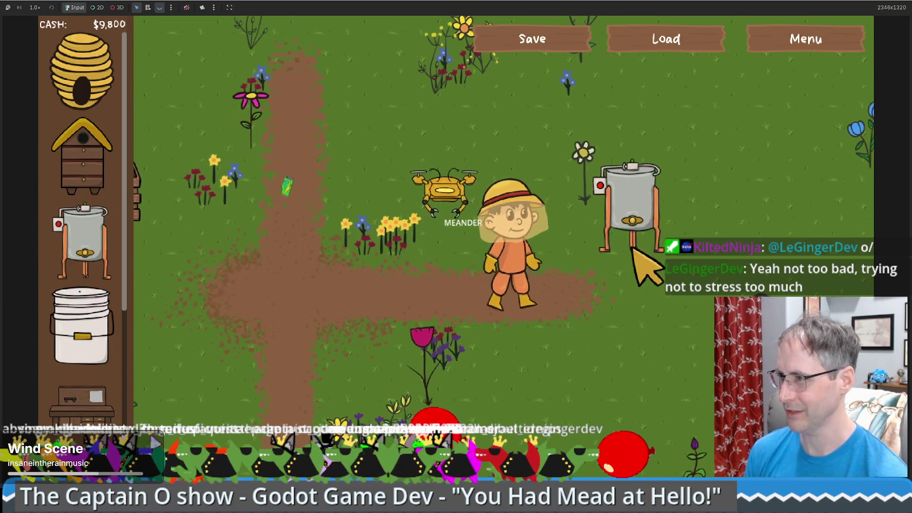
pyautogui.press('a')
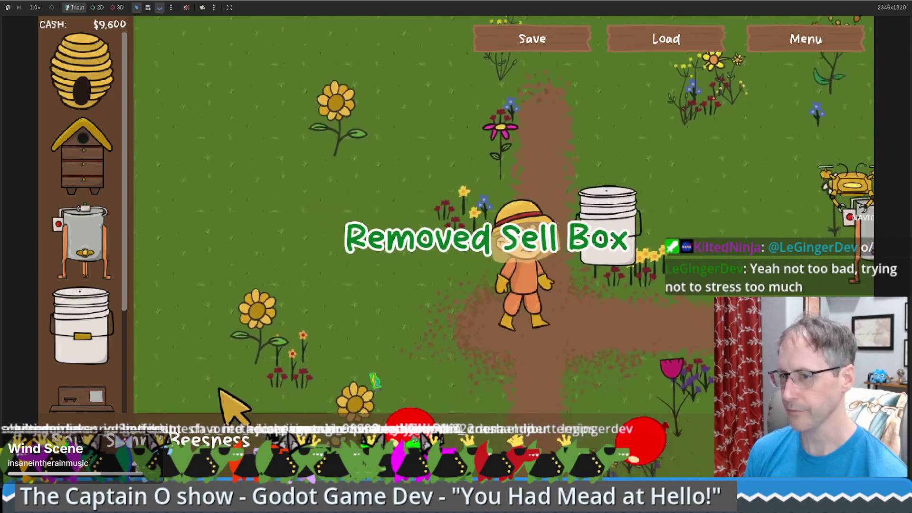
pyautogui.press('s')
pyautogui.press('d')
pyautogui.press('d')
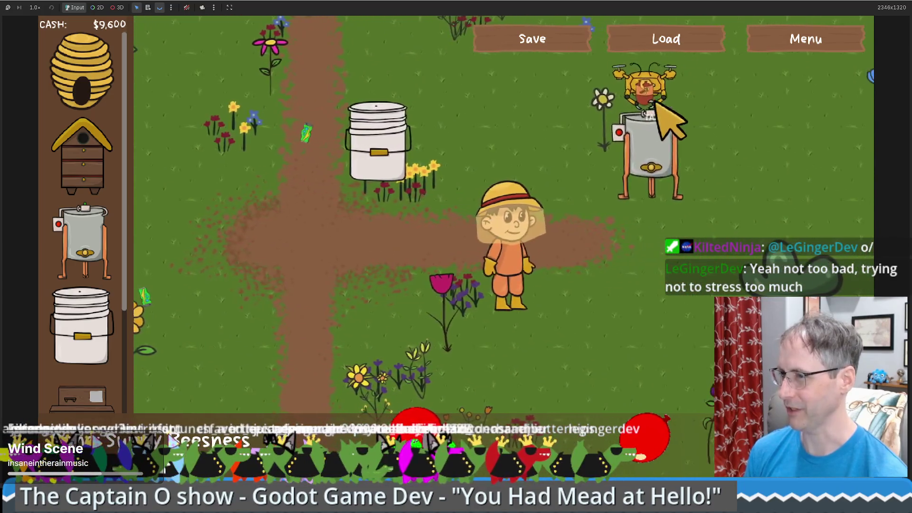
# - Place a Human Made Bee Hive next to the bucket, leaving $9,300 cash
pyautogui.moveTo(90, 178); pyautogui.dragTo(245, 157)
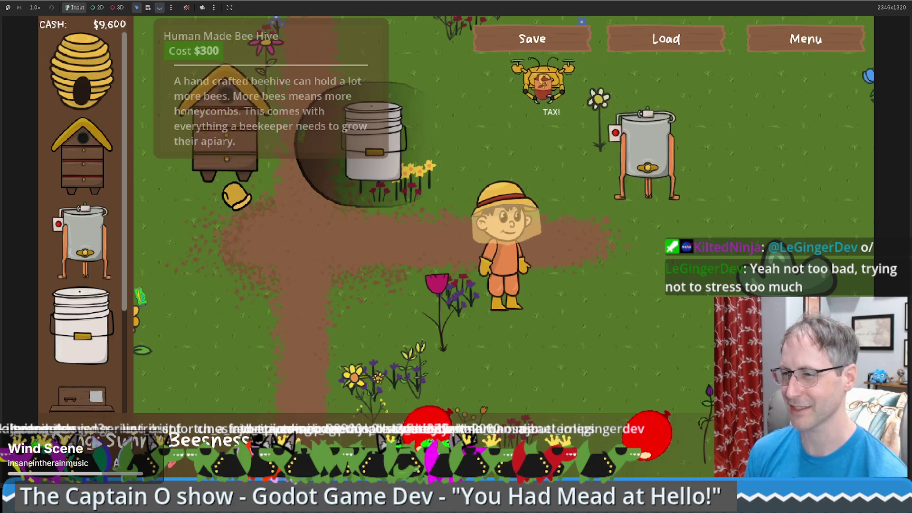
pyautogui.moveTo(654, 202); pyautogui.dragTo(530, 201)
pyautogui.press('w')
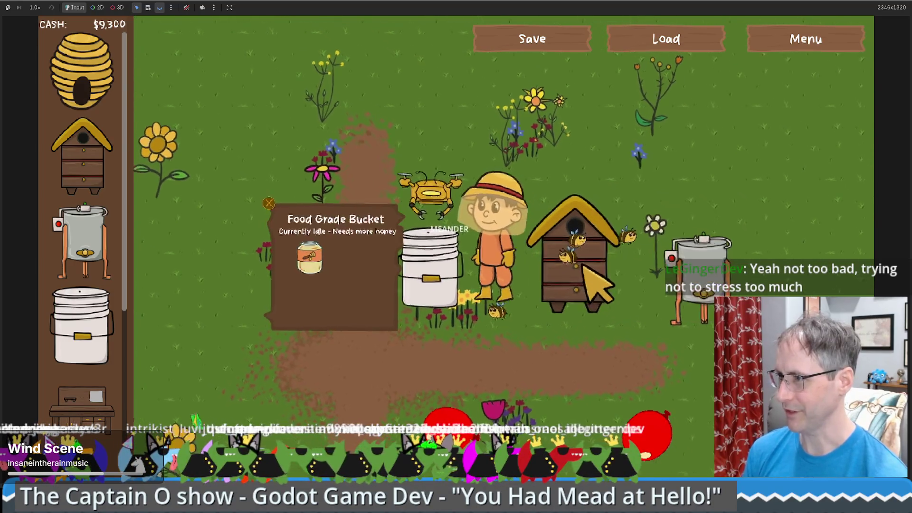
pyautogui.press('s')
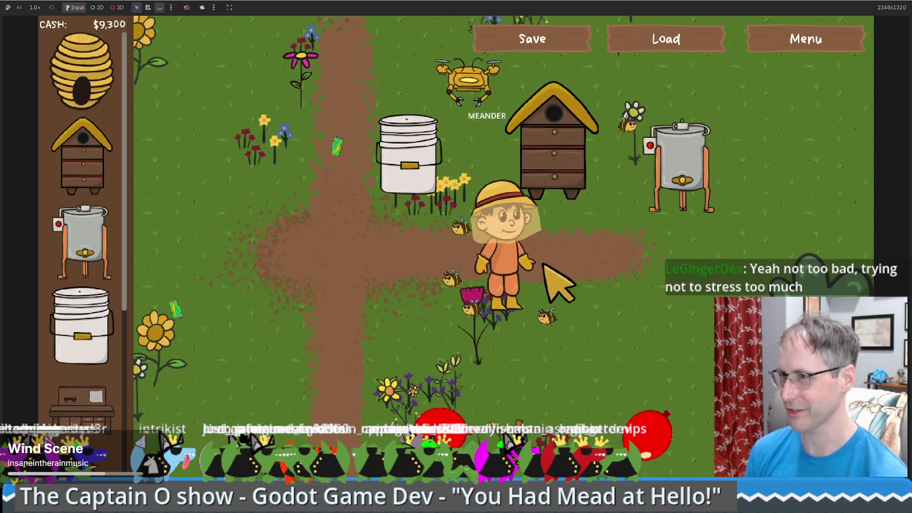
# - Add two more Honey Extractors near the hive, bringing cash down to $8,900
pyautogui.press('d')
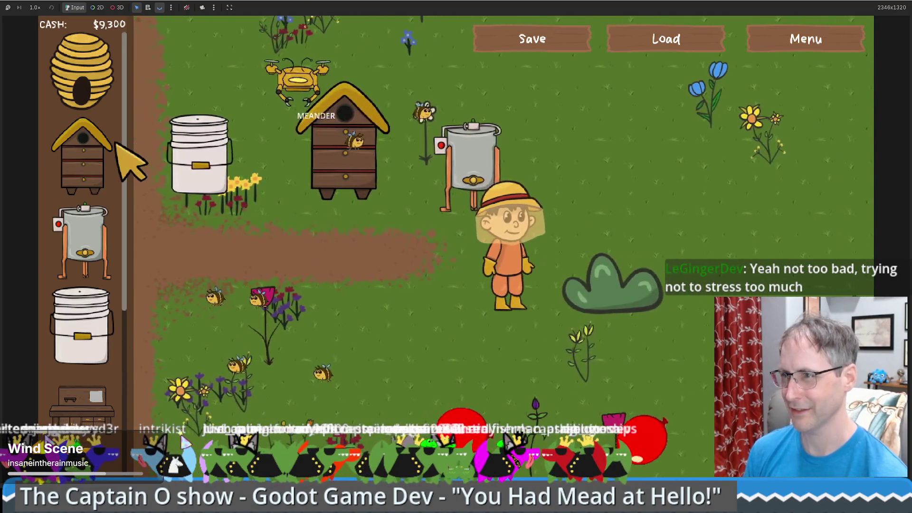
pyautogui.moveTo(95, 219); pyautogui.dragTo(625, 211)
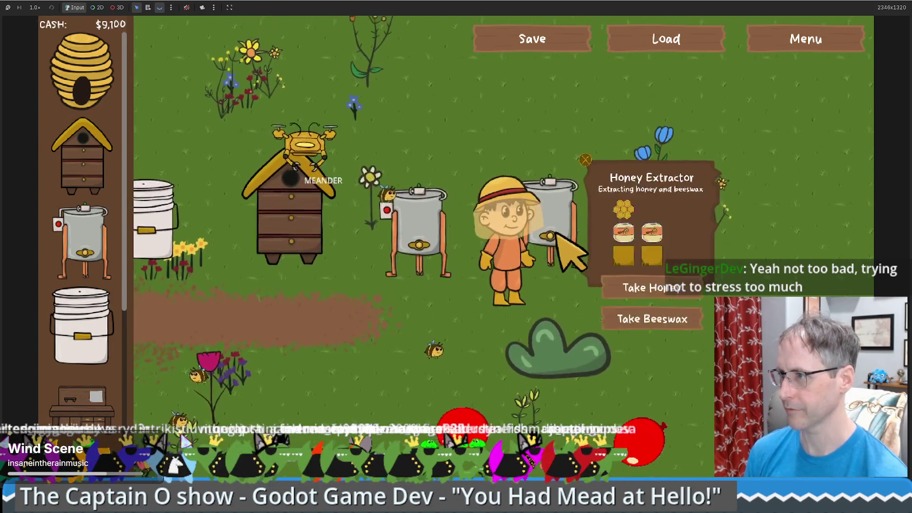
pyautogui.click(501, 328)
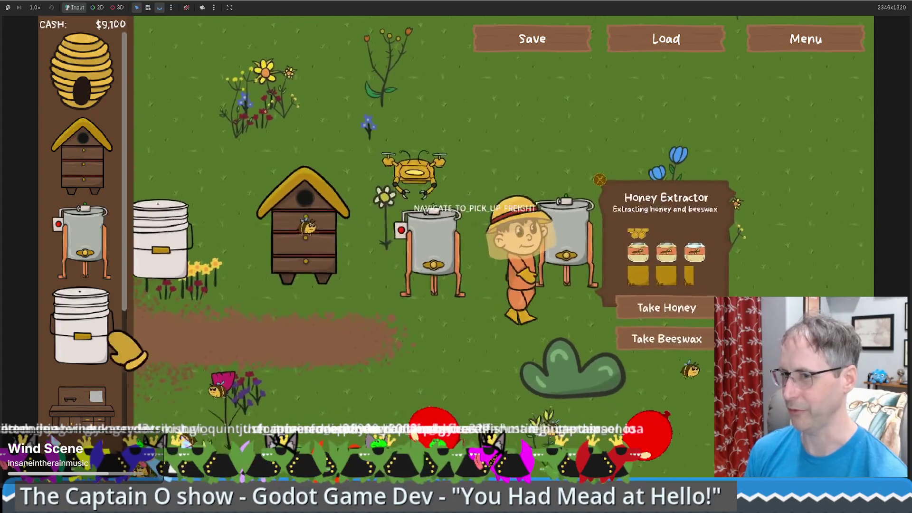
pyautogui.moveTo(83, 242); pyautogui.dragTo(584, 264)
pyautogui.moveTo(309, 271); pyautogui.dragTo(83, 242)
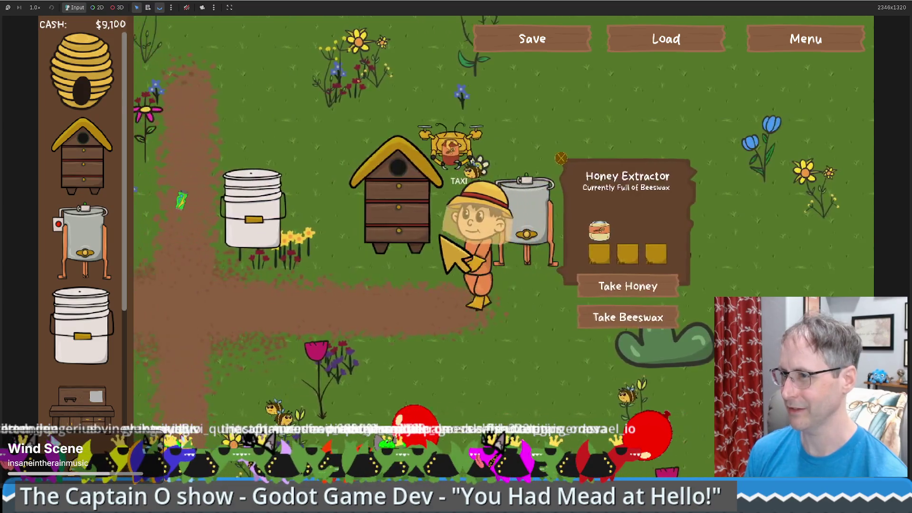
pyautogui.click(440, 238)
pyautogui.click(586, 326)
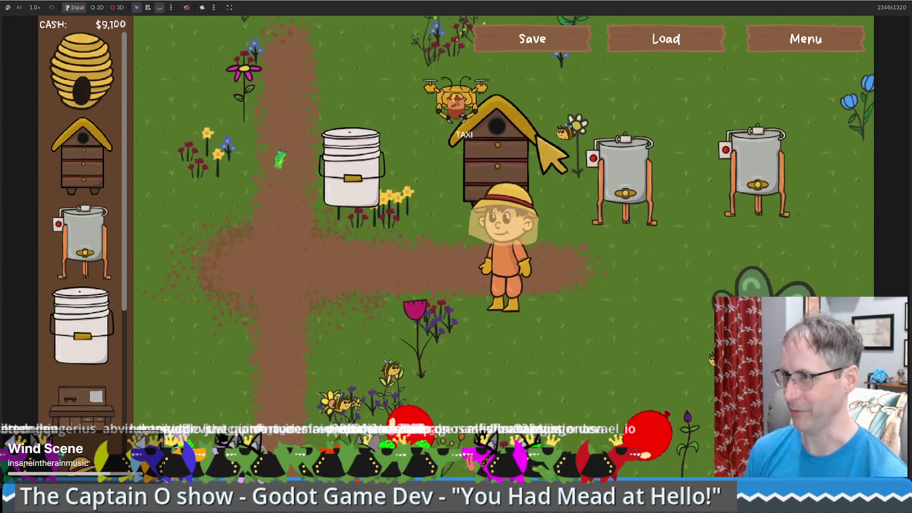
pyautogui.moveTo(102, 252)
pyautogui.mouseDown()
pyautogui.moveTo(703, 271)
pyautogui.moveTo(708, 280)
pyautogui.mouseUp()
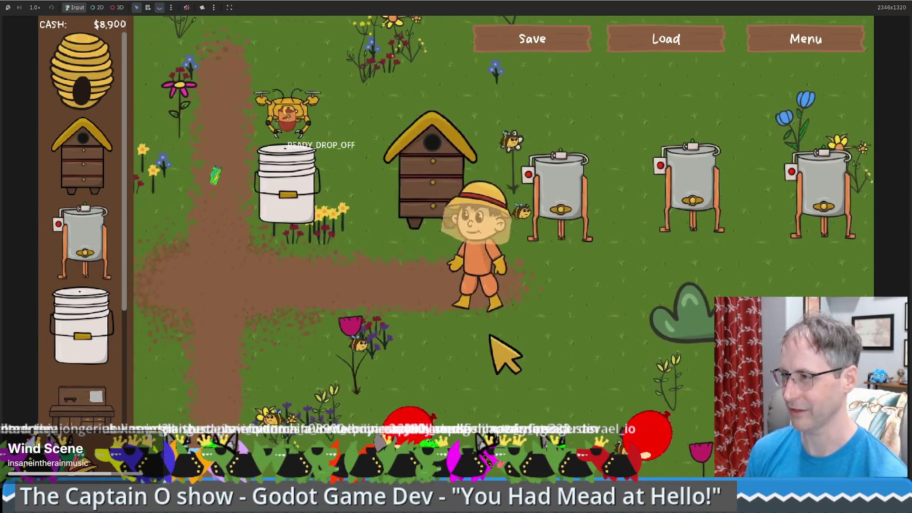
# - Check the full extractor, take out its beeswax, and walk the beekeeper upward
pyautogui.click(599, 235)
pyautogui.click(632, 335)
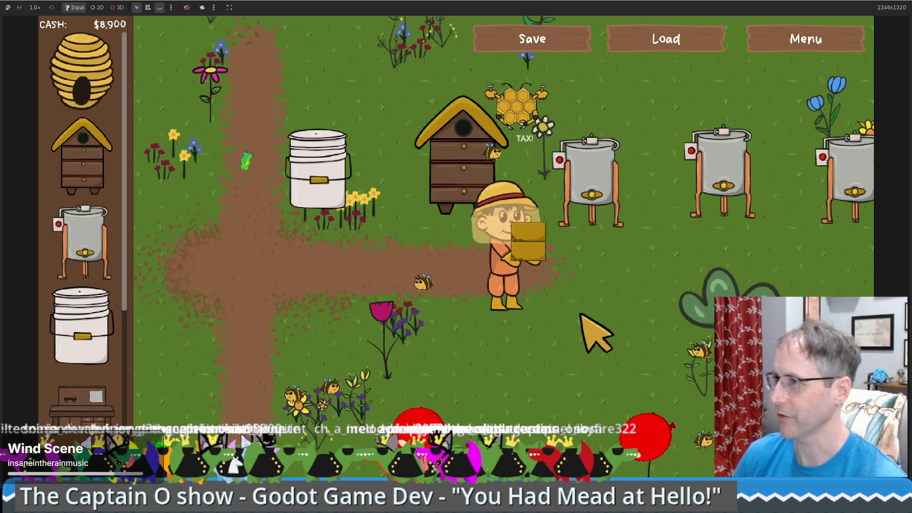
pyautogui.press('w')
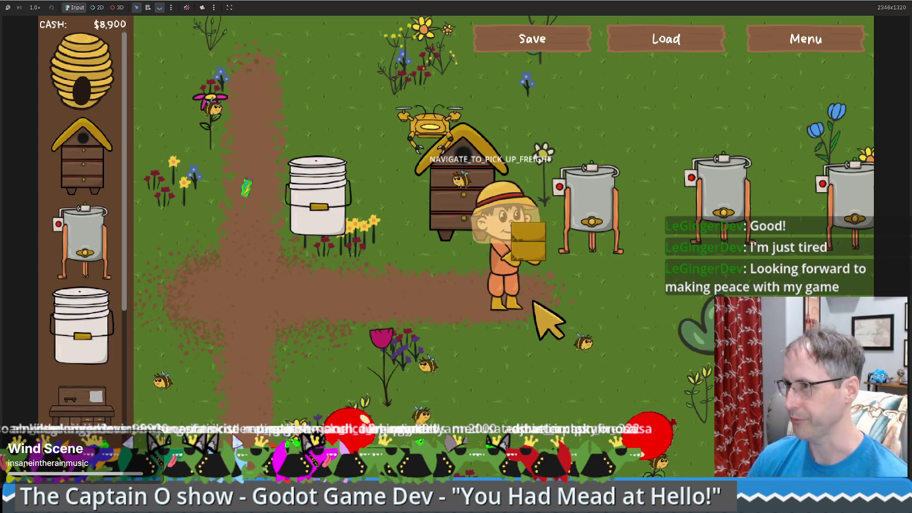
# - Walk up to the Honey Extractor, check its contents, then stop the game with F8
pyautogui.press('w')
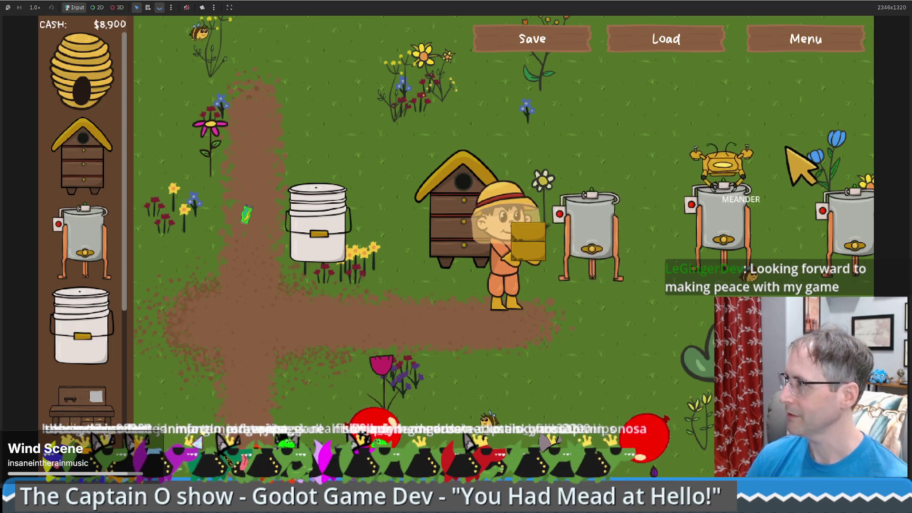
pyautogui.press('e')
pyautogui.press('d')
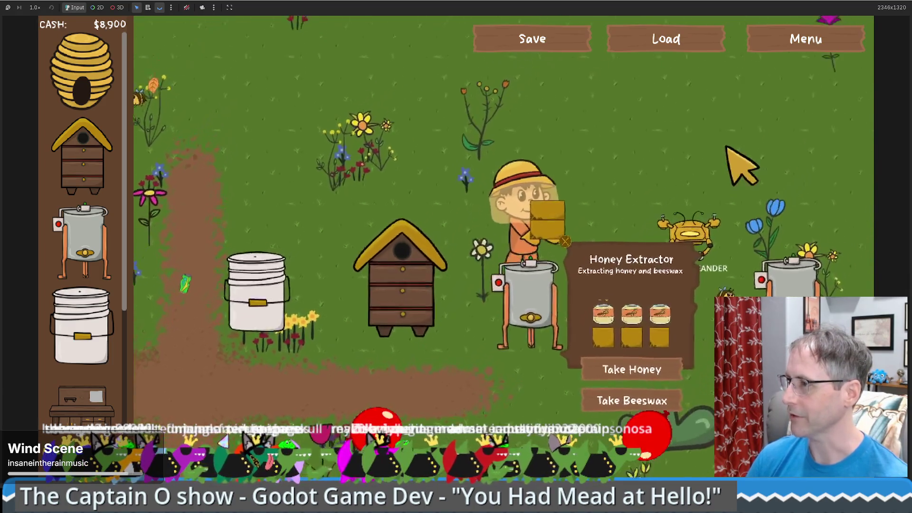
pyautogui.press('F8')
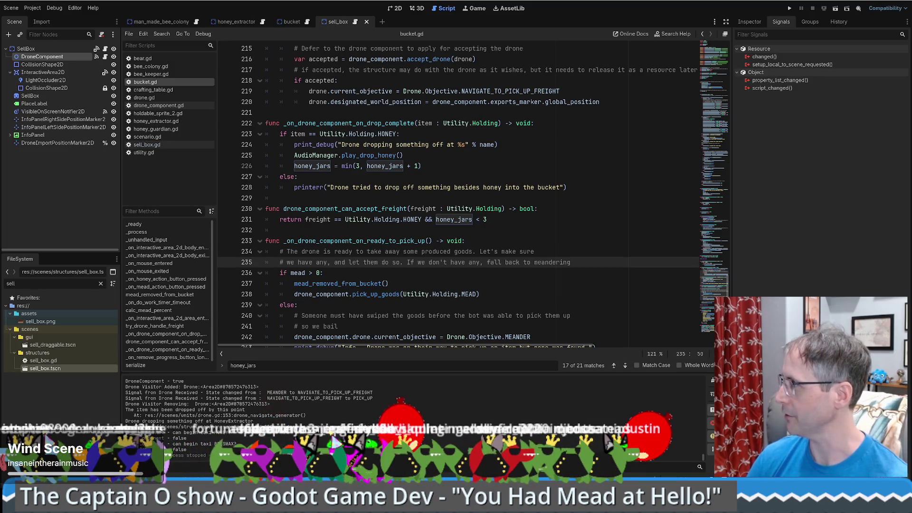
# - Select the SellBox node and inspect its DroneComponent settings in the Inspector
pyautogui.press('Down')
pyautogui.press('Down')
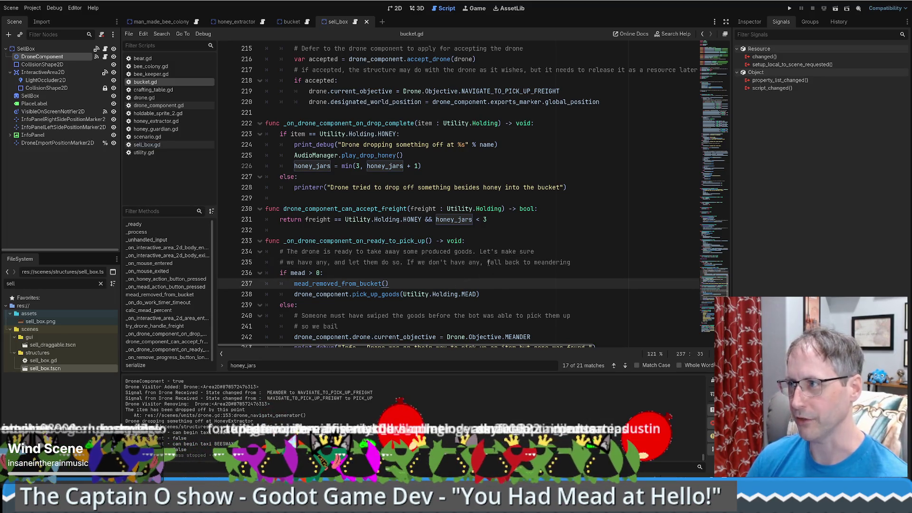
pyautogui.scroll(-1, 496, 254)
pyautogui.scroll(3, 495, 255)
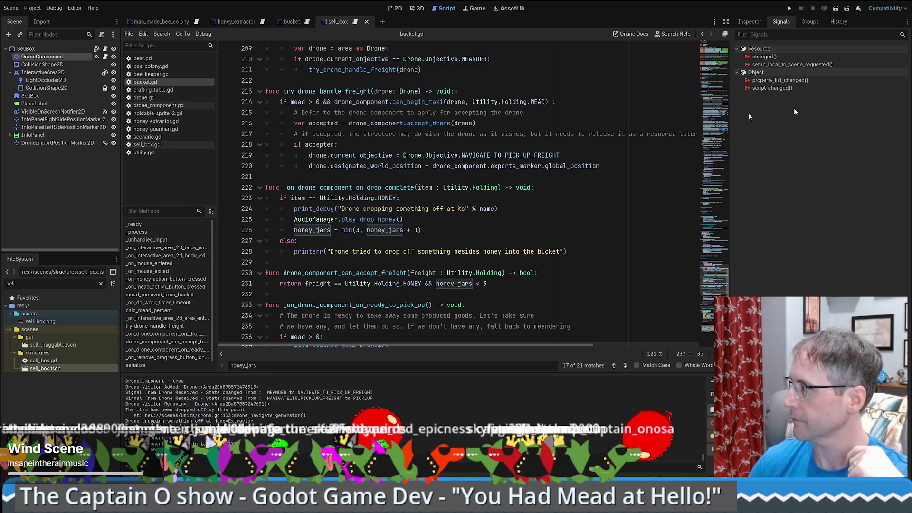
pyautogui.scroll(7, 489, 191)
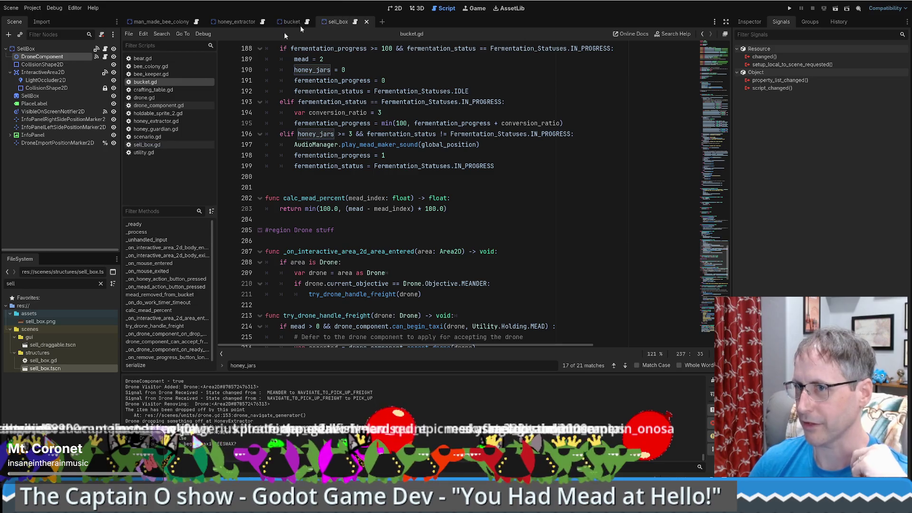
pyautogui.click(64, 47)
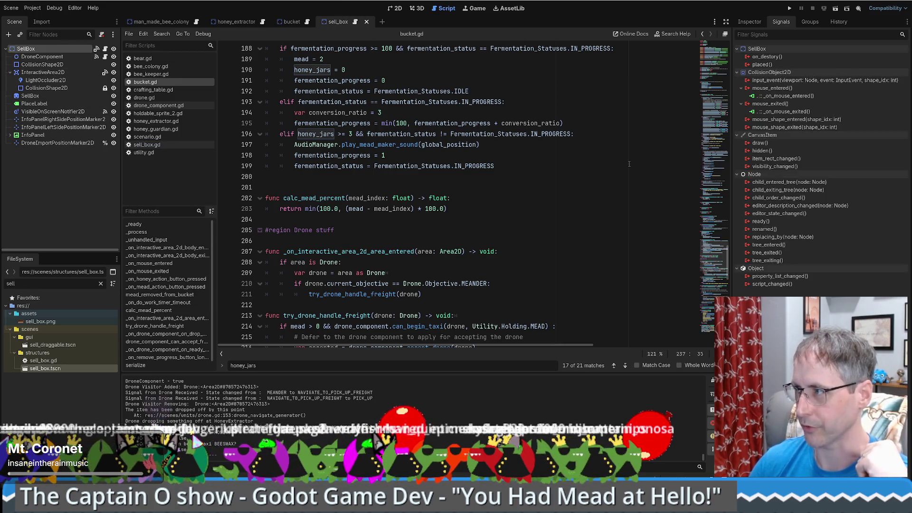
pyautogui.click(748, 22)
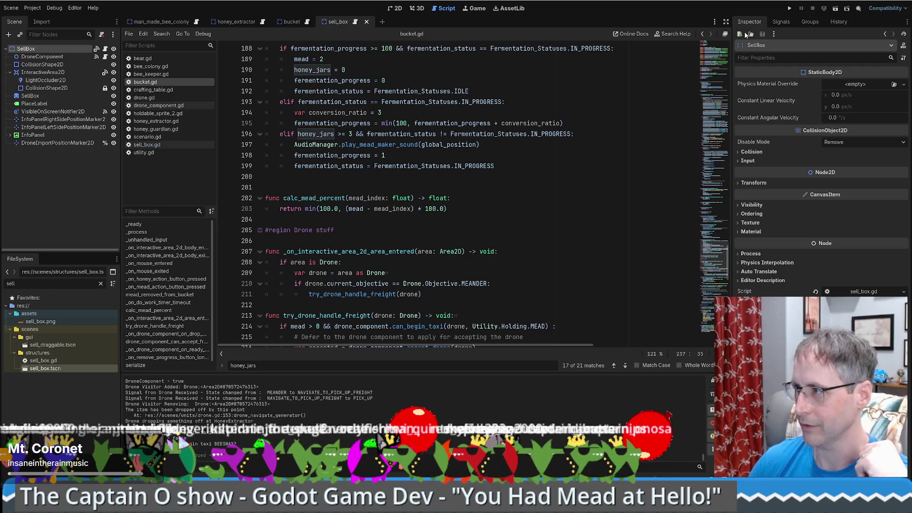
pyautogui.click(42, 49)
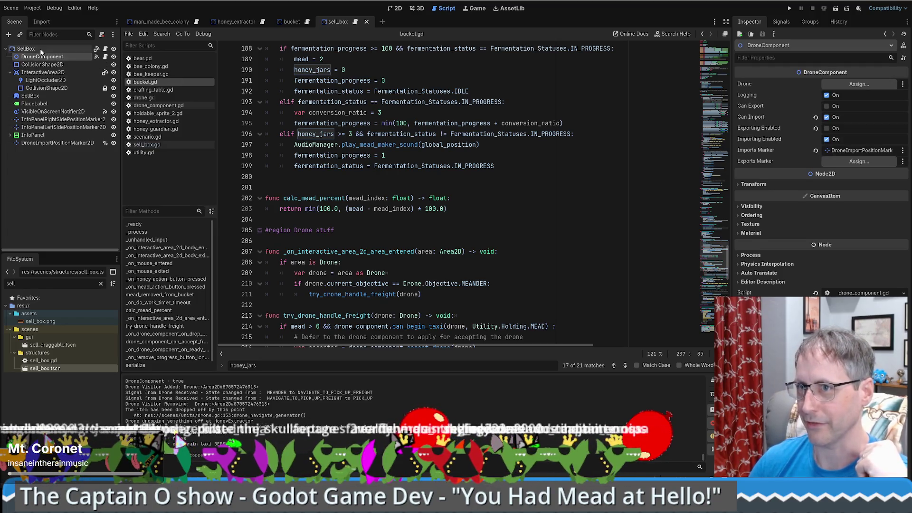
pyautogui.click(514, 165)
pyautogui.moveTo(717, 260); pyautogui.dragTo(734, 74)
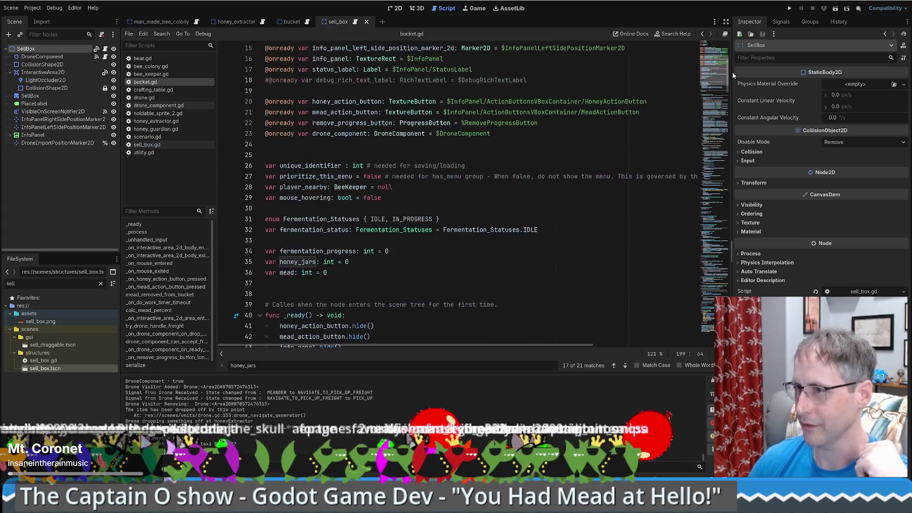
pyautogui.click(42, 57)
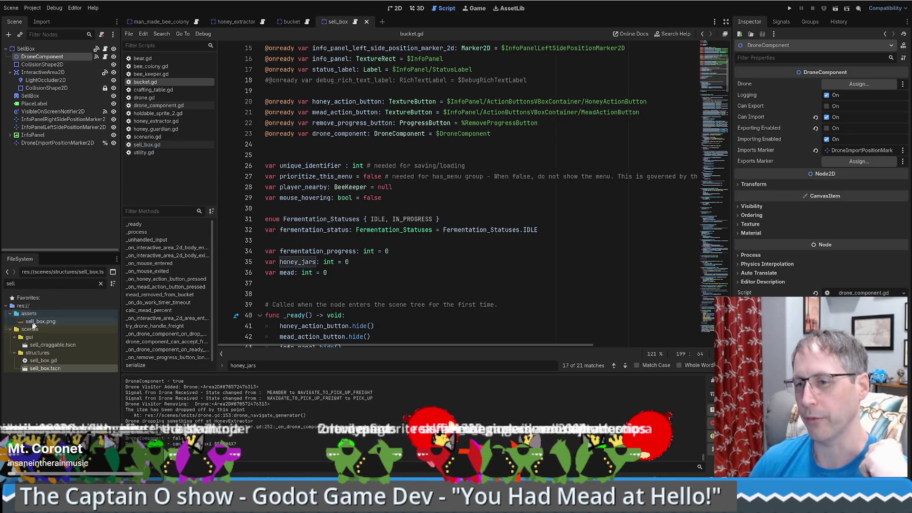
# - Clear the FileSystem filter and select holdable_sprite_2.gd
pyautogui.click(100, 284)
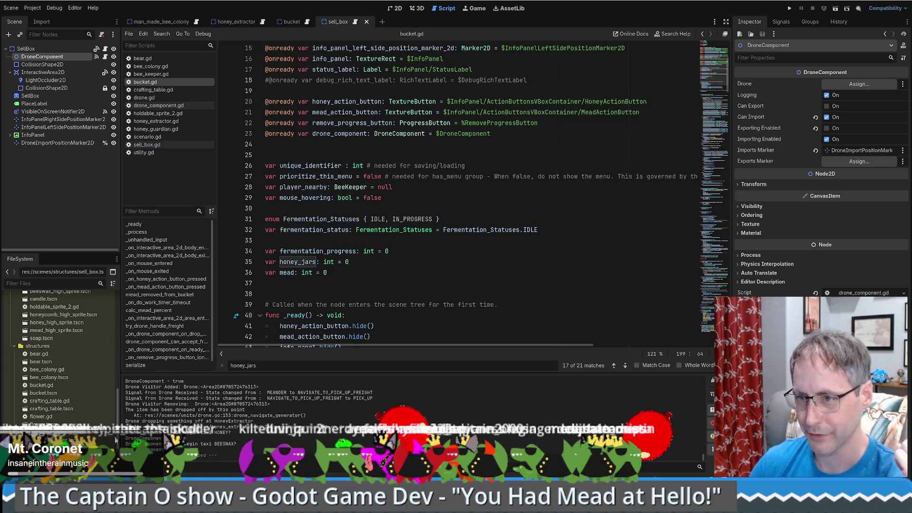
pyautogui.click(68, 307)
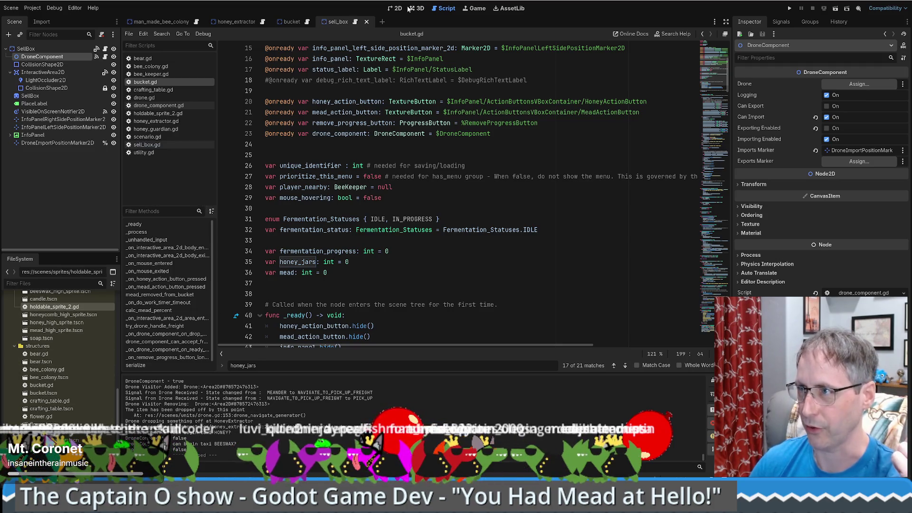
pyautogui.scroll(3, 85, 337)
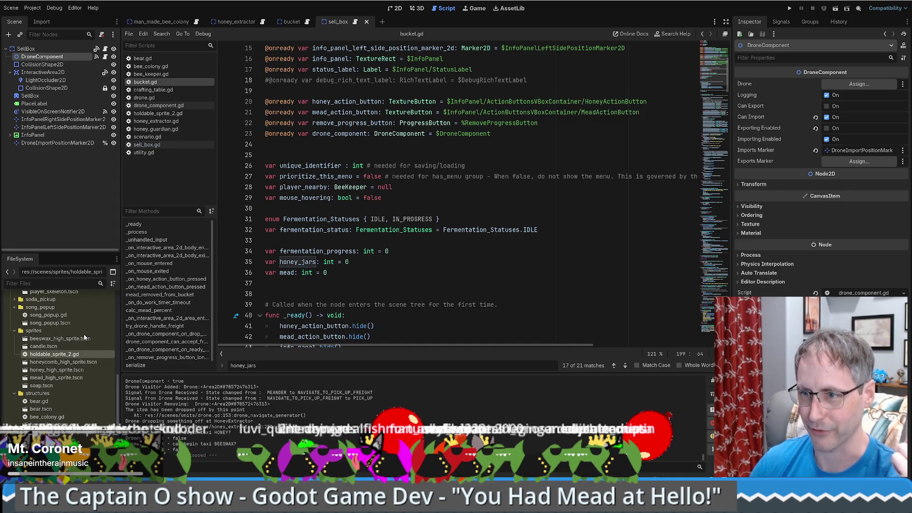
# - Rename holdable_sprite_2.gd to holdable_sprite.gd and open beeswax_high_sprite.tscn
pyautogui.rightClick(50, 356)
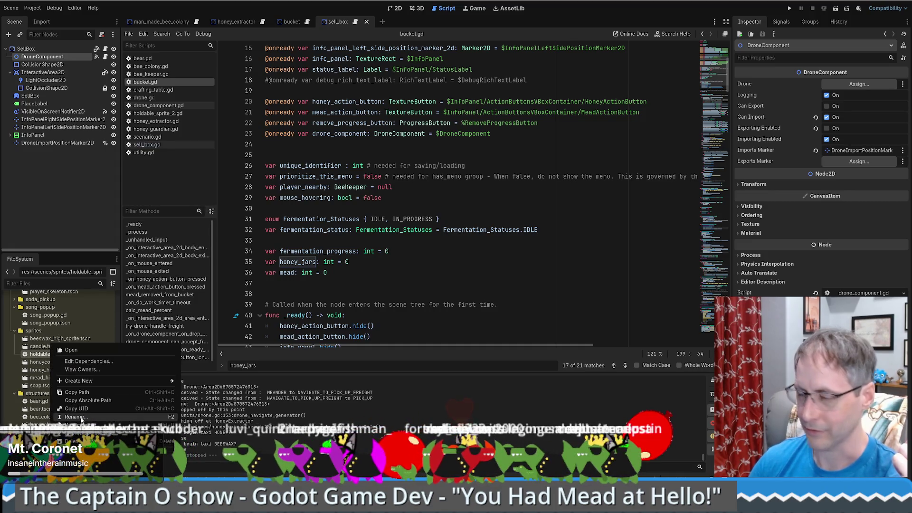
pyautogui.click(79, 417)
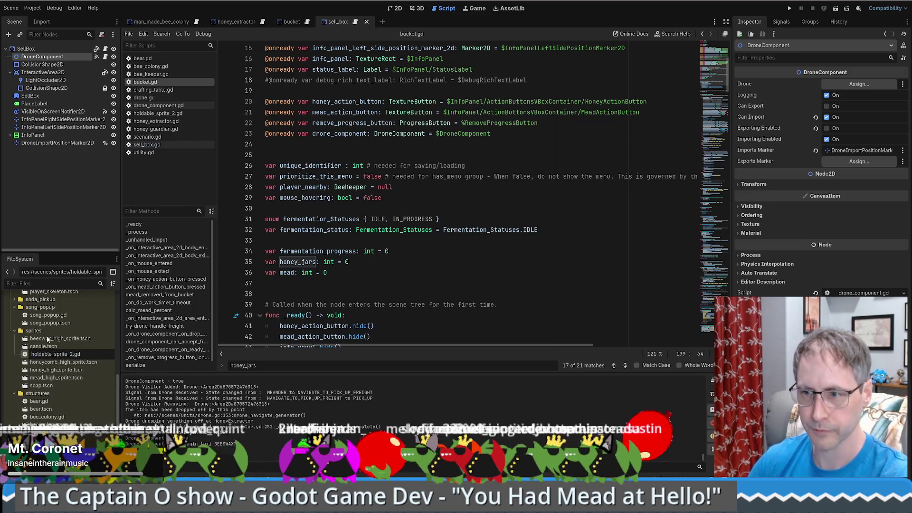
pyautogui.press('BackSpace')
pyautogui.press('Return')
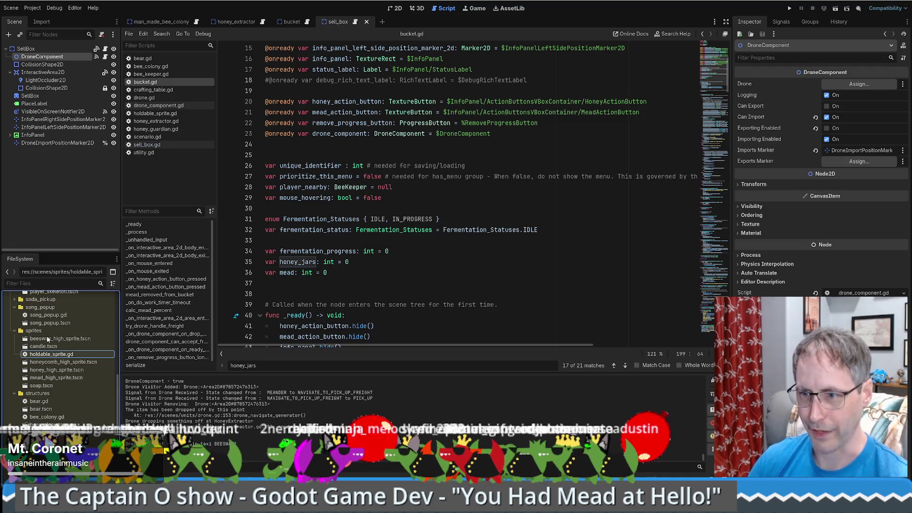
pyautogui.doubleClick(47, 338)
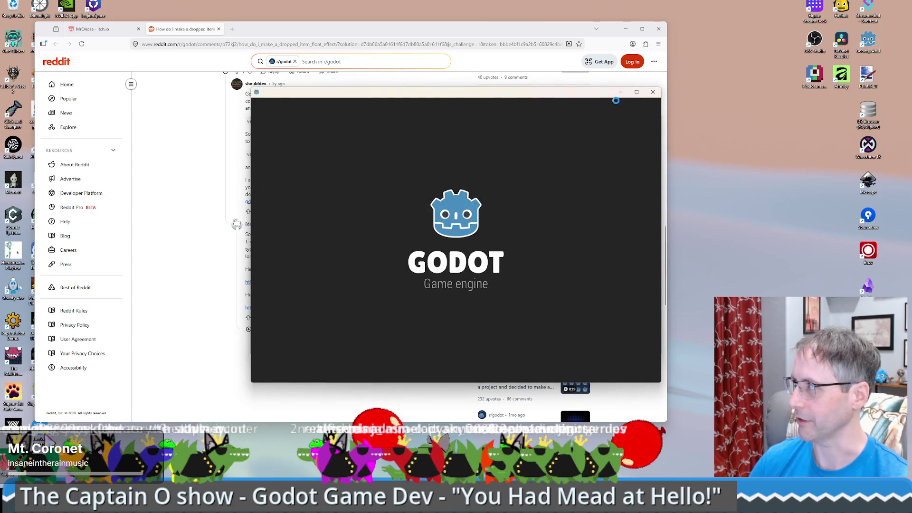
# - Get past the Project Manager's project list (You had mead at hello, Stream Engagement Game)
pyautogui.click(401, 138)
pyautogui.click(378, 166)
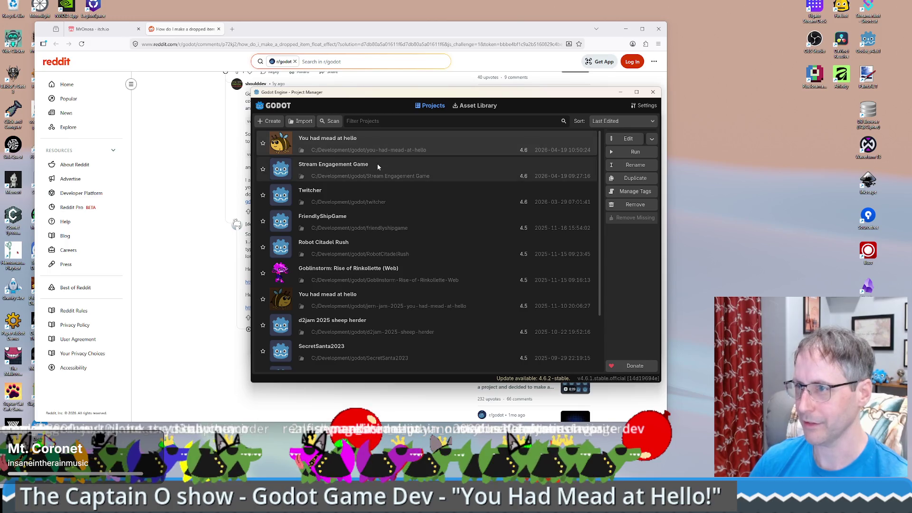
pyautogui.click(611, 150)
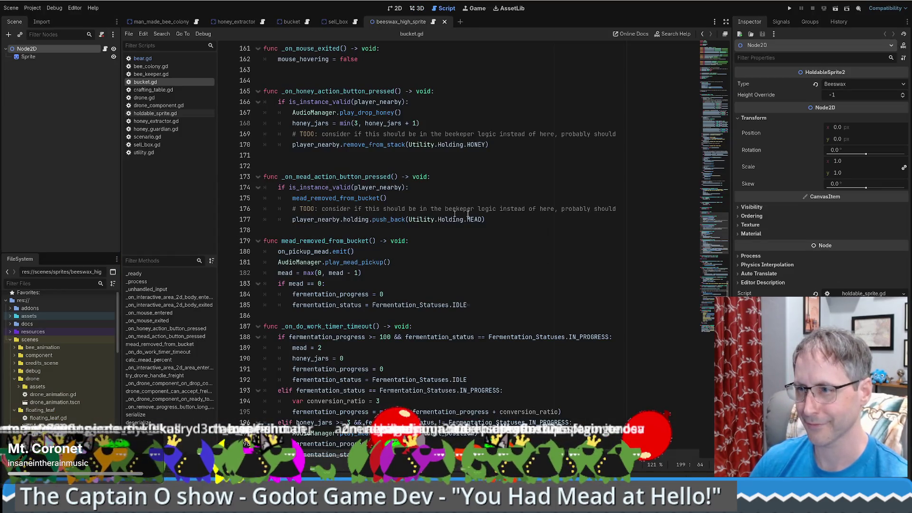
pyautogui.scroll(-12, 433, 212)
pyautogui.scroll(8, 523, 207)
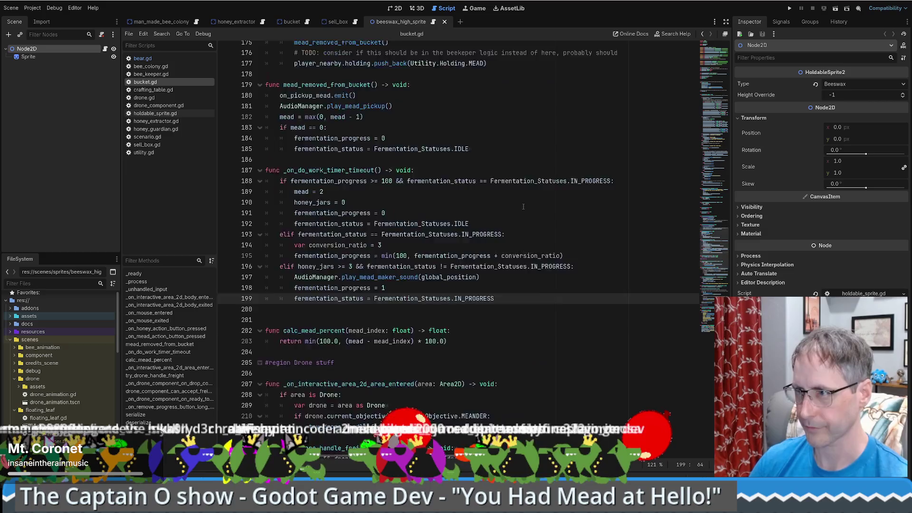
pyautogui.scroll(10, 523, 207)
pyautogui.scroll(-5, 519, 218)
# - View the beeswax sprite in 2D, then open holdable_sprite.gd and select its Utility reference
pyautogui.click(396, 9)
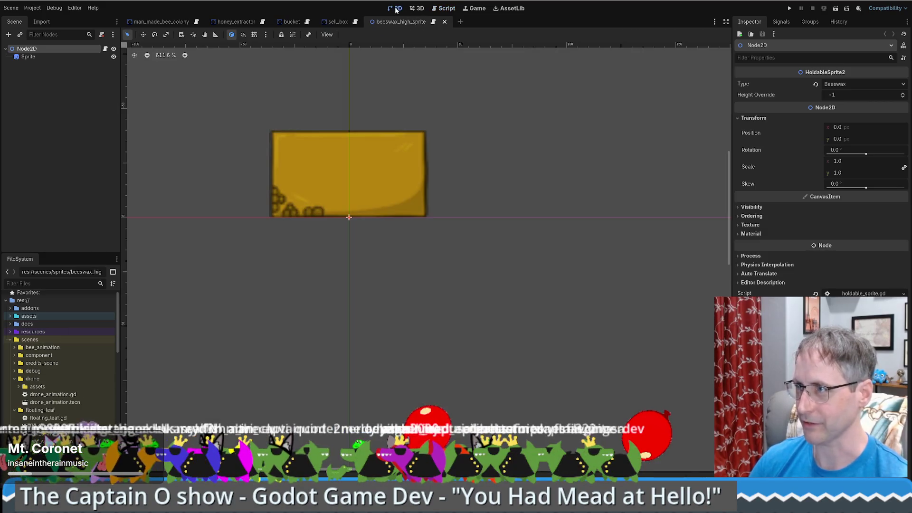
pyautogui.click(434, 22)
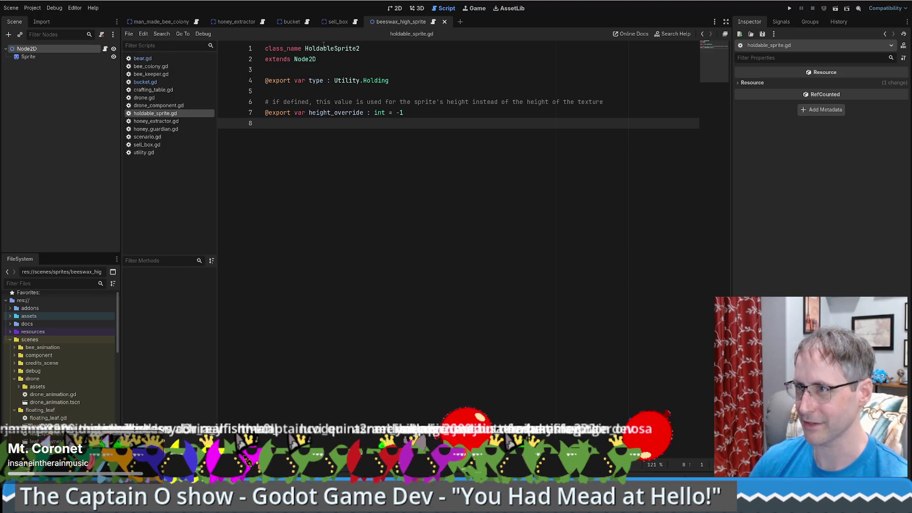
pyautogui.moveTo(334, 80); pyautogui.dragTo(371, 80)
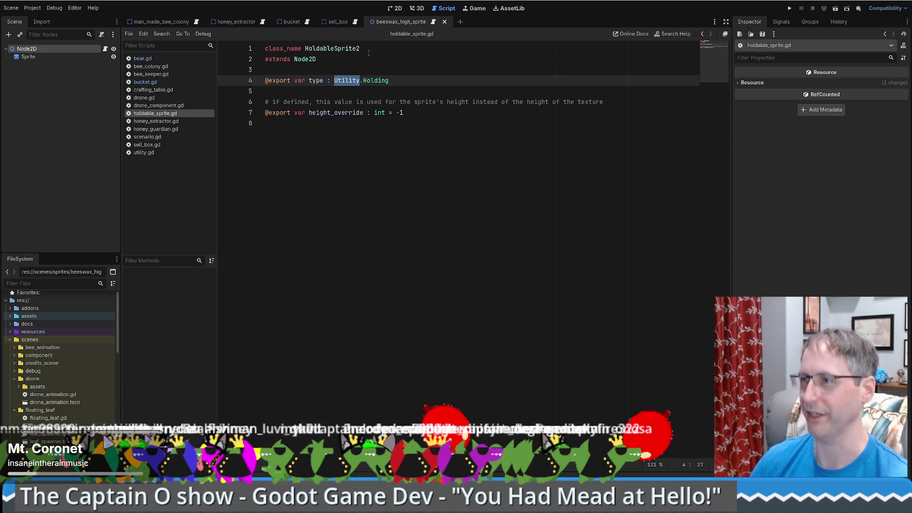
# - Rename the class HoldableSprite2 to HoldableSprite in holdable_sprite.gd and save
pyautogui.click(341, 49)
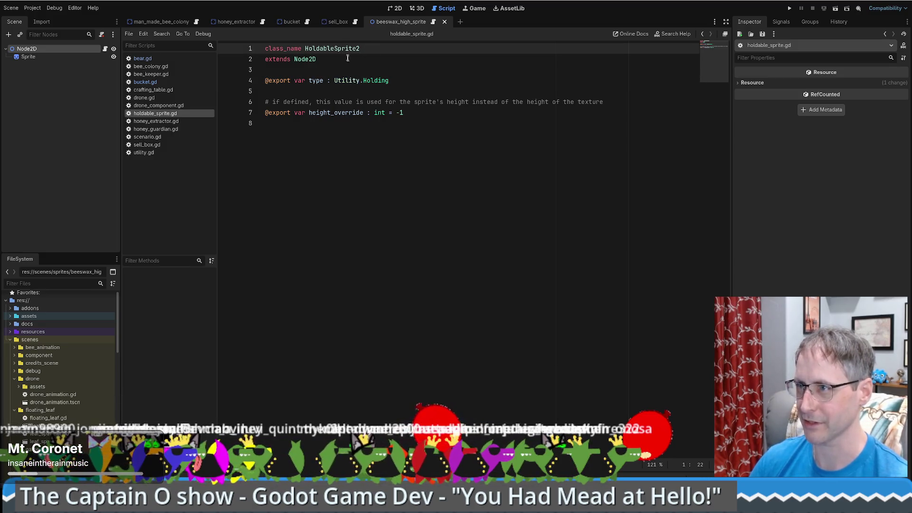
pyautogui.click(364, 49)
pyautogui.press('BackSpace')
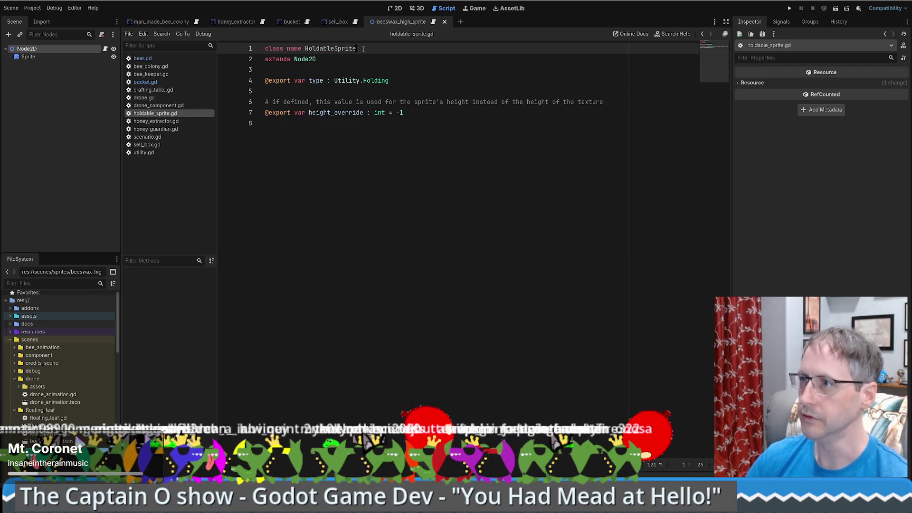
pyautogui.hotkey('ctrl', 's')
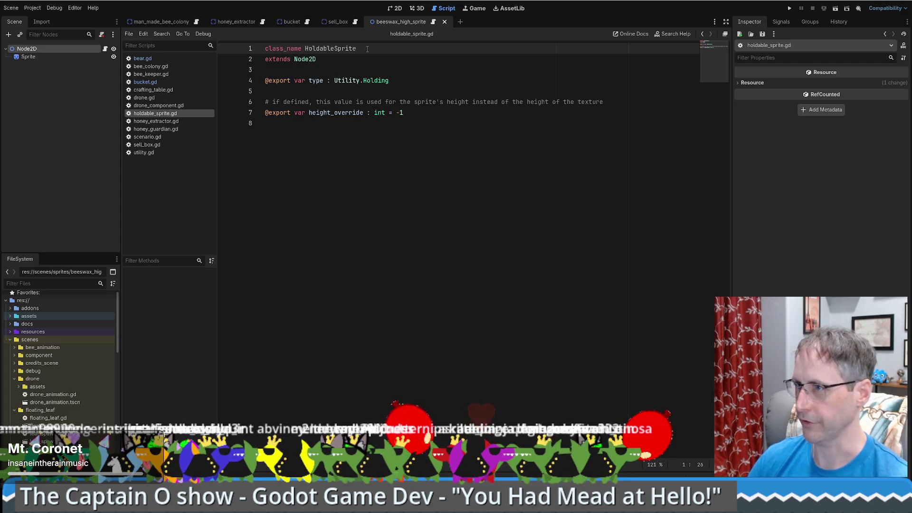
# - Search the project for HoldableSprite, fix bee_keeper.gd lines 165 and 182, and save it
pyautogui.doubleClick(351, 48)
pyautogui.hotkey('ctrl', 'shift', 'f')
pyautogui.press('Return')
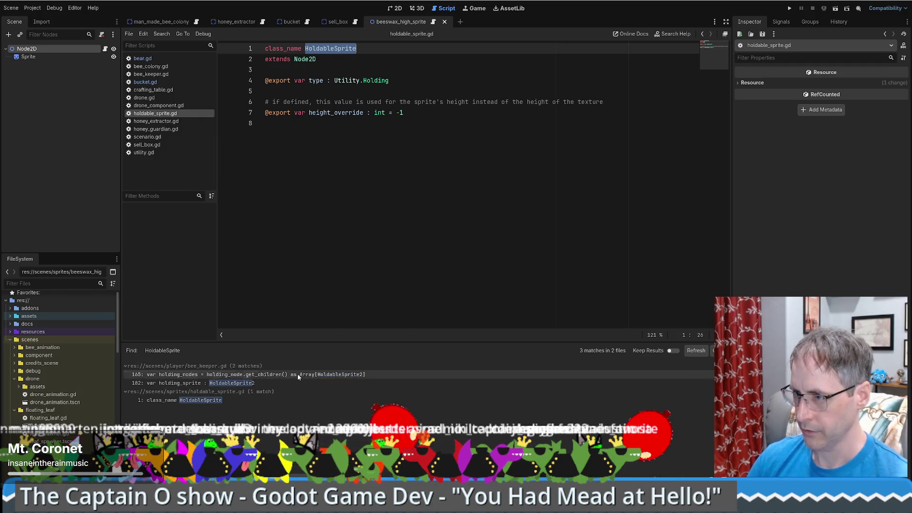
pyautogui.click(298, 374)
pyautogui.click(443, 231)
pyautogui.press('BackSpace')
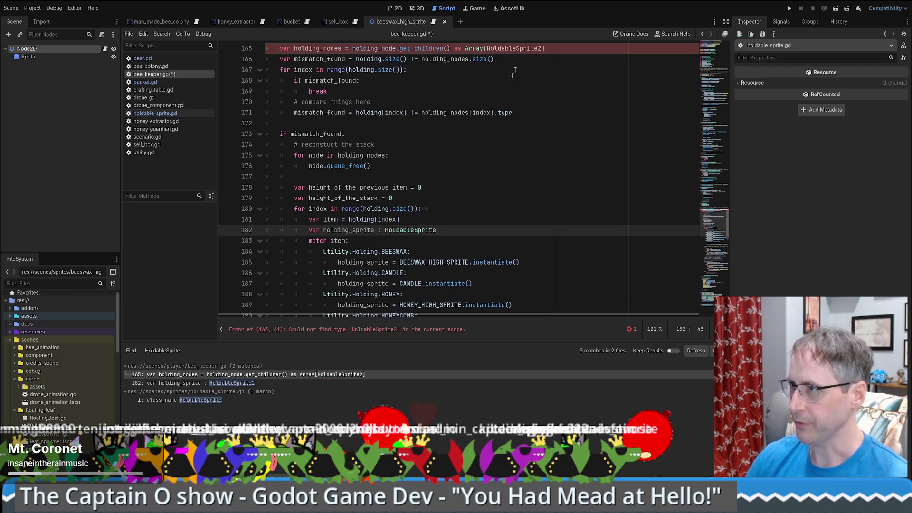
pyautogui.click(543, 48)
pyautogui.press('BackSpace')
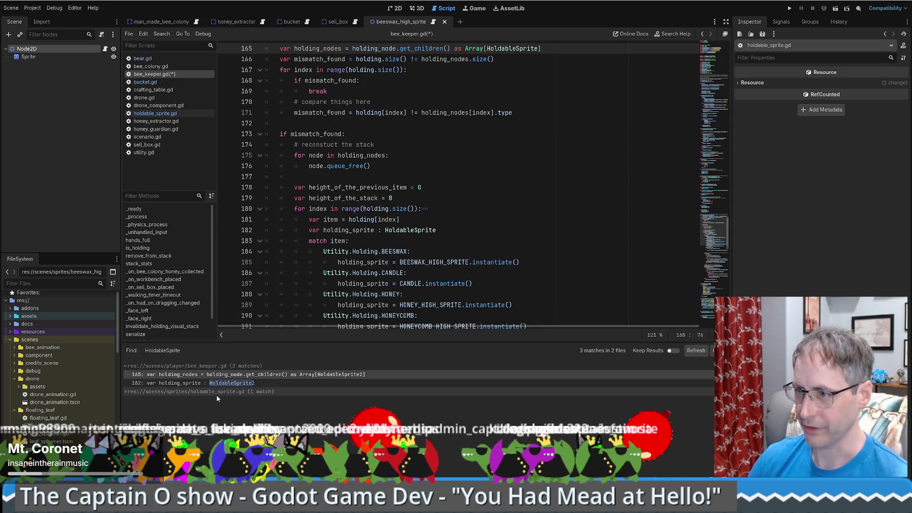
pyautogui.click(559, 175)
pyautogui.hotkey('ctrl', 's')
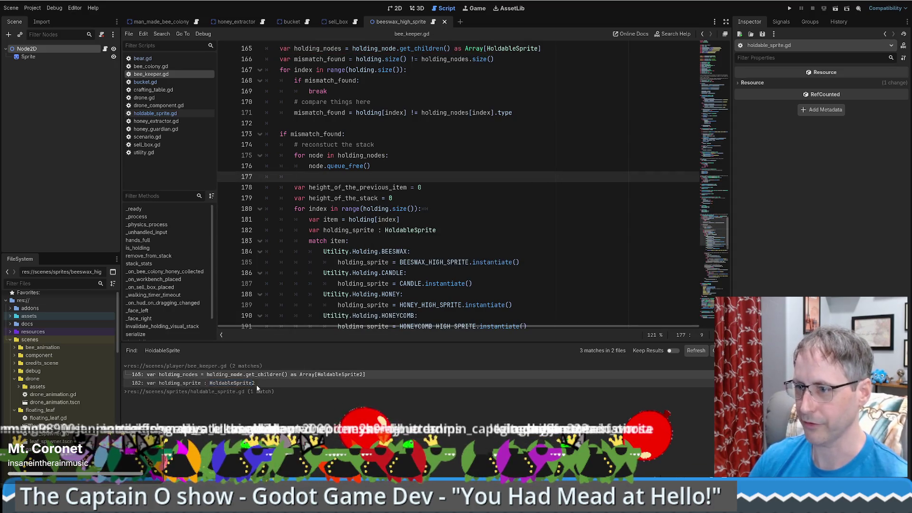
pyautogui.click(255, 384)
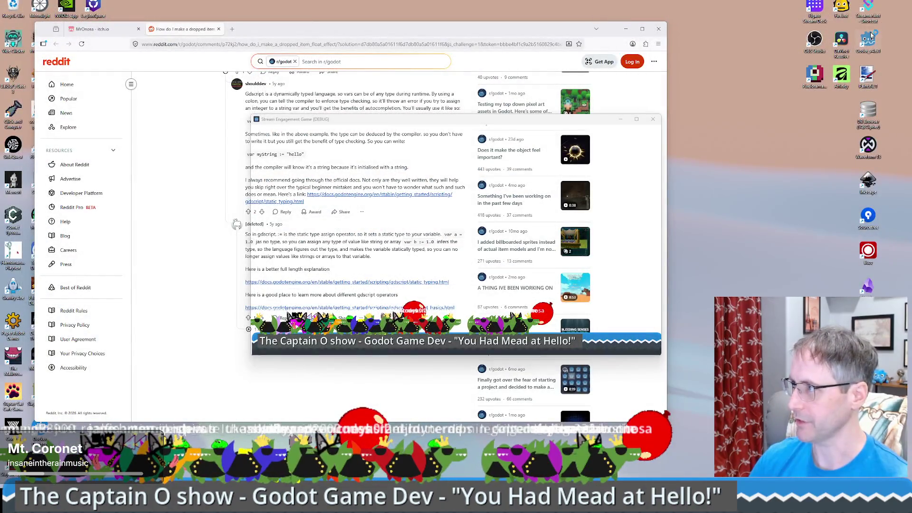
# - Open the 'You had mead at hello' project, run it and load the saved farm
pyautogui.doubleClick(558, 152)
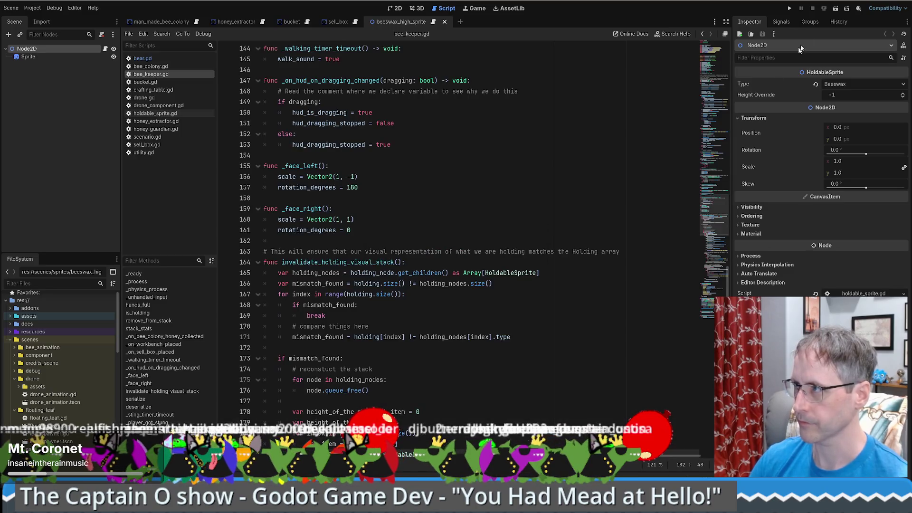
pyautogui.click(790, 8)
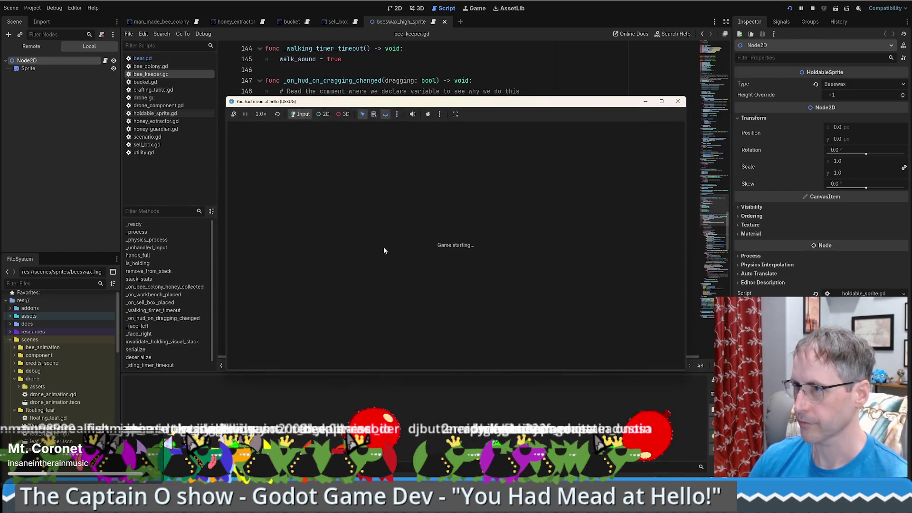
pyautogui.click(662, 102)
pyautogui.click(424, 244)
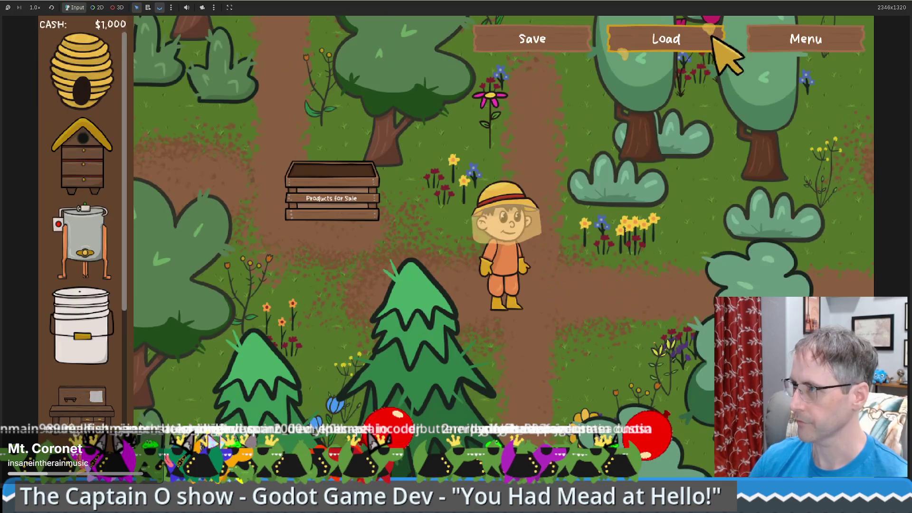
pyautogui.click(696, 40)
# - Sell the carried honeycomb, beeswax and honey at the Products for Sale crate
pyautogui.press('a')
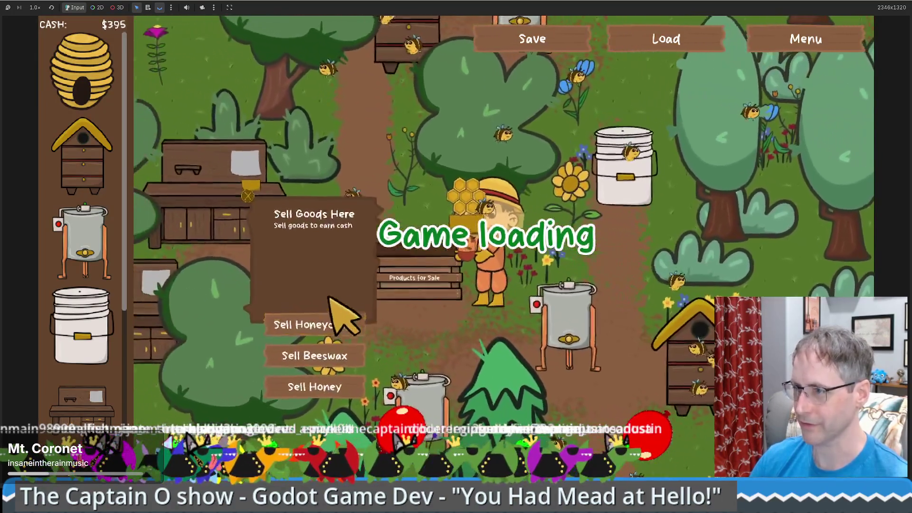
pyautogui.click(331, 325)
pyautogui.click(361, 324)
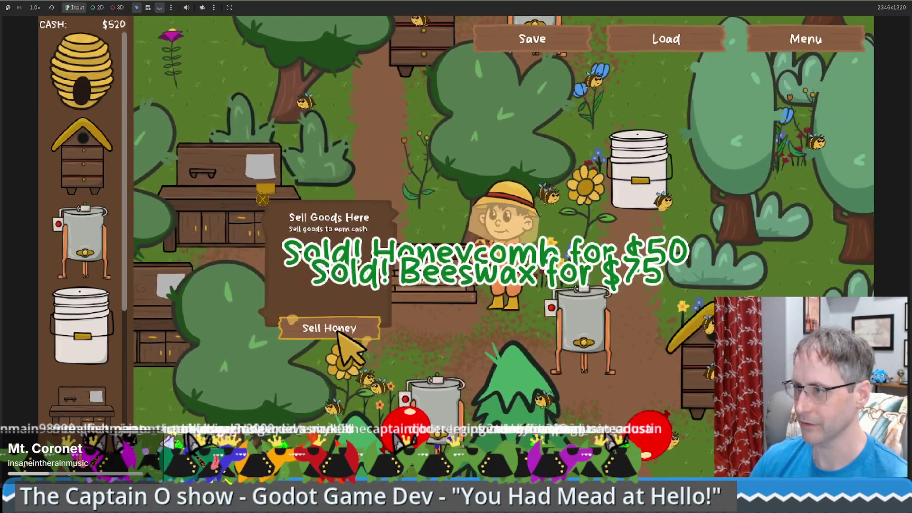
pyautogui.click(343, 327)
# - Take a honey jar and beeswax from the extractor and sell them at the sales table
pyautogui.press('d')
pyautogui.press('d')
pyautogui.press('s')
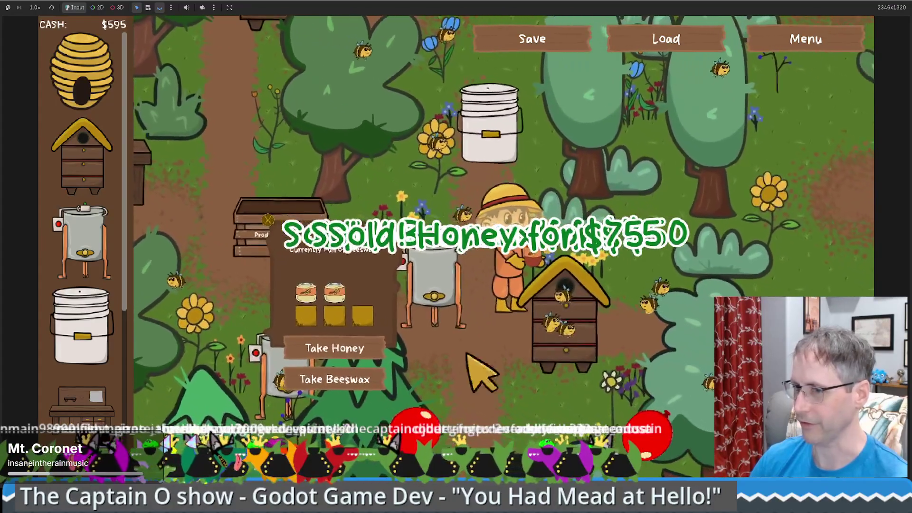
pyautogui.click(354, 375)
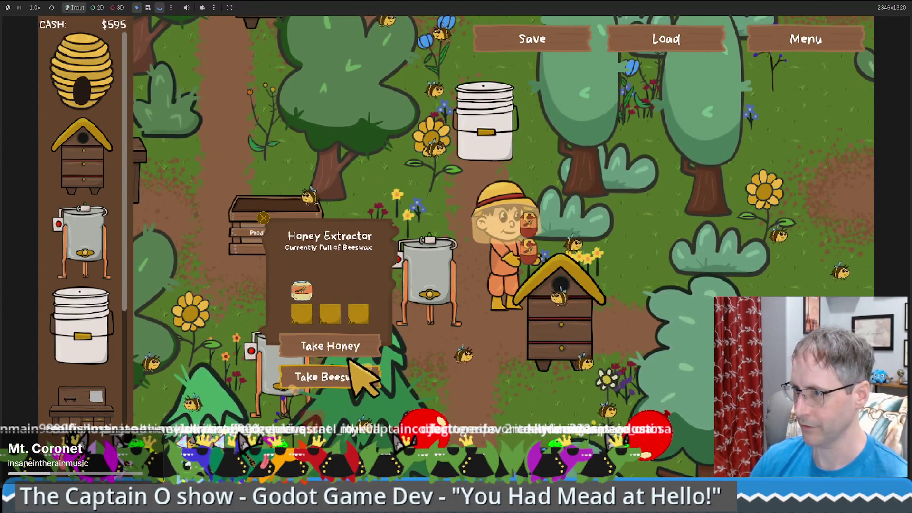
pyautogui.click(349, 350)
pyautogui.press('a')
pyautogui.press('w')
pyautogui.press('a')
pyautogui.click(304, 315)
pyautogui.click(316, 317)
# - Harvest honeycomb from the beehive and load it into the lower extractor
pyautogui.press('d')
pyautogui.press('d')
pyautogui.click(651, 388)
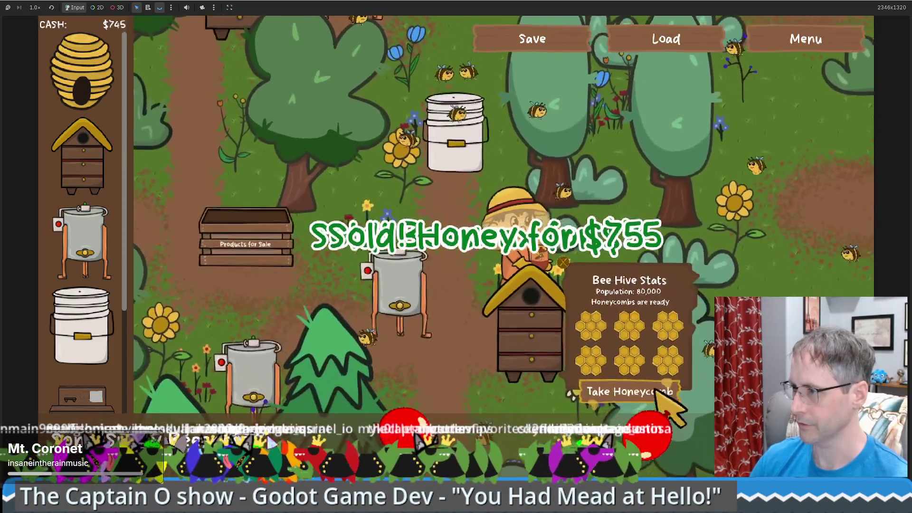
pyautogui.press('a')
pyautogui.press('s')
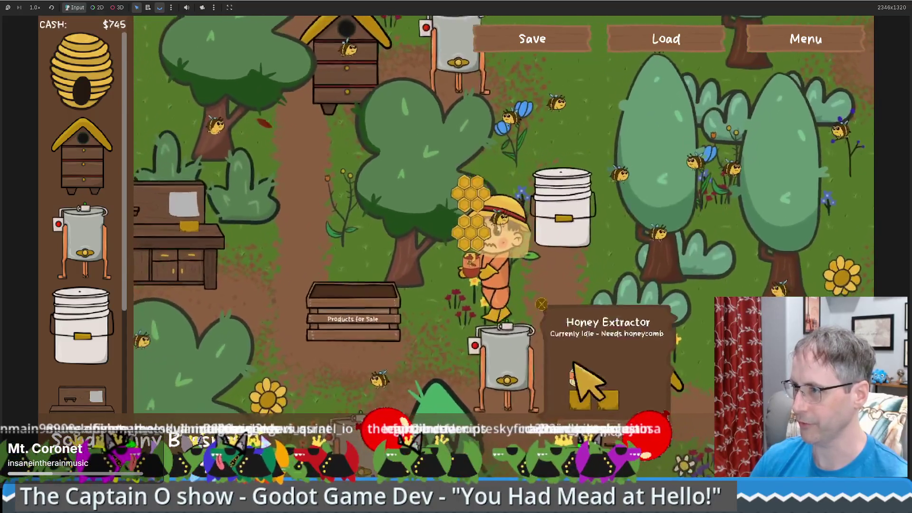
pyautogui.click(613, 387)
pyautogui.press('a')
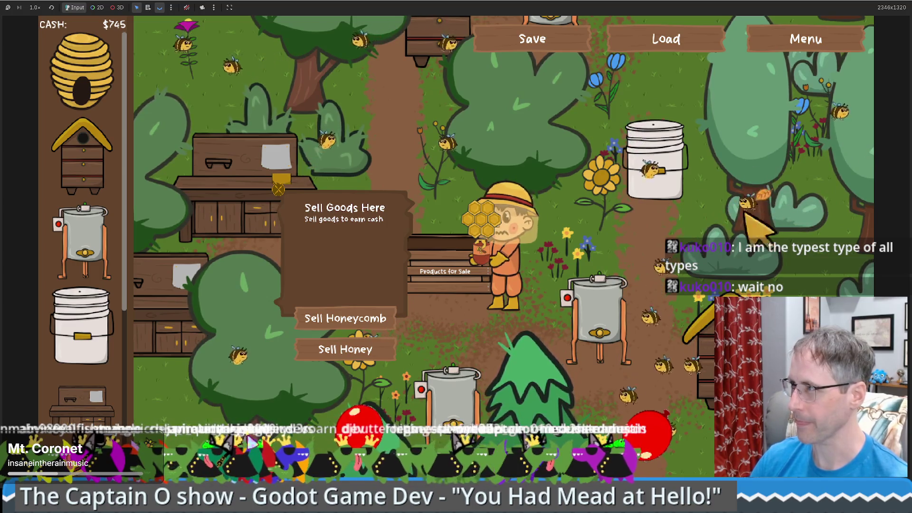
# - Walk the beekeeper through the forest toward the extractors, then stop the game
pyautogui.click(710, 233)
pyautogui.press('Down')
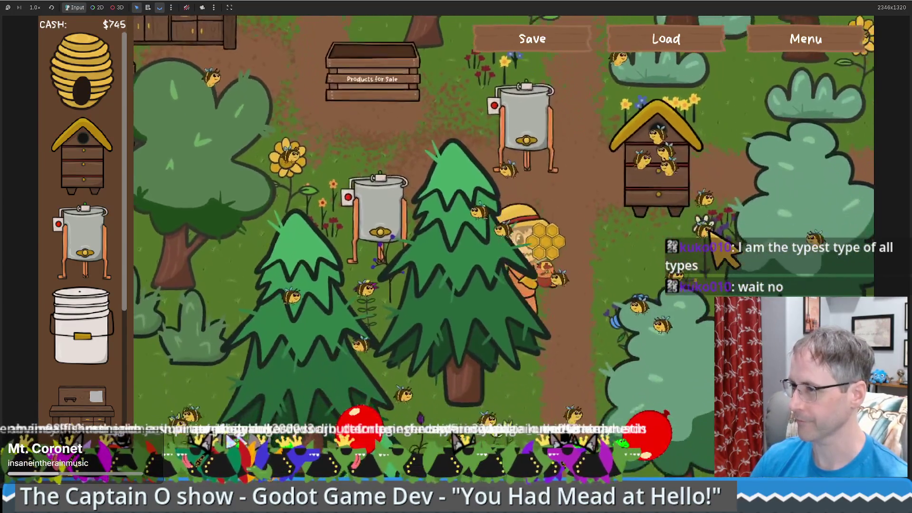
pyautogui.press('Left')
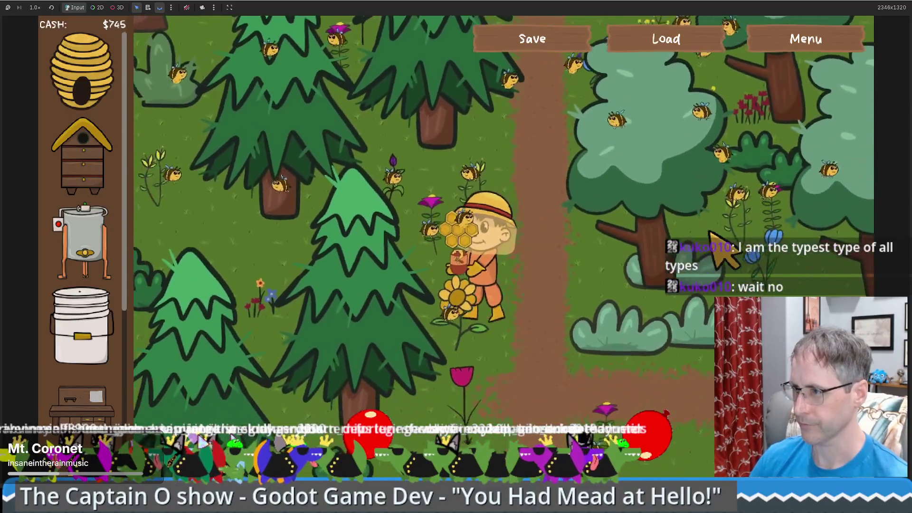
pyautogui.press('Up')
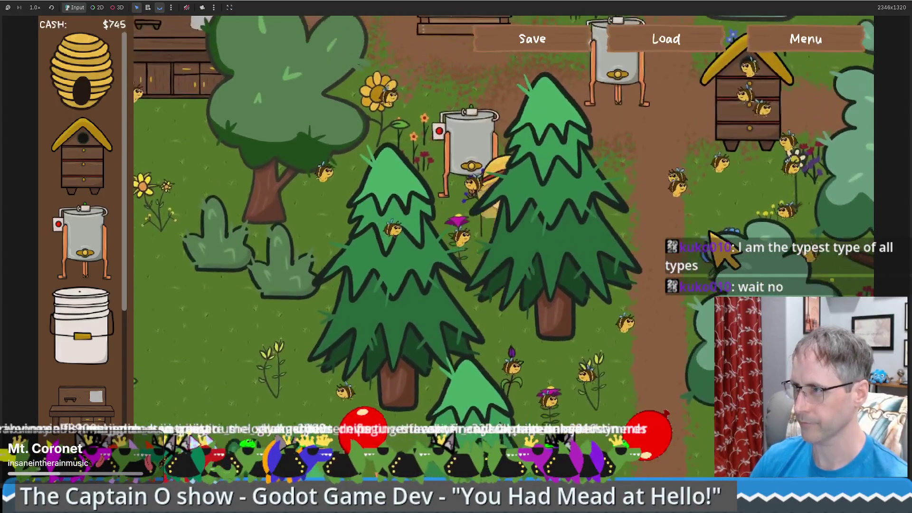
pyautogui.press('F8')
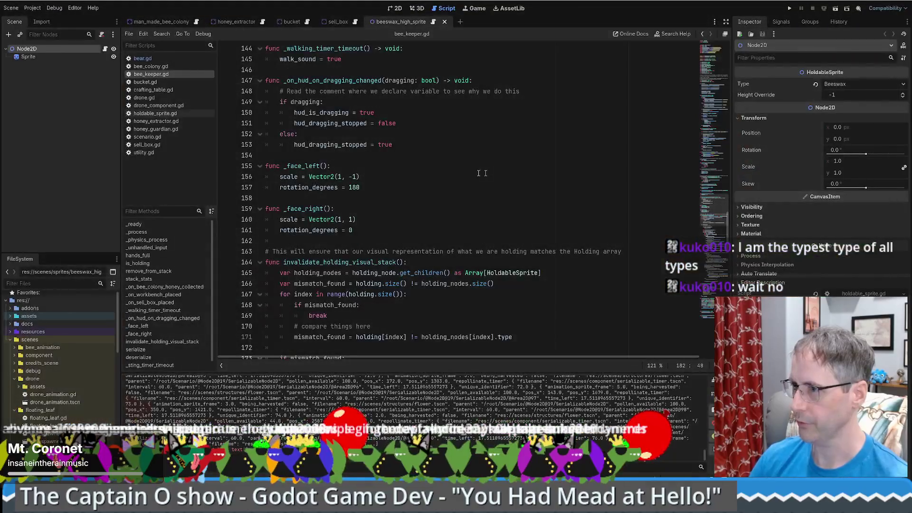
# - Inspect the _walking_timer_timeout function and walk_sound assignment on lines 144–145
pyautogui.scroll(5, 411, 130)
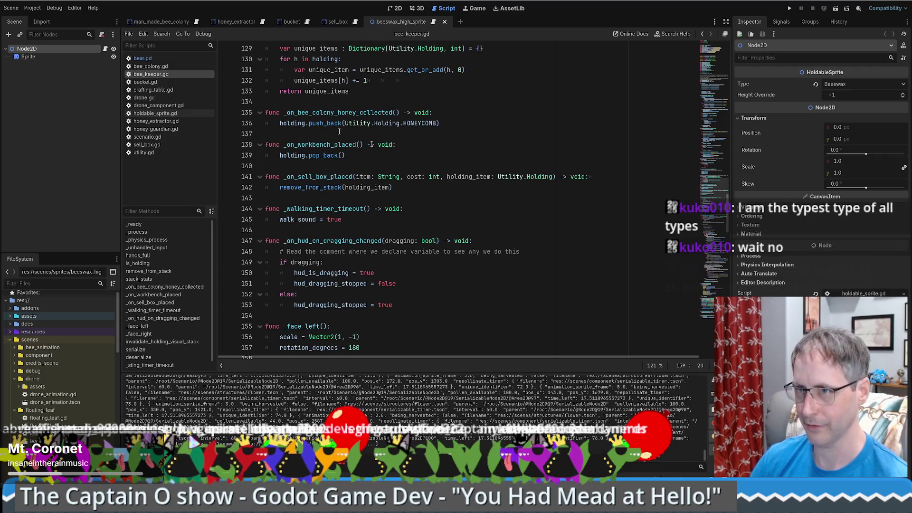
pyautogui.click(425, 218)
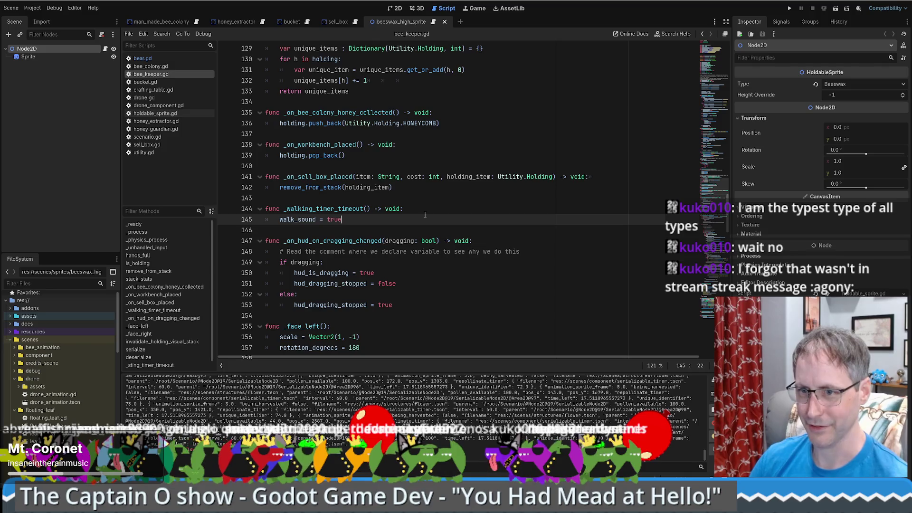
pyautogui.click(425, 209)
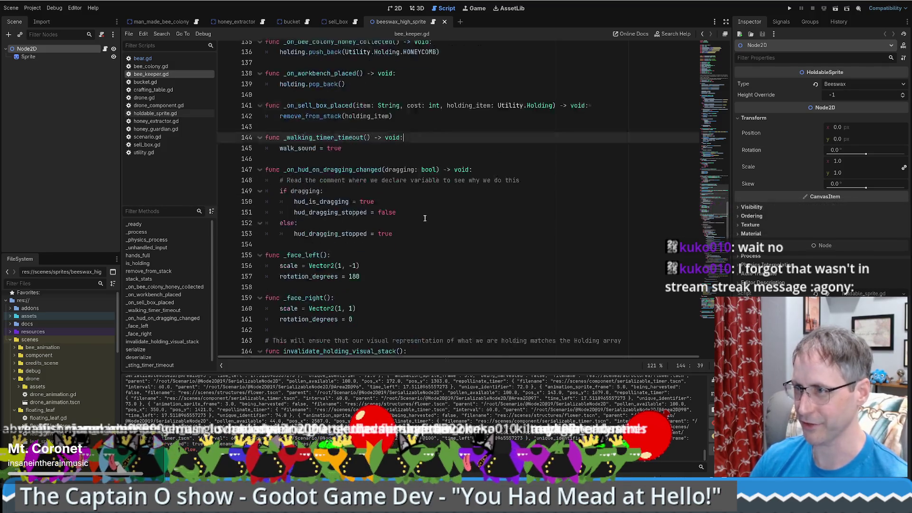
pyautogui.scroll(4, 424, 209)
pyautogui.moveTo(713, 182); pyautogui.dragTo(695, 85)
pyautogui.scroll(-10, 68, 395)
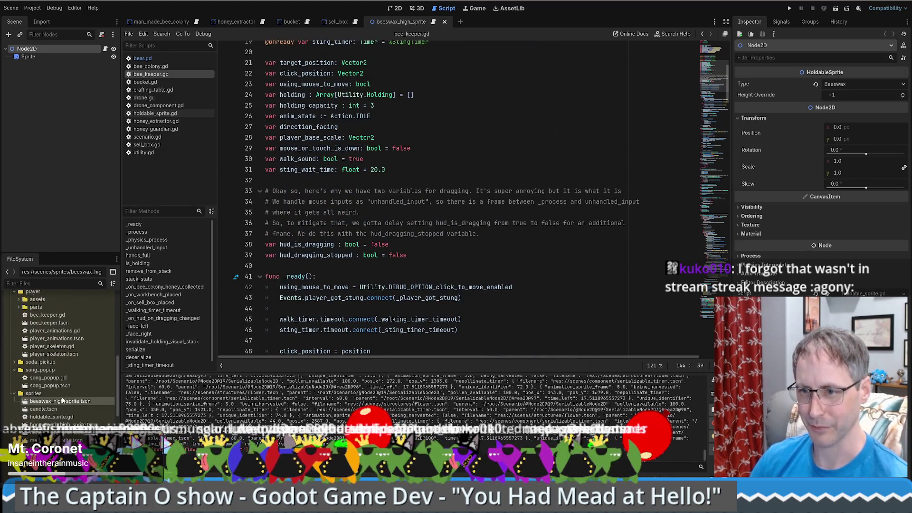
pyautogui.scroll(5, 49, 398)
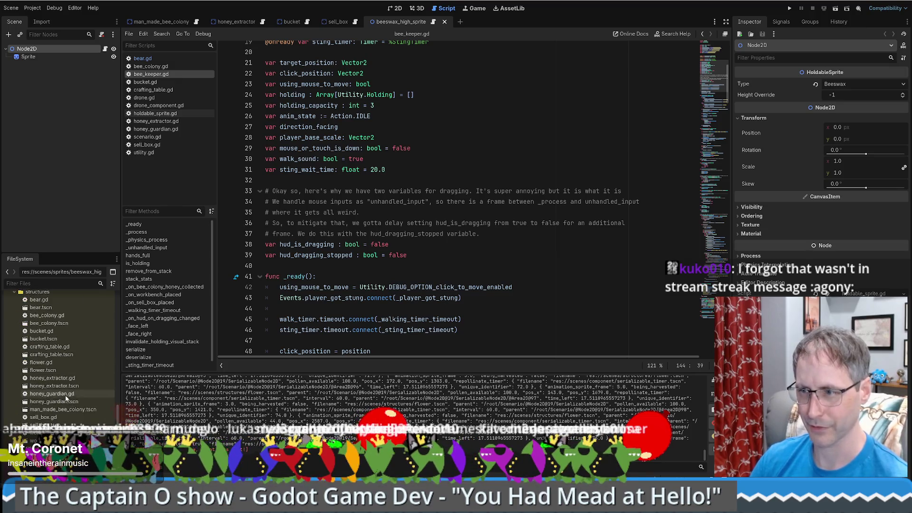
pyautogui.scroll(3, 50, 396)
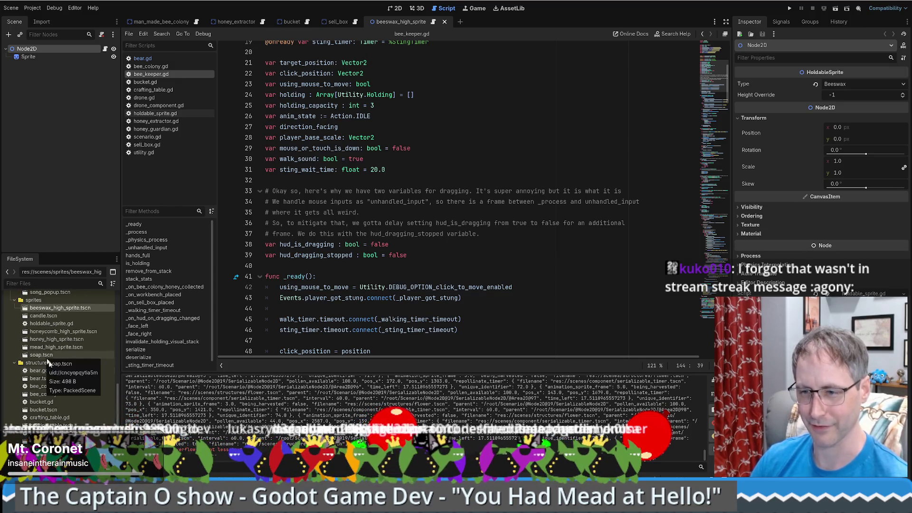
pyautogui.scroll(-3, 62, 368)
pyautogui.scroll(3, 74, 373)
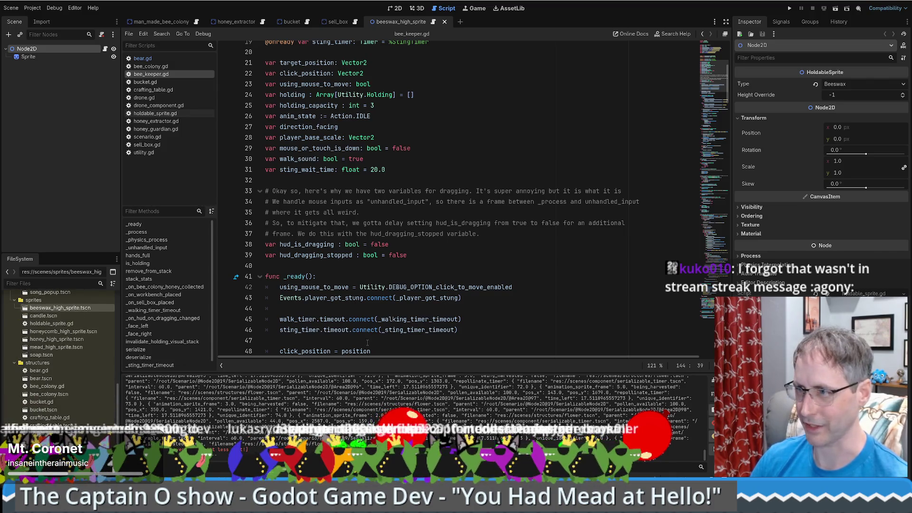
# - Inspect the holding_capacity and holding array declarations on lines 24–25, then save
pyautogui.click(467, 107)
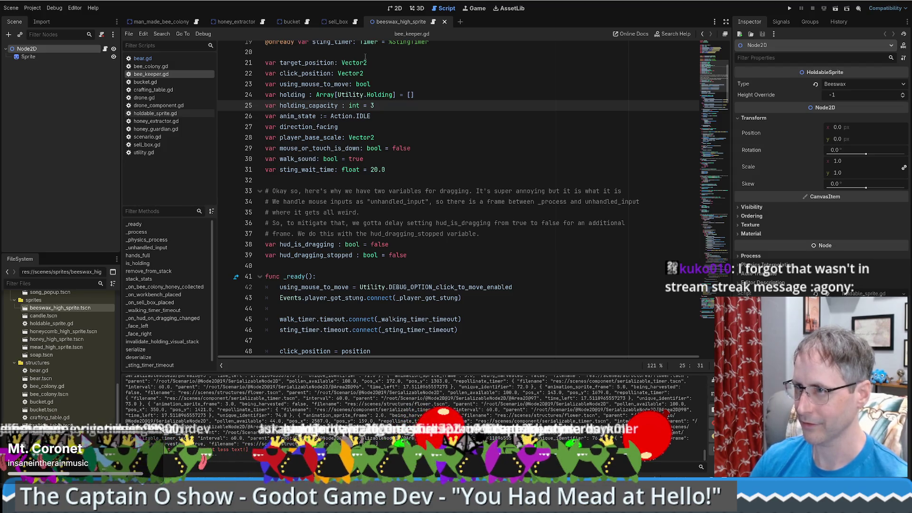
pyautogui.scroll(5, 427, 94)
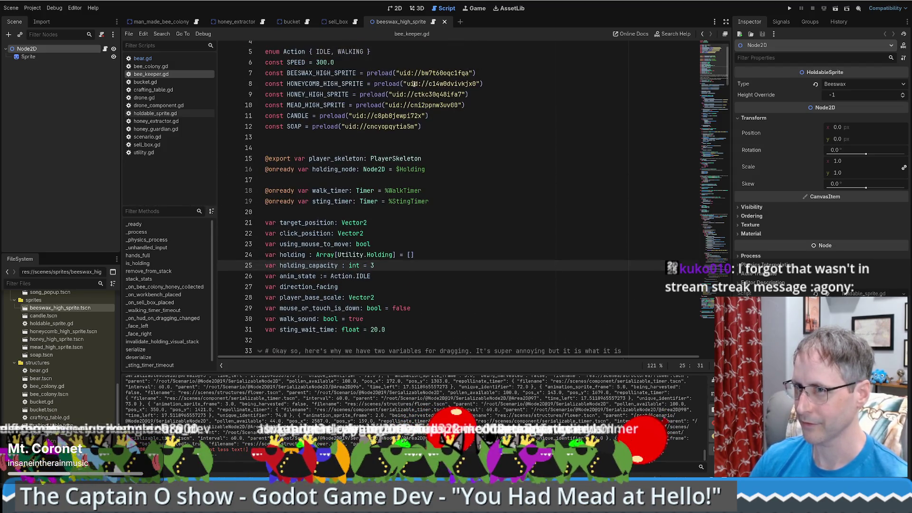
pyautogui.scroll(-3, 70, 337)
pyautogui.scroll(-3, 69, 337)
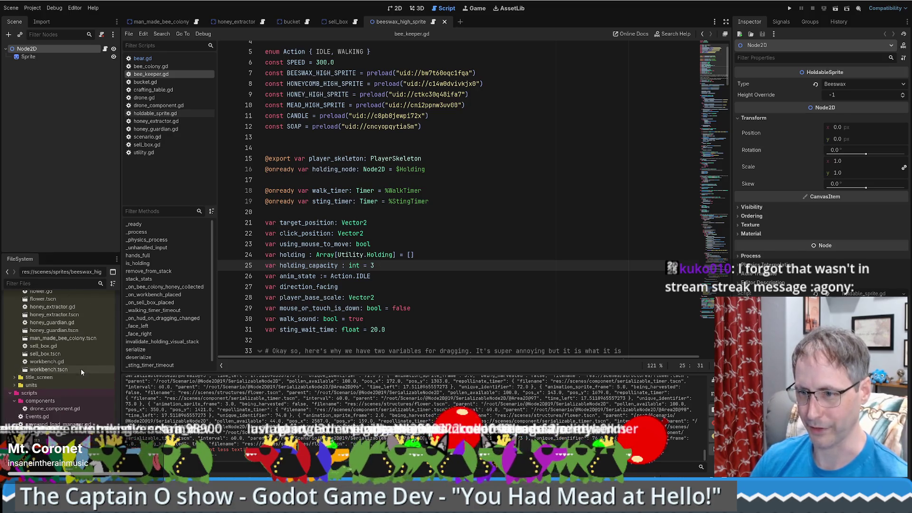
pyautogui.click(428, 255)
pyautogui.hotkey('ctrl', 's')
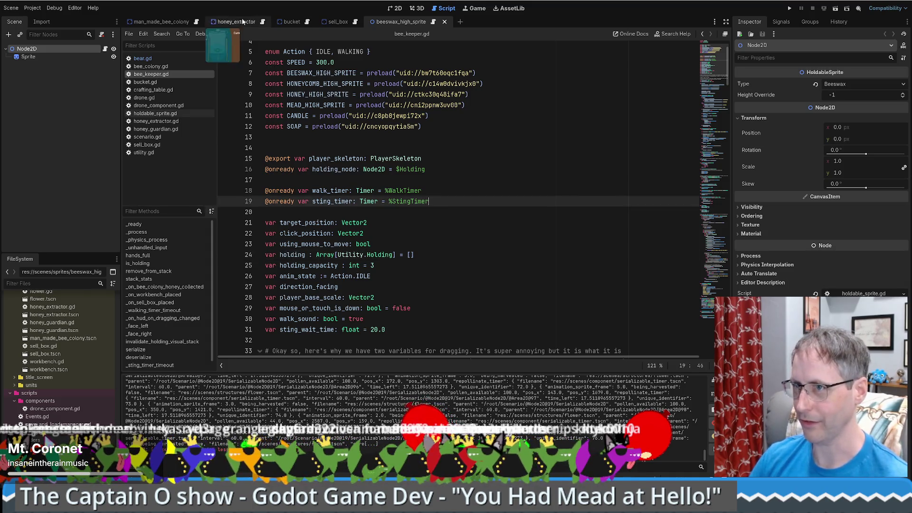
# - In the 2D view, look over man_made_bee_colony, open honey_extractor, then switch to the croc project window
pyautogui.click(399, 8)
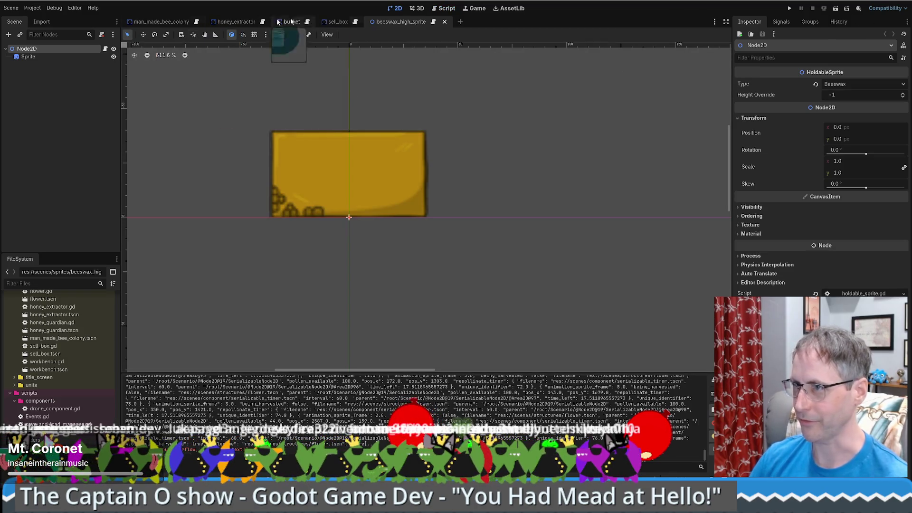
pyautogui.click(161, 21)
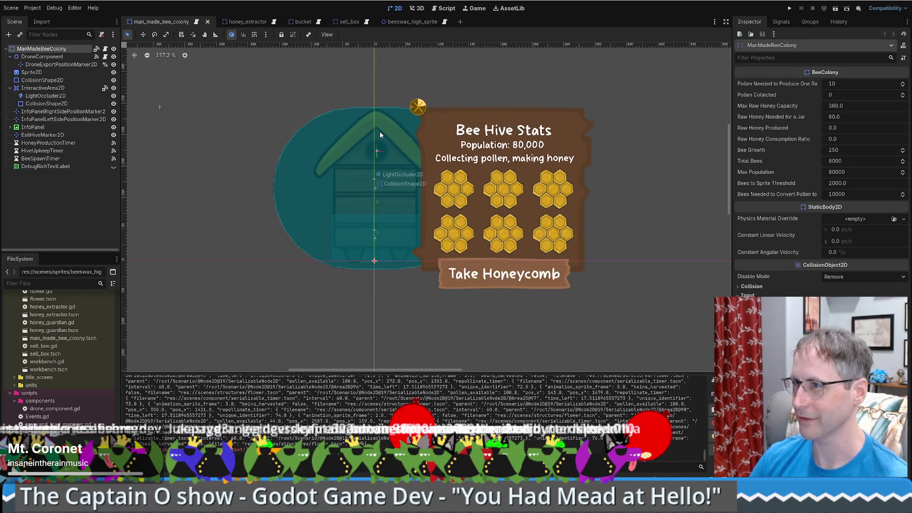
pyautogui.scroll(3, 380, 135)
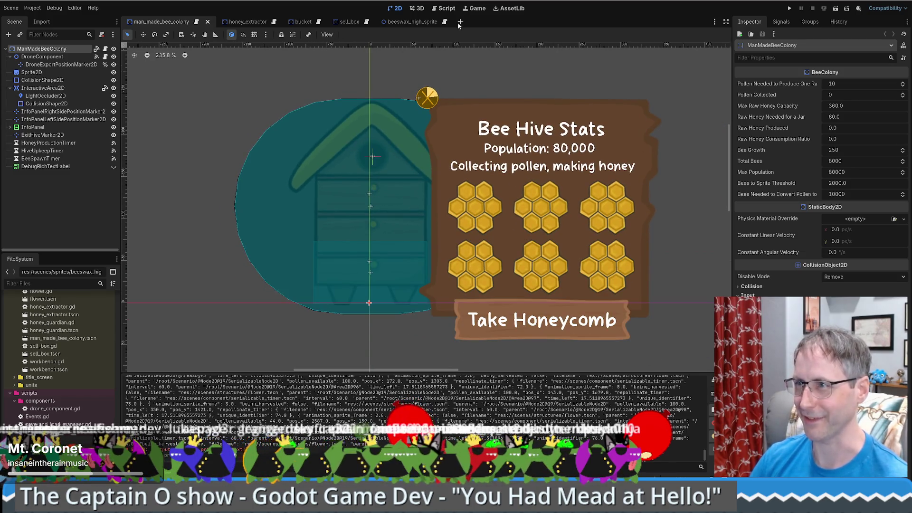
pyautogui.click(228, 23)
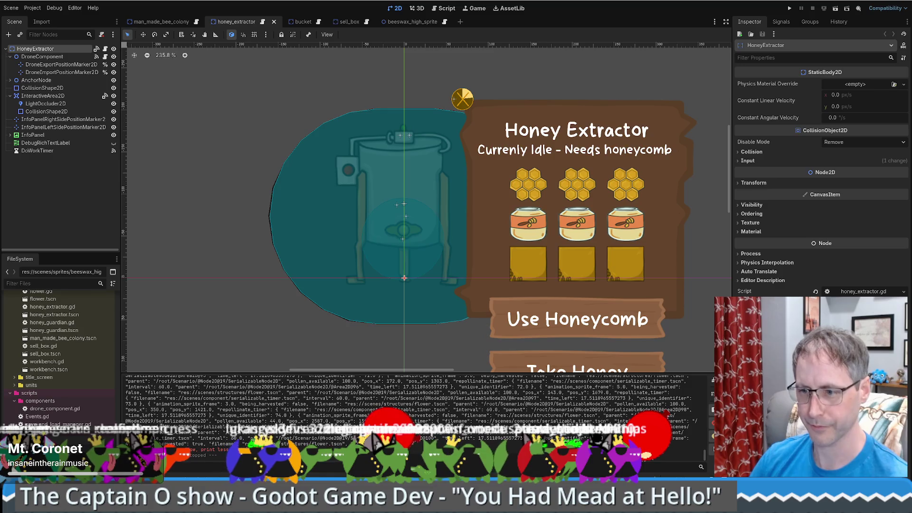
pyautogui.click(182, 469)
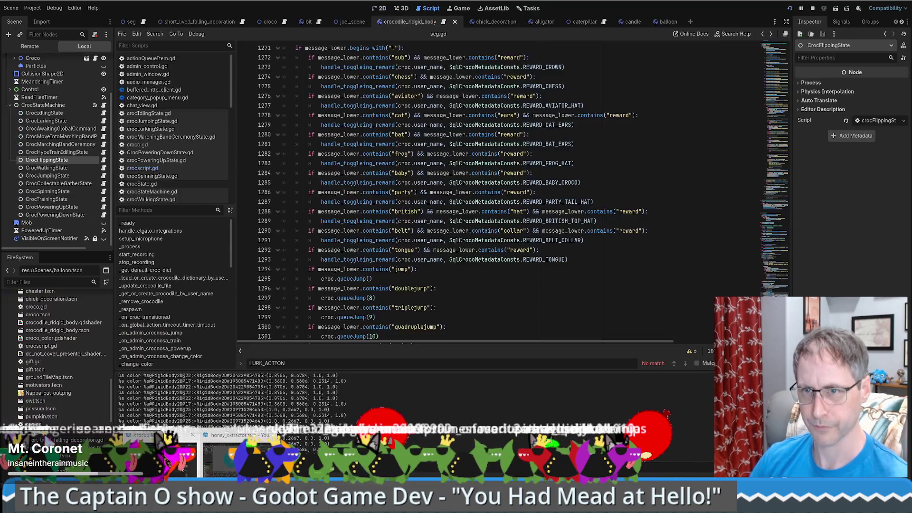
# - Close the String.contains documentation popup, stop the crocodile game and launch the game again
pyautogui.scroll(-2, 506, 192)
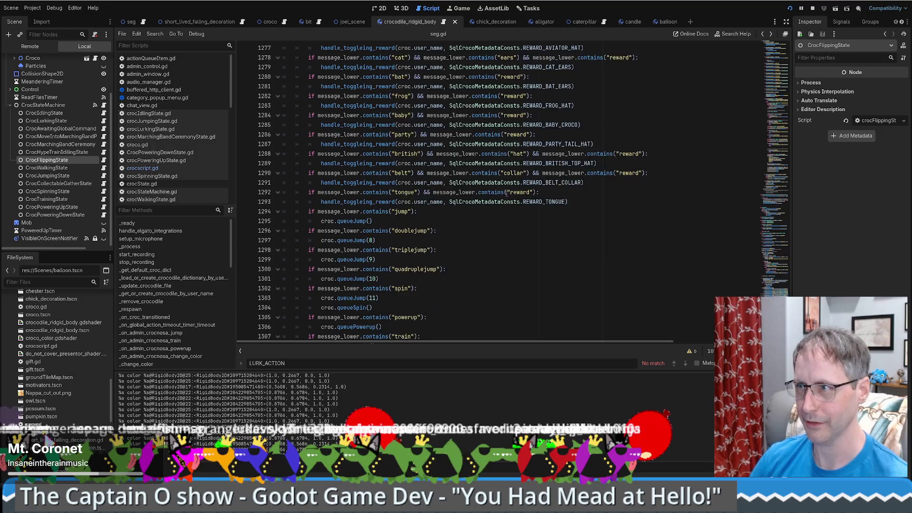
pyautogui.scroll(3, 506, 192)
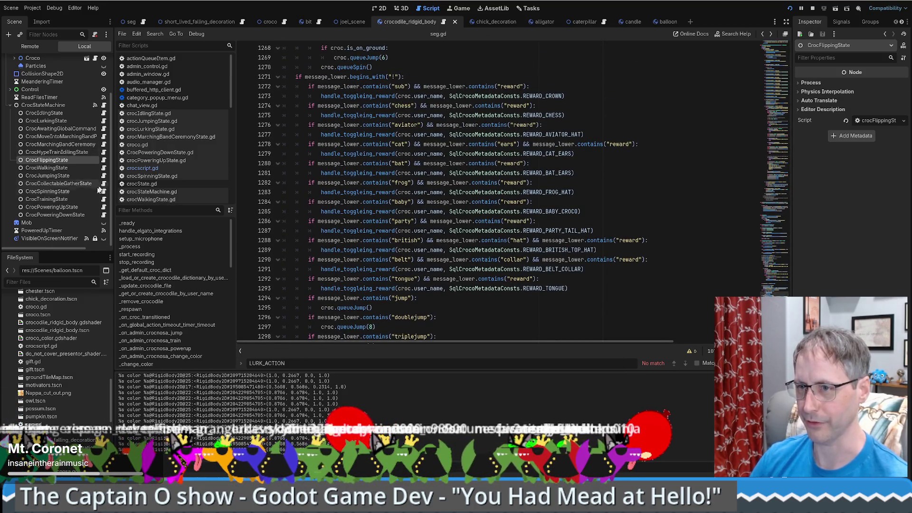
pyautogui.moveTo(501, 183)
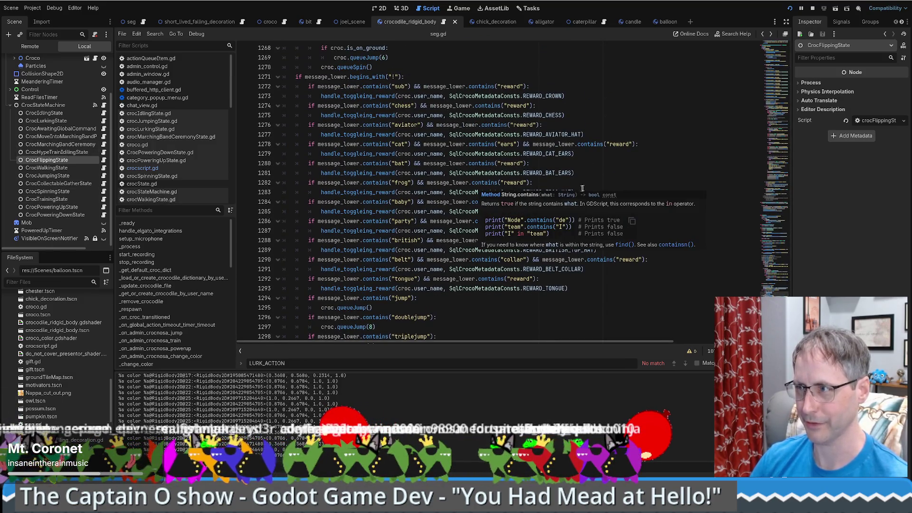
pyautogui.click(632, 155)
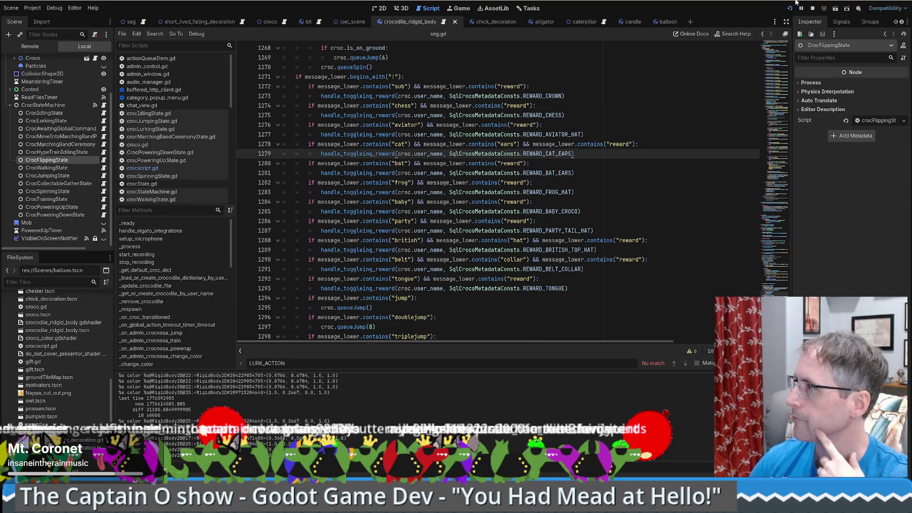
pyautogui.click(813, 9)
pyautogui.click(791, 9)
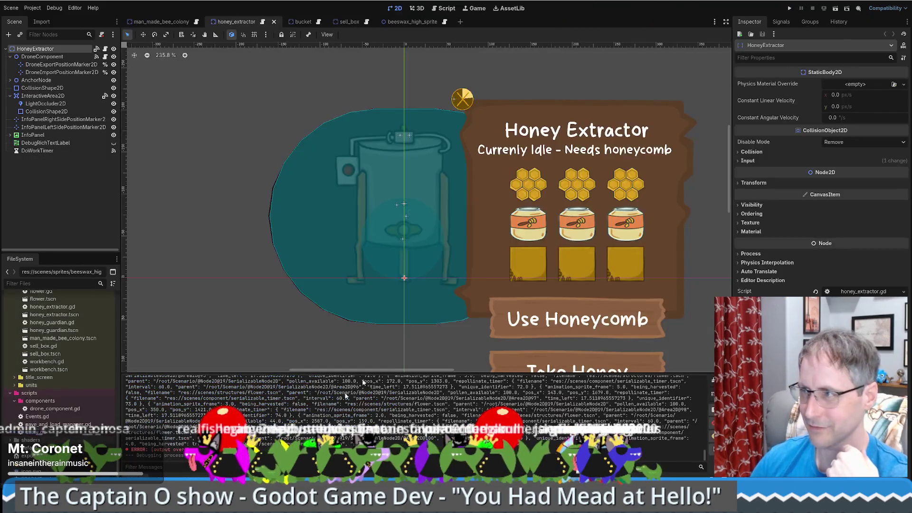
# - Launch the beekeeping game and load the saved garden
pyautogui.click(792, 8)
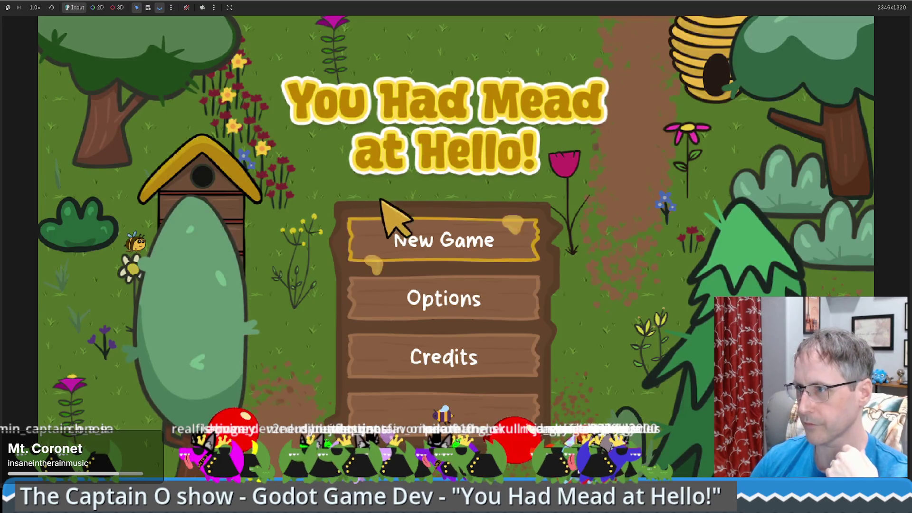
pyautogui.click(448, 233)
pyautogui.click(657, 38)
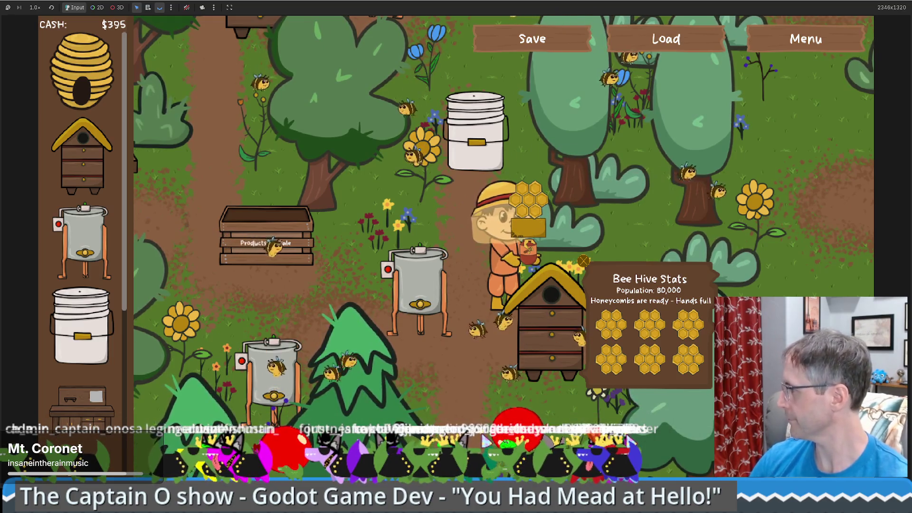
# - Walk the beekeeper to the lower crafting table and the food grade bucket, then open the menu
pyautogui.press('Up')
pyautogui.press('Right')
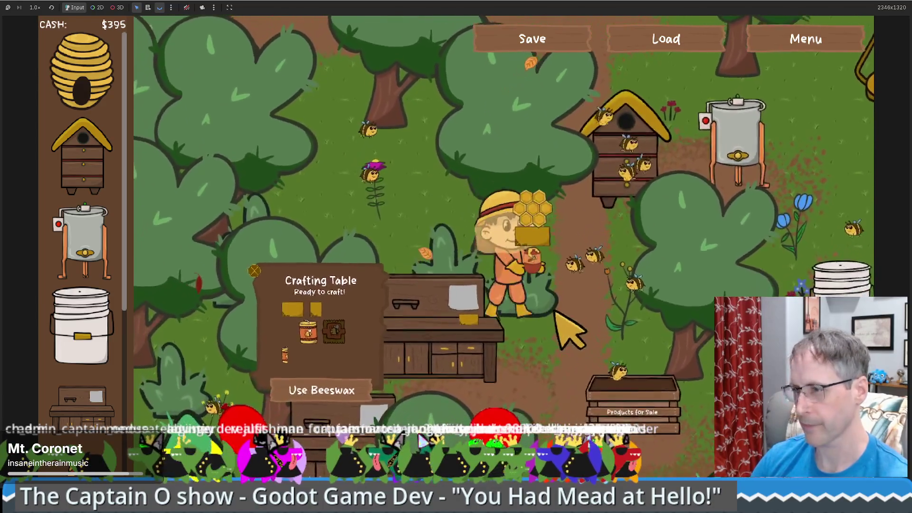
pyautogui.press('Down')
pyautogui.press('Left')
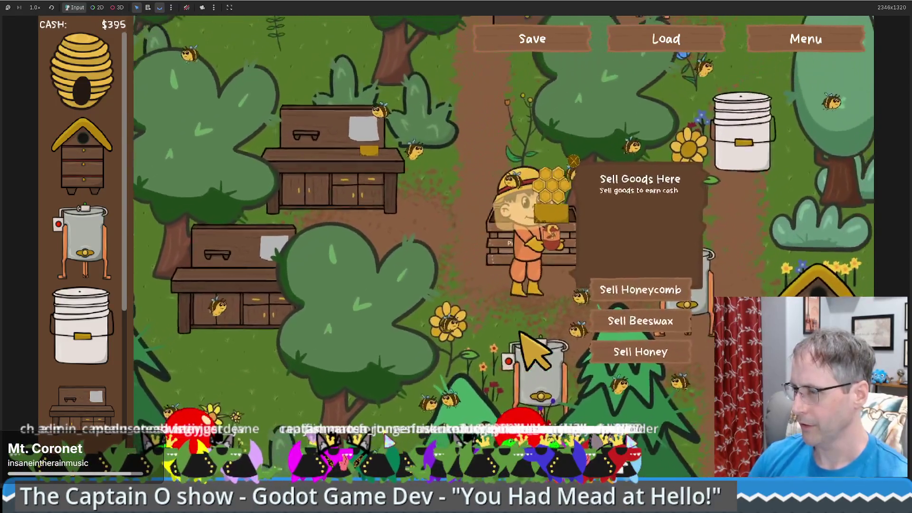
pyautogui.press('Up')
pyautogui.press('Right')
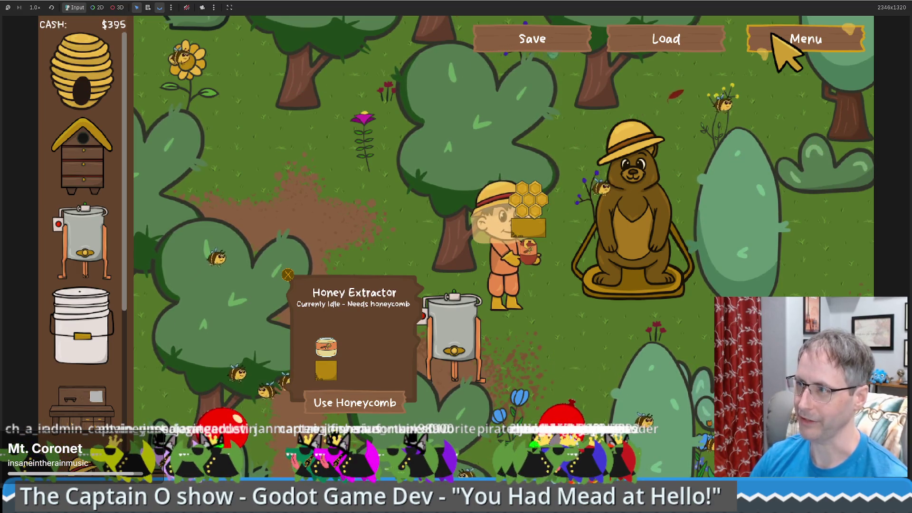
pyautogui.click(775, 38)
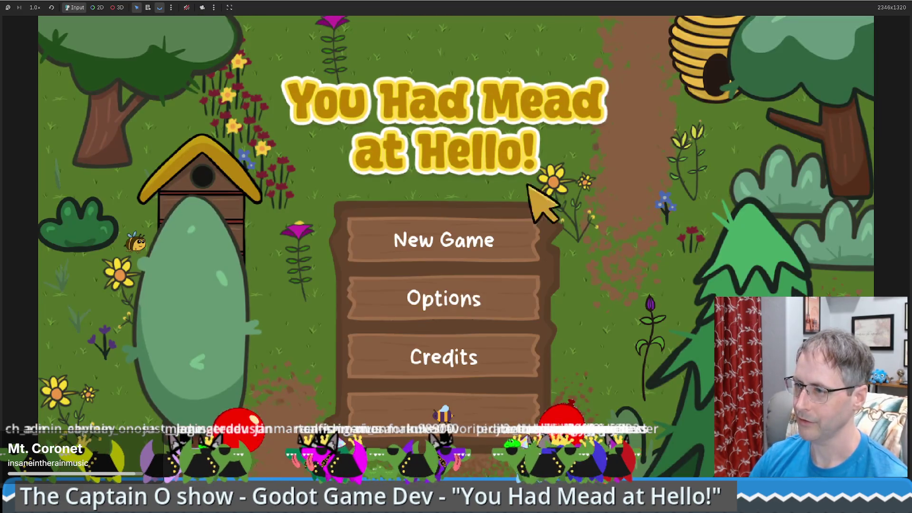
# - Start a new game and place a beehive from the shop beside the beekeeper
pyautogui.click(470, 417)
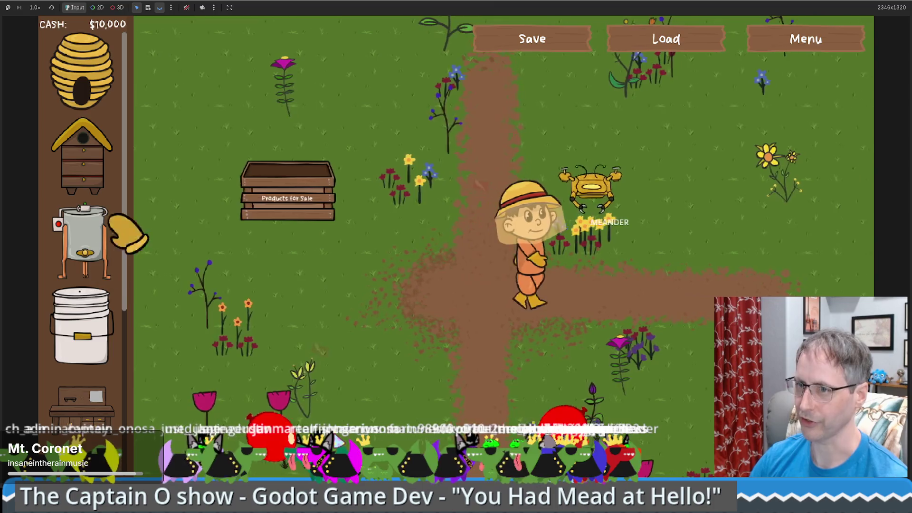
pyautogui.moveTo(112, 153)
pyautogui.mouseDown()
pyautogui.moveTo(391, 226)
pyautogui.moveTo(591, 261)
pyautogui.mouseUp()
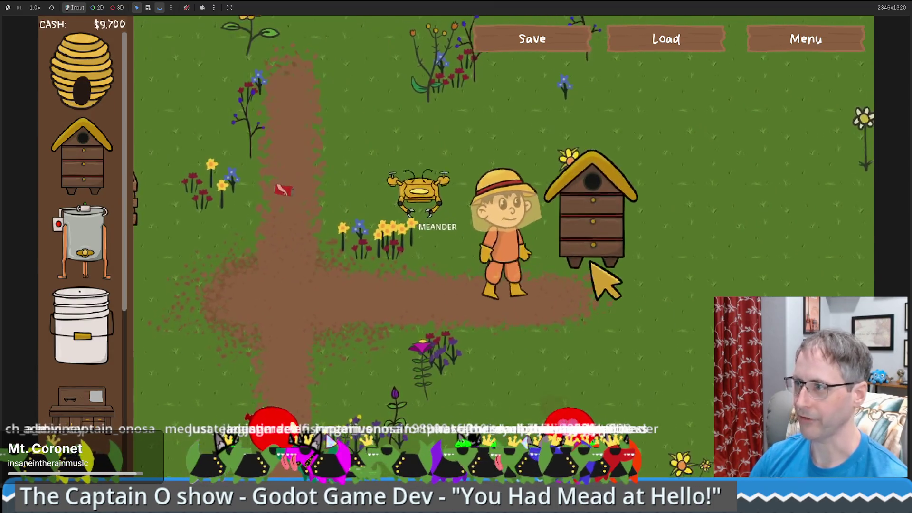
pyautogui.click(527, 304)
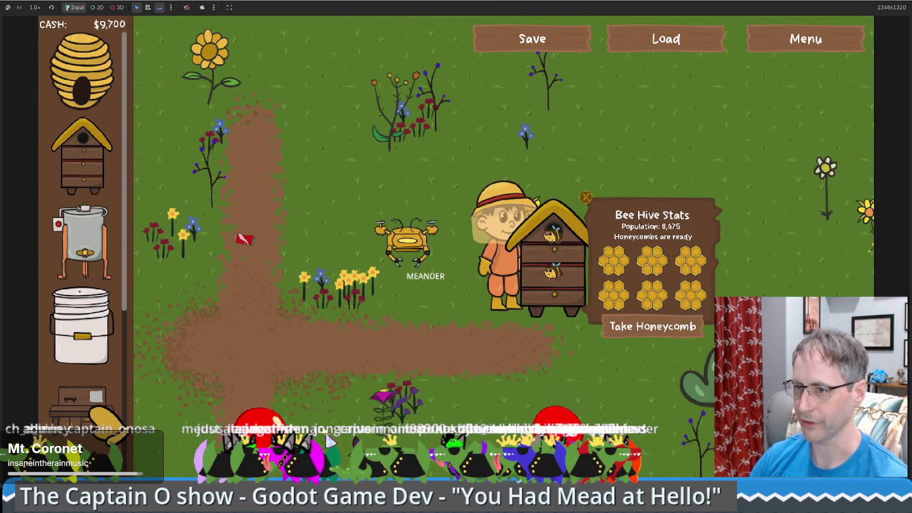
pyautogui.press('s')
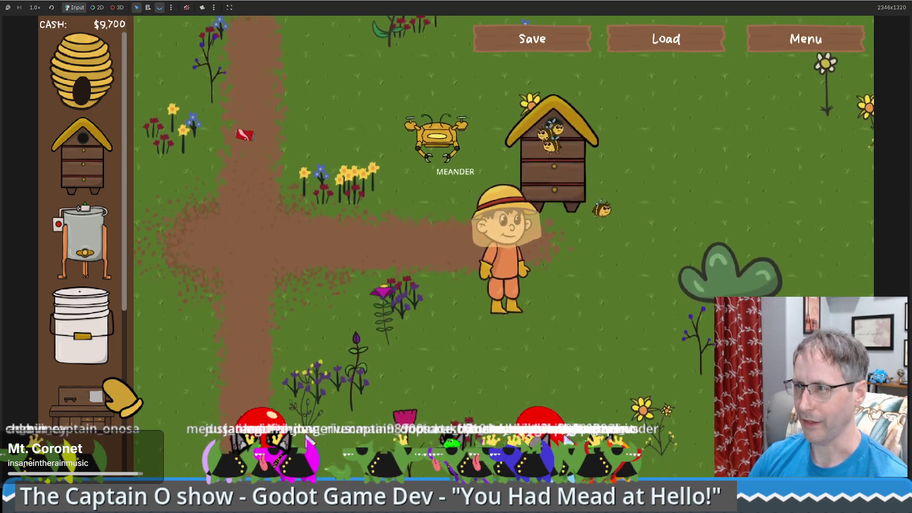
pyautogui.press('a')
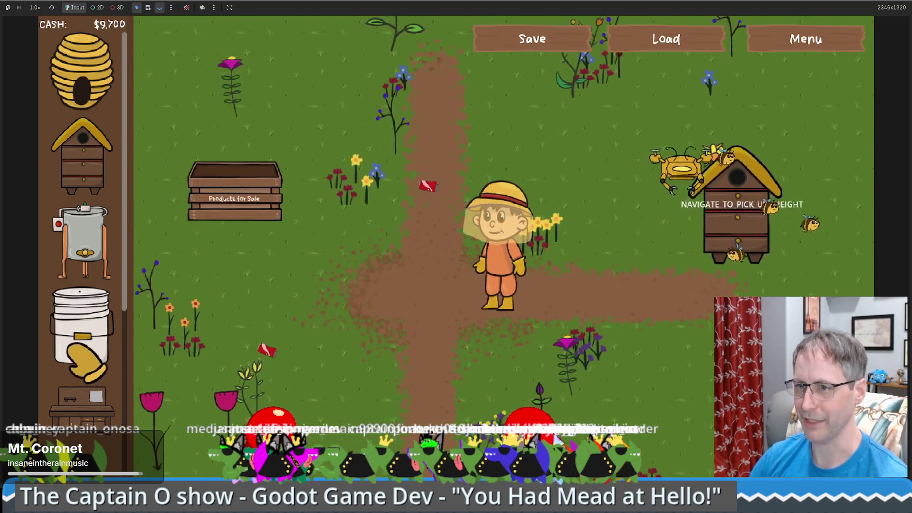
# - Place a Honey Extractor from the shop and walk to the products crate
pyautogui.moveTo(97, 261)
pyautogui.mouseDown()
pyautogui.moveTo(427, 386)
pyautogui.moveTo(457, 375)
pyautogui.mouseUp()
pyautogui.press('a')
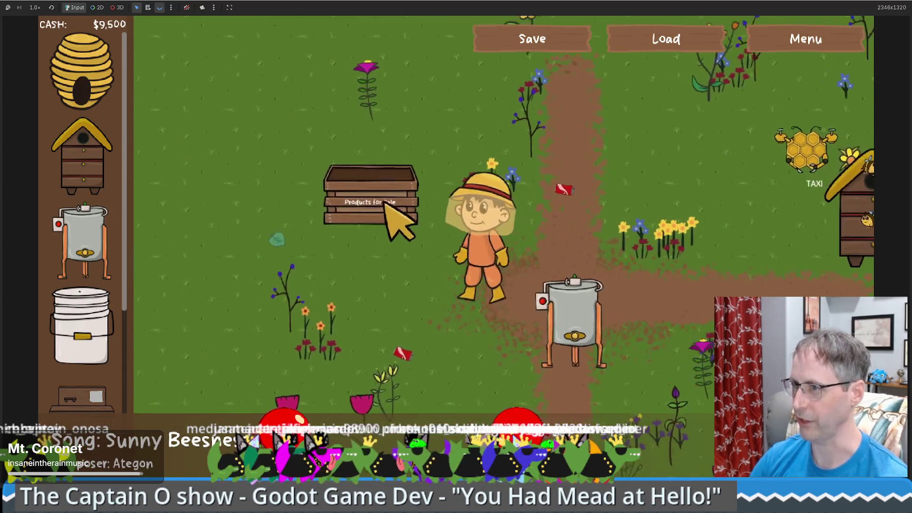
pyautogui.press('a')
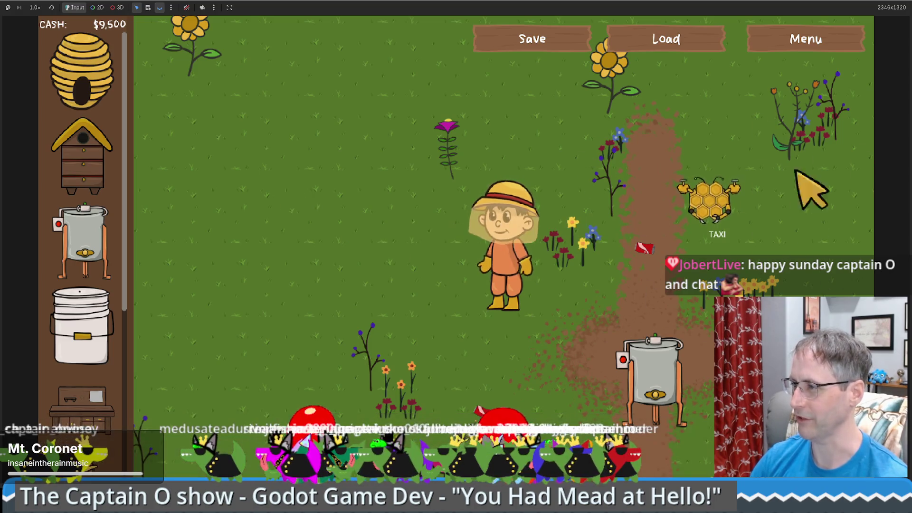
# - Walk the beekeeper around the taxi drone and back to the Honey Extractor
pyautogui.press('d')
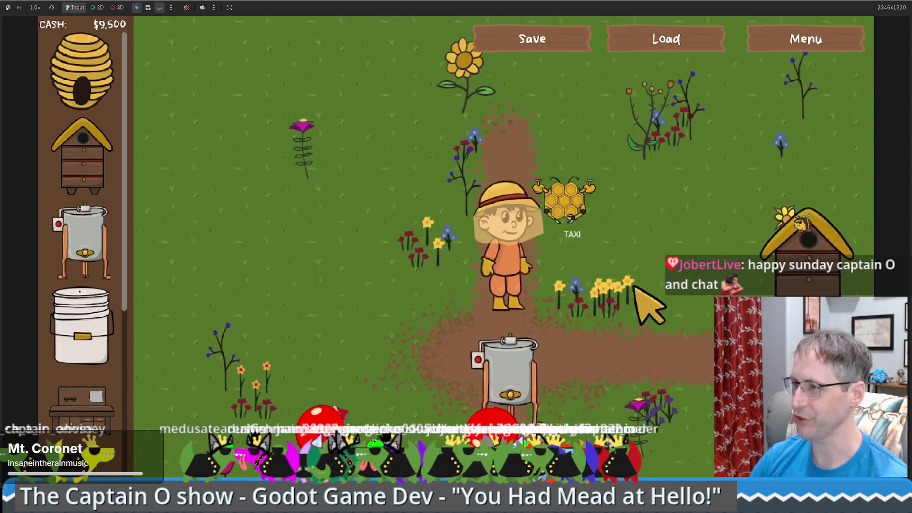
pyautogui.press('d')
pyautogui.press('w')
pyautogui.press('a')
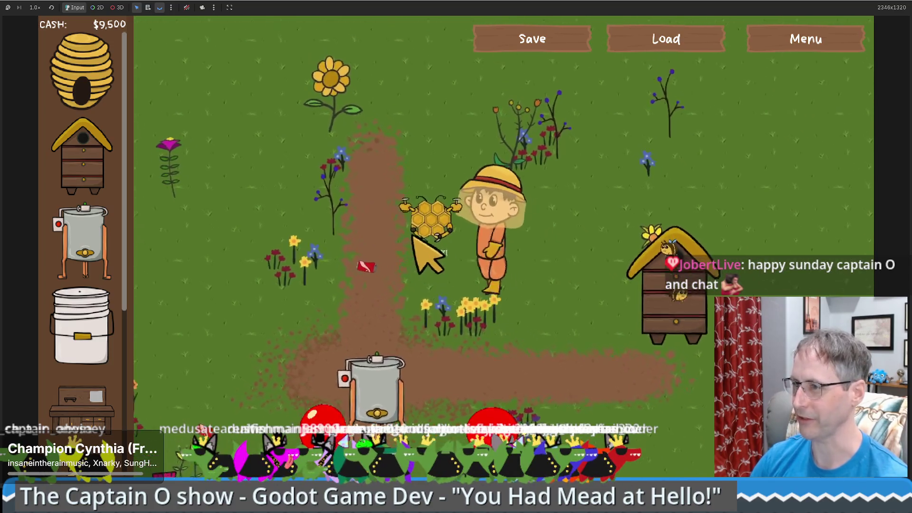
pyautogui.press('a')
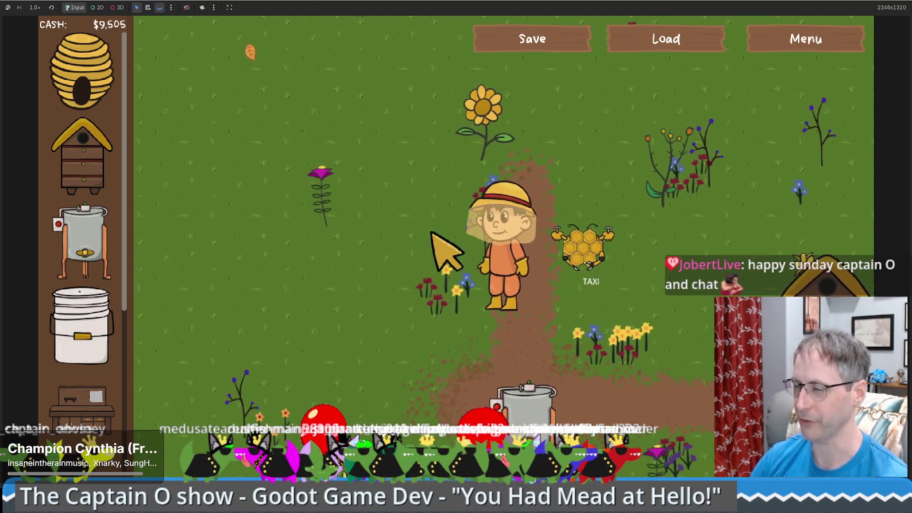
pyautogui.press('d')
pyautogui.press('s')
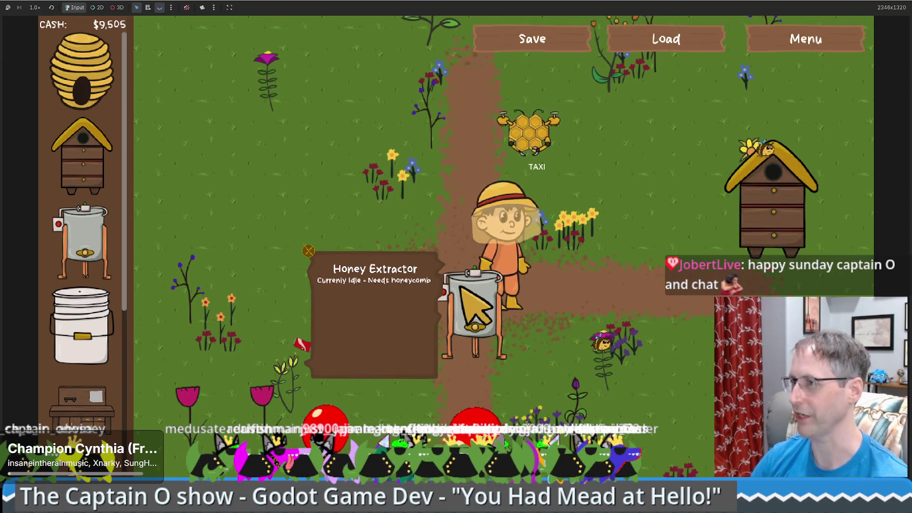
# - Walk the beekeeper around the farm with the taxi drone following, ending at the beehive
pyautogui.press('w')
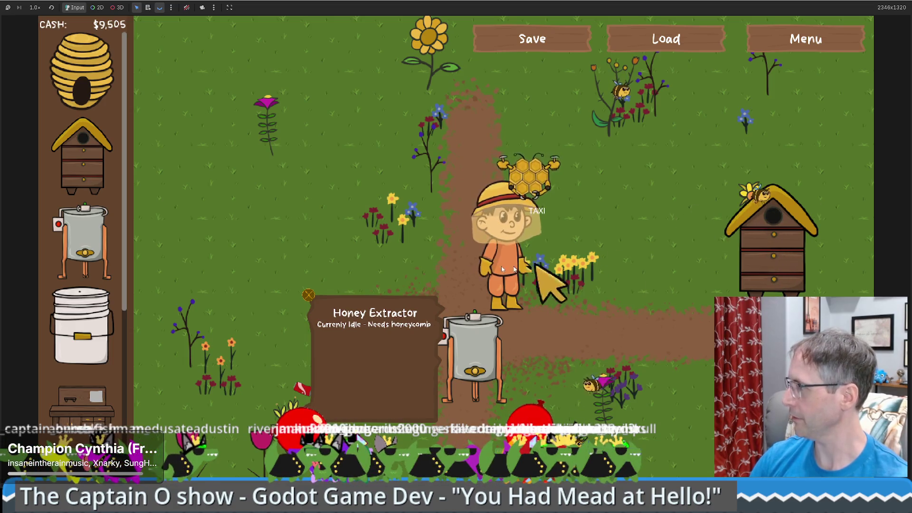
pyautogui.press('Left')
pyautogui.press('Down')
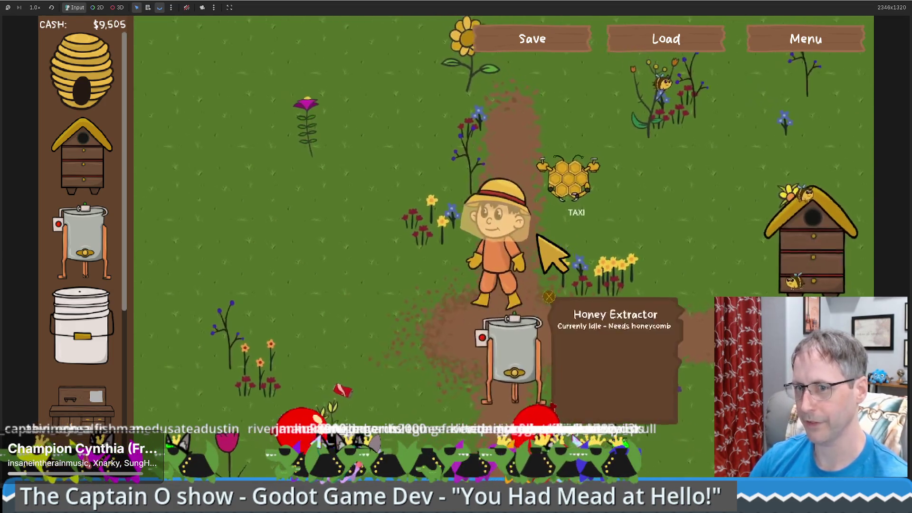
pyautogui.press('Left')
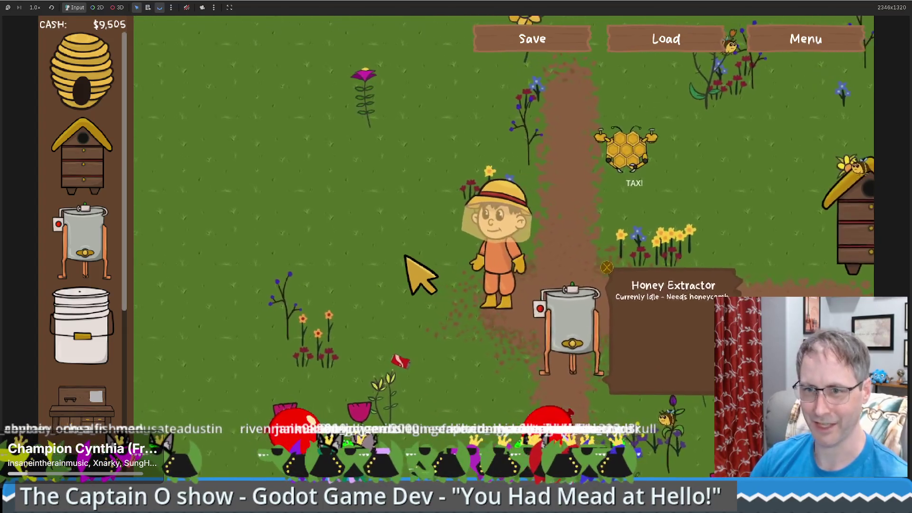
pyautogui.press('Down')
pyautogui.press('Right')
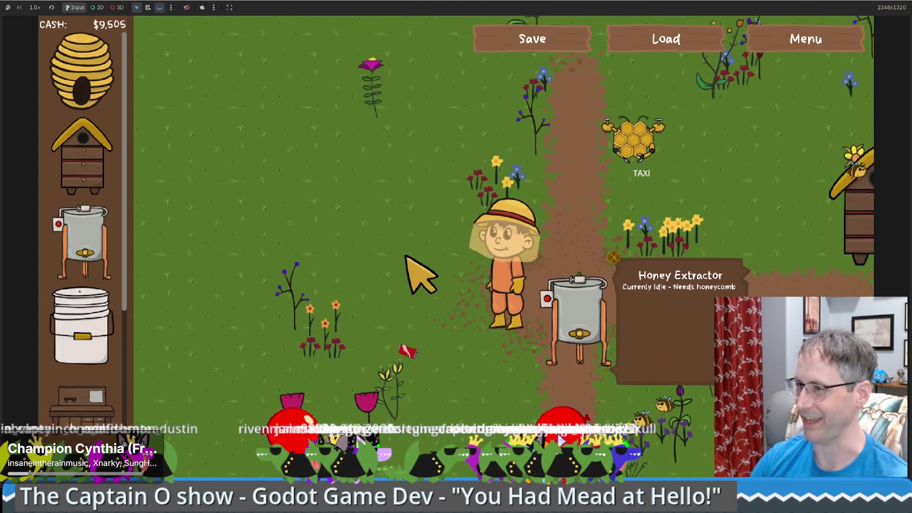
pyautogui.press('Up')
pyautogui.press('Right')
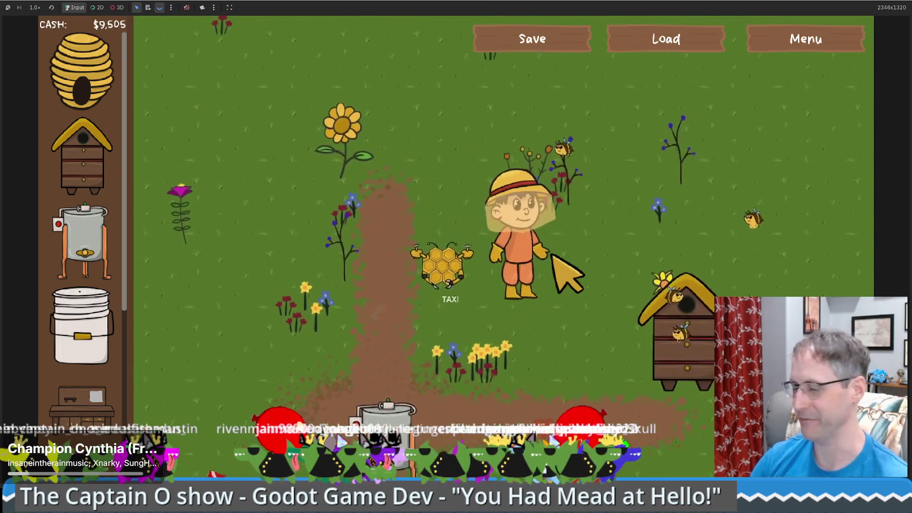
pyautogui.press('Left')
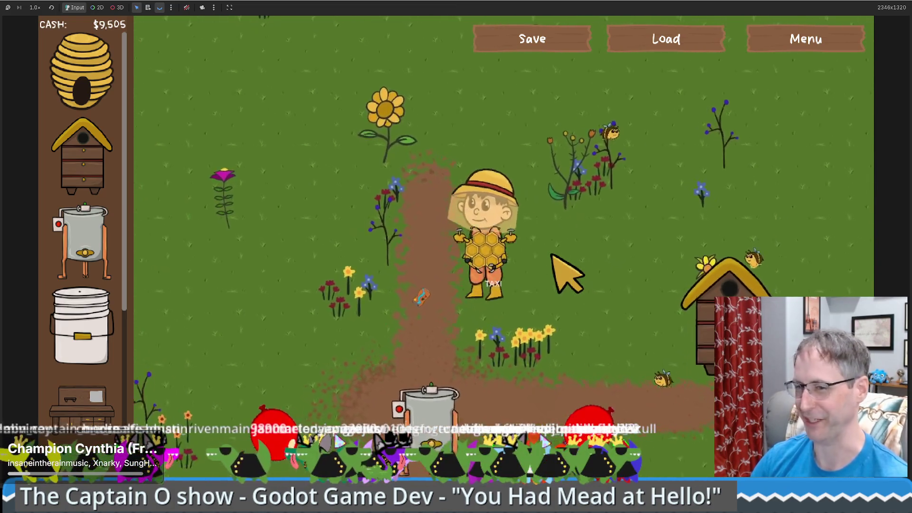
pyautogui.press('Left')
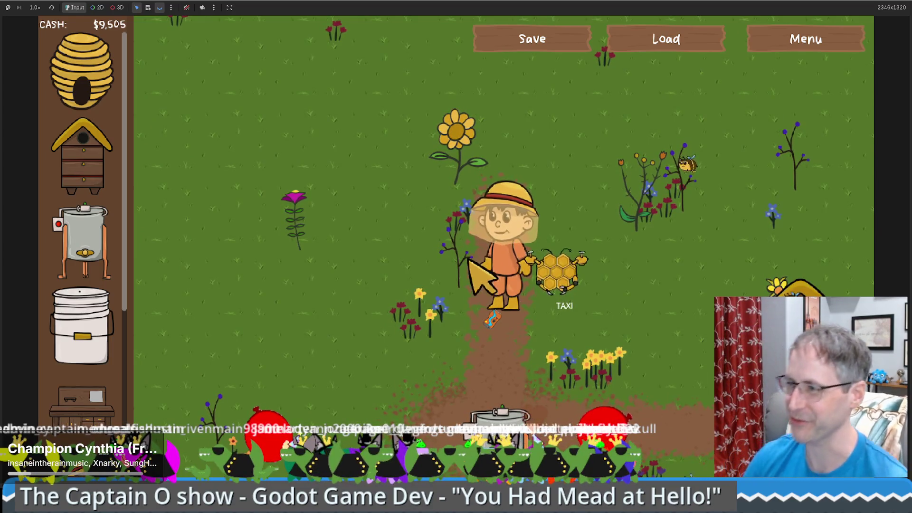
pyautogui.press('Right')
pyautogui.press('Down')
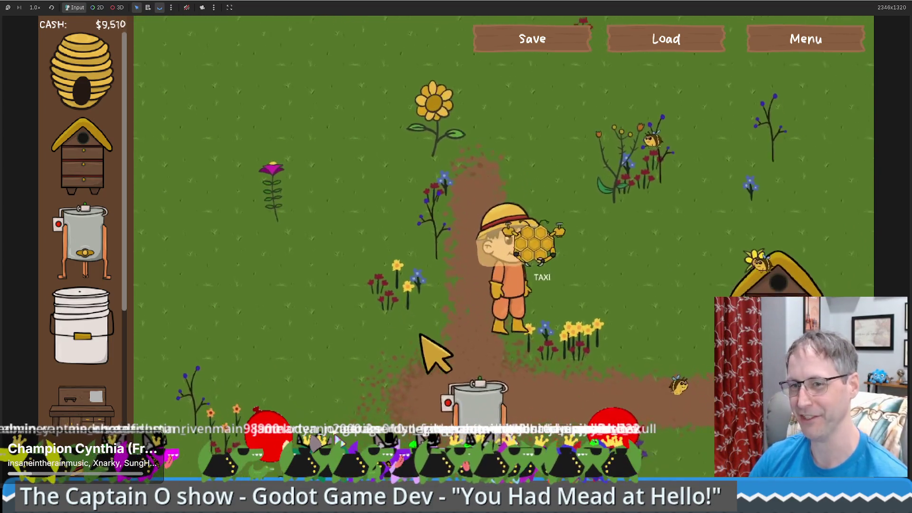
pyautogui.press('Down')
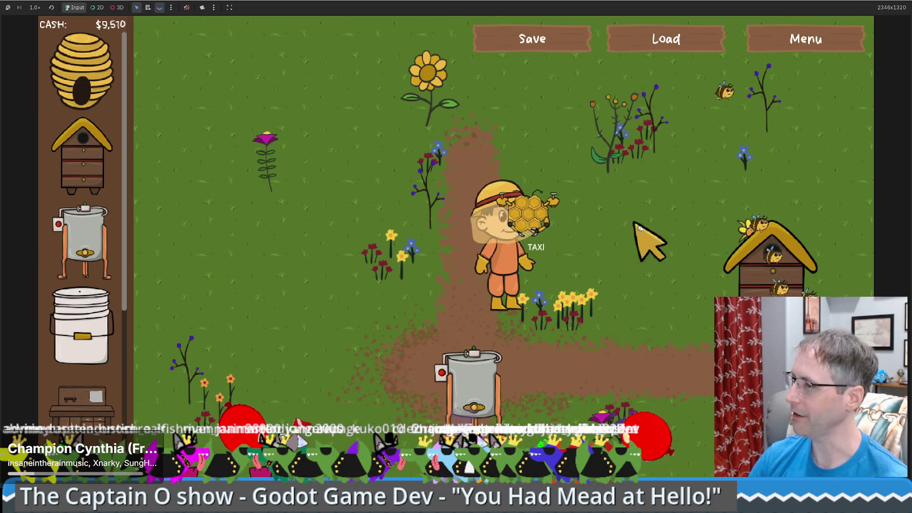
pyautogui.press('Right')
pyautogui.press('Right')
pyautogui.press('Down')
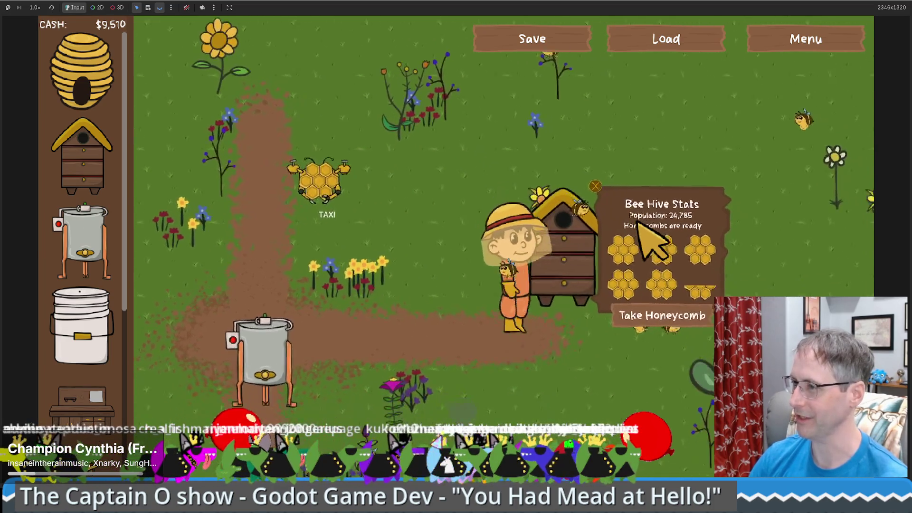
# - Take honeycomb from the hive and carry it toward the honey extractor
pyautogui.click(585, 286)
pyautogui.press('Left')
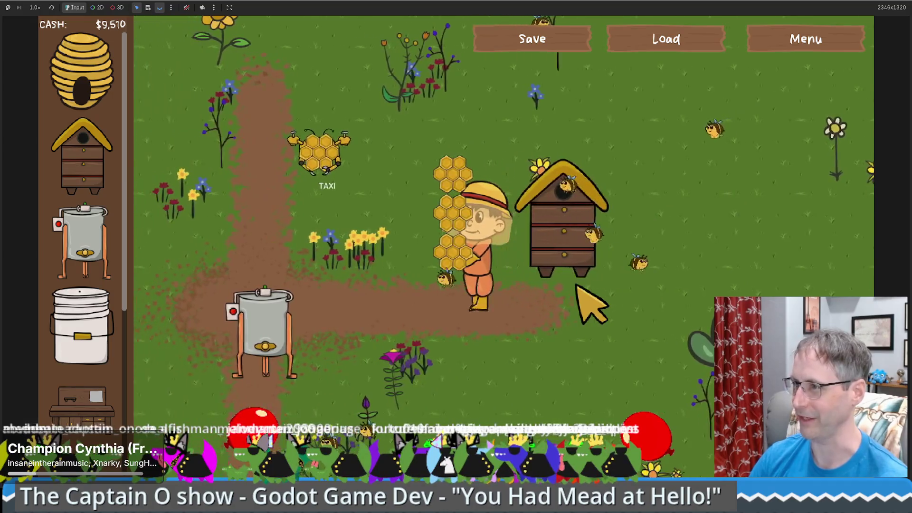
pyautogui.press('Up')
pyautogui.press('Right')
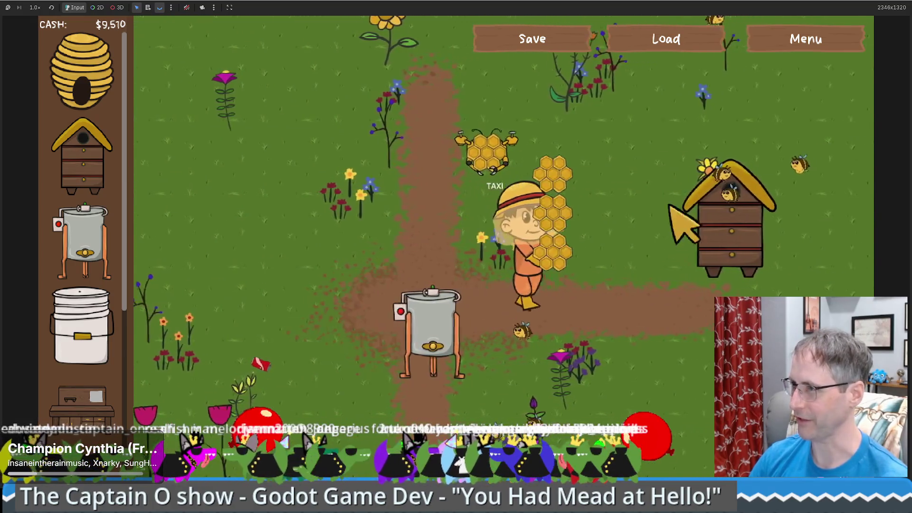
# - Exit fullscreen, filter the FileSystem for 'drone' and open drone.gd
pyautogui.press('F11')
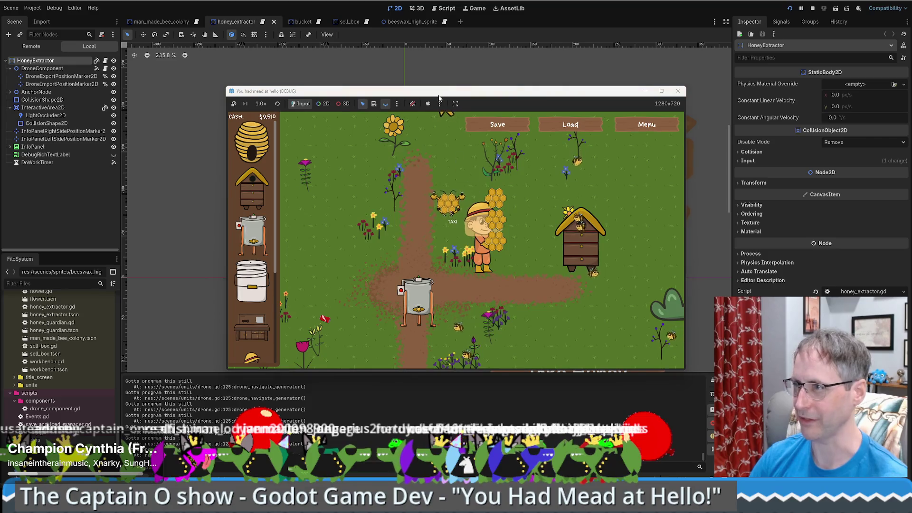
pyautogui.moveTo(459, 93)
pyautogui.mouseDown()
pyautogui.moveTo(557, 53)
pyautogui.moveTo(252, 59)
pyautogui.moveTo(369, 60)
pyautogui.mouseUp()
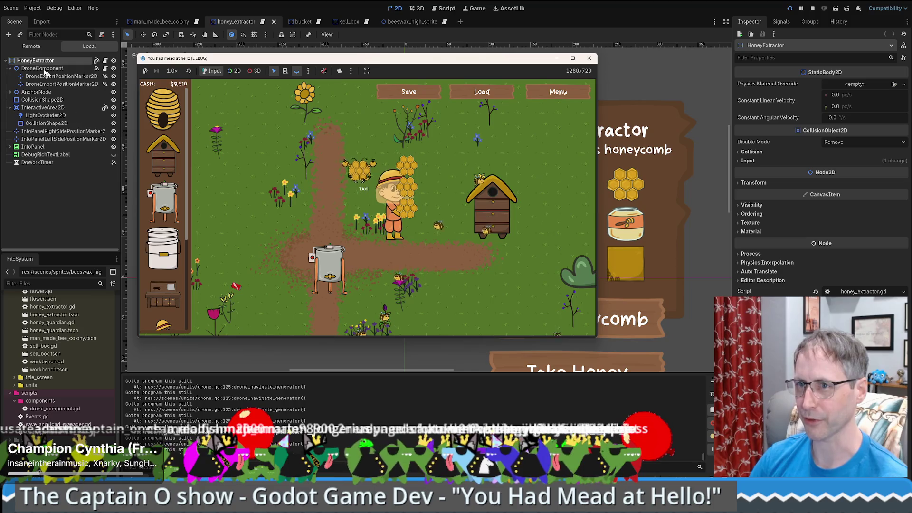
pyautogui.click(45, 284)
pyautogui.write('drone')
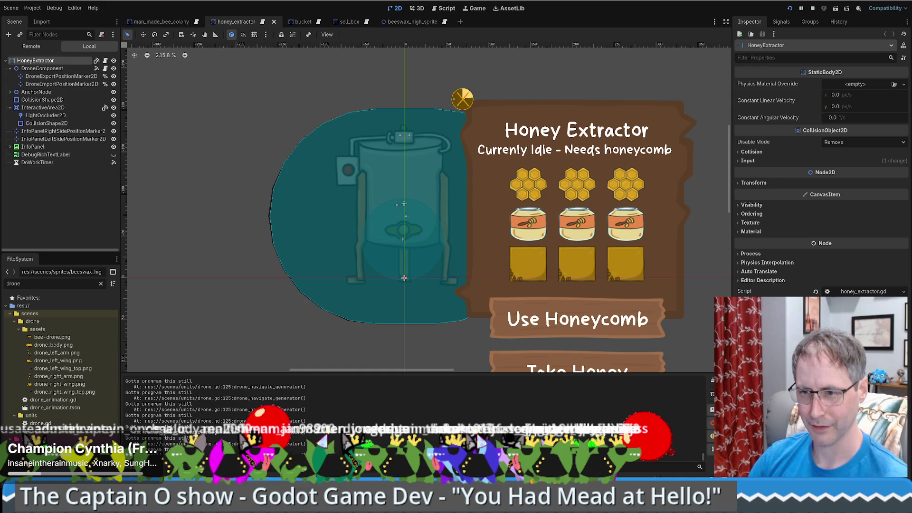
pyautogui.doubleClick(40, 423)
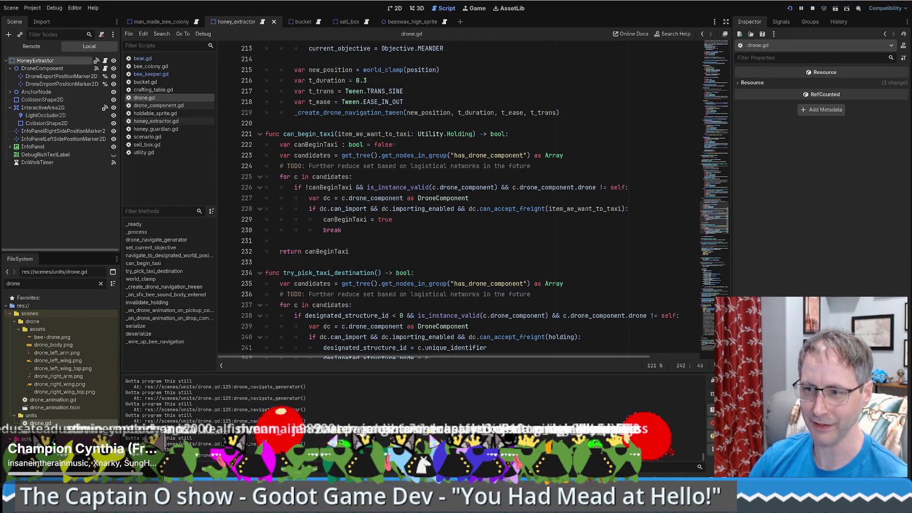
# - Navigate drone.gd to the Objective.TAXI handling code
pyautogui.hotkey('ctrl', 'j')
pyautogui.hotkey('ctrl', 'j')
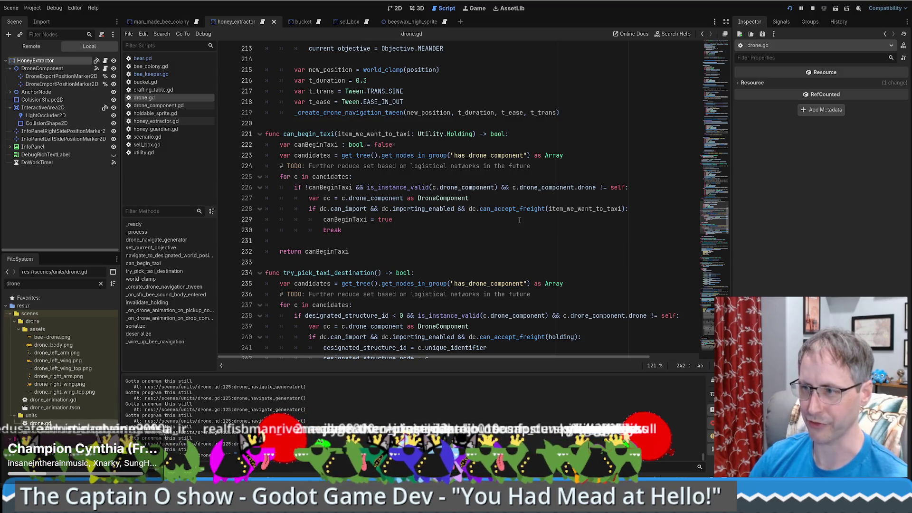
pyautogui.click(497, 190)
pyautogui.moveTo(719, 219); pyautogui.dragTo(734, 136)
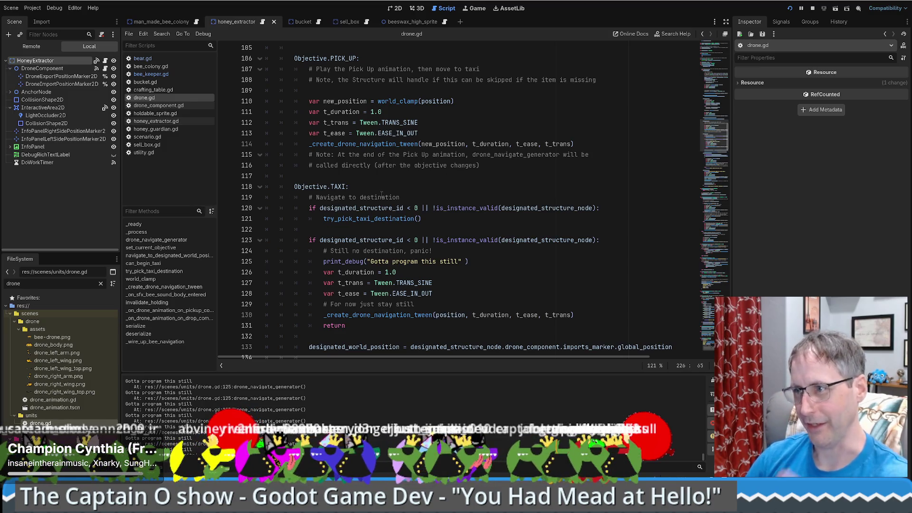
pyautogui.click(363, 184)
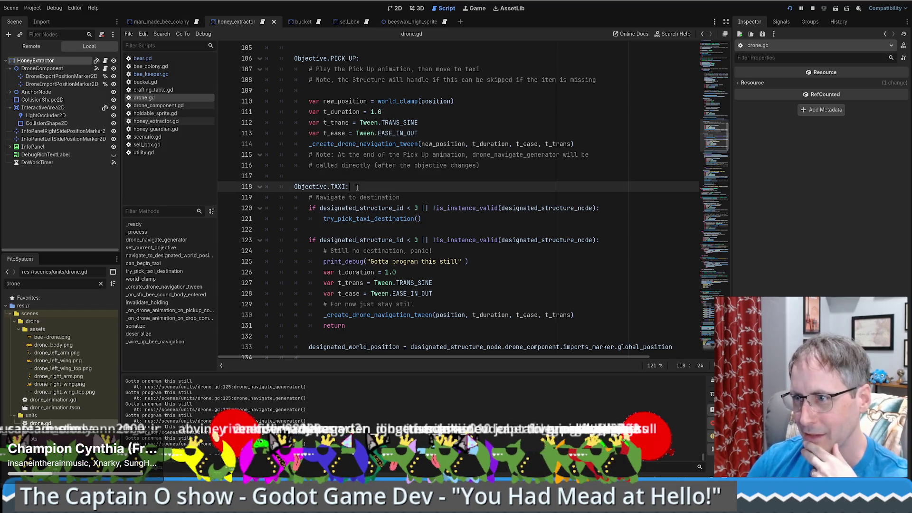
# - Inspect the no-destination branch's print_debug and designated_structure_node code on lines 123–129
pyautogui.scroll(-2, 359, 186)
pyautogui.doubleClick(340, 197)
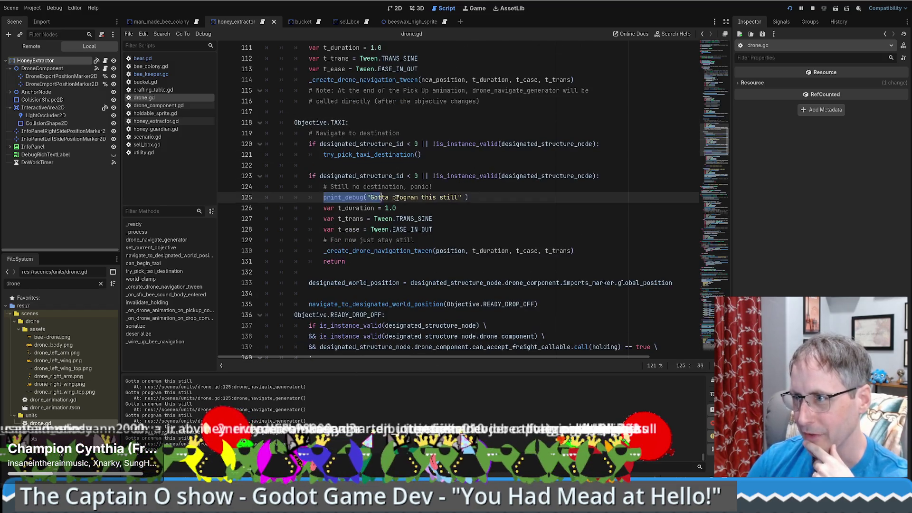
pyautogui.keyDown('shift'); pyautogui.click(490, 196); pyautogui.keyUp('shift')
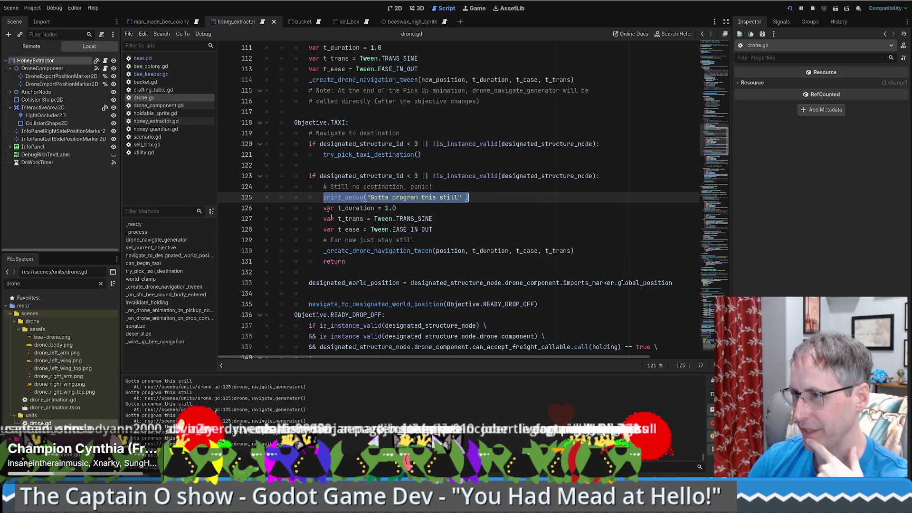
pyautogui.doubleClick(538, 180)
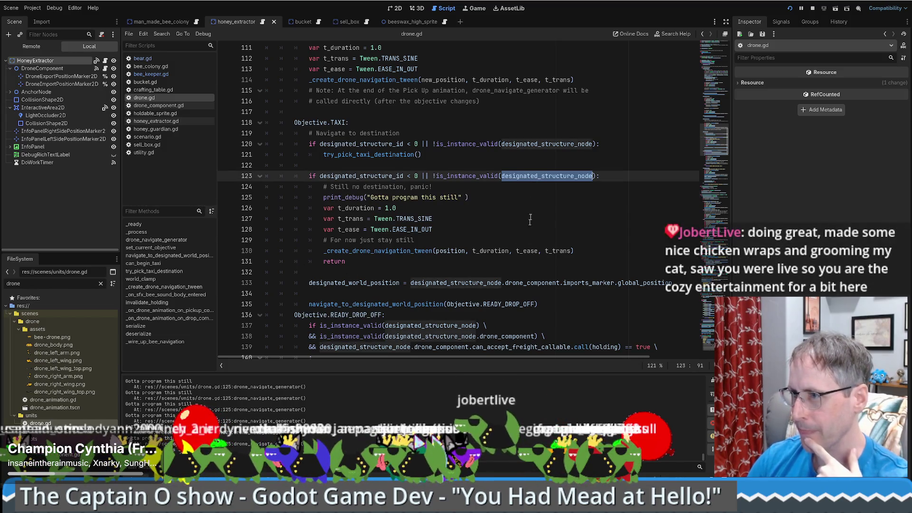
pyautogui.click(525, 239)
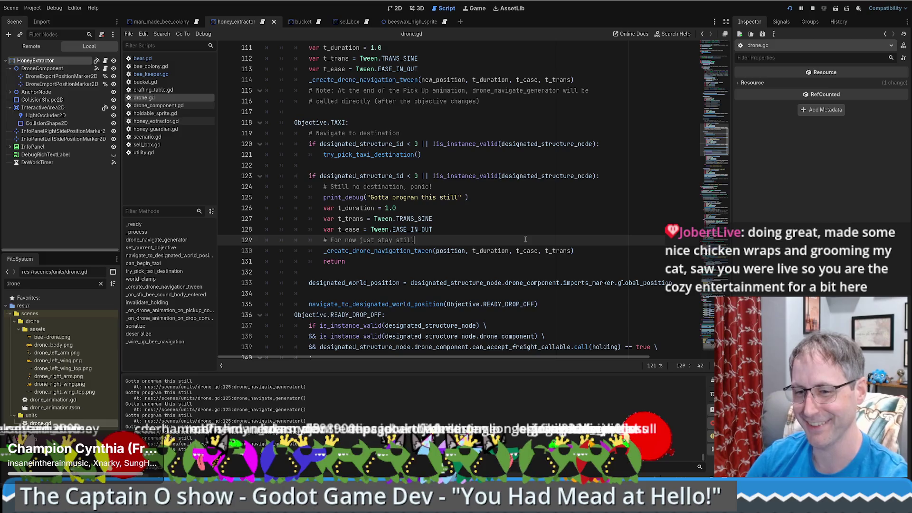
pyautogui.click(483, 189)
pyautogui.click(474, 196)
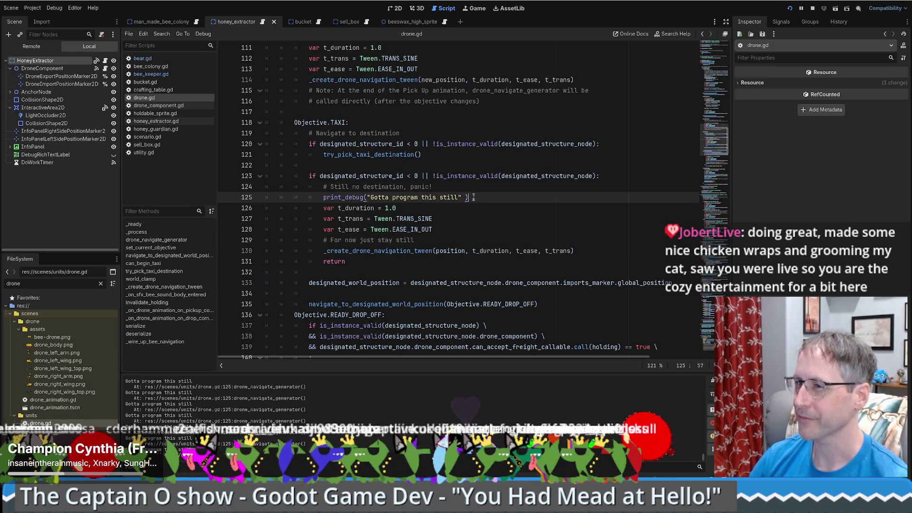
pyautogui.scroll(1, 480, 207)
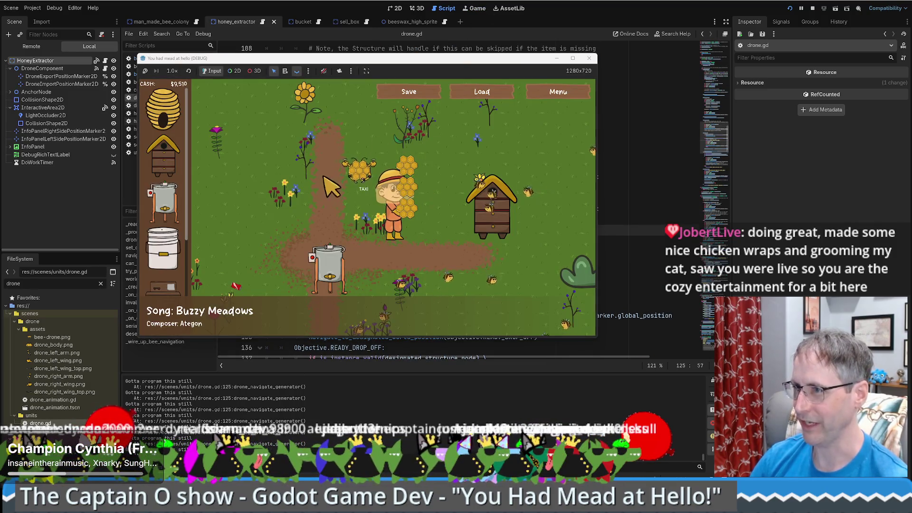
# - Place a sell box beside the beekeeper, walk down-left, then return to drone.gd
pyautogui.scroll(-3, 164, 237)
pyautogui.click(163, 146)
pyautogui.click(485, 162)
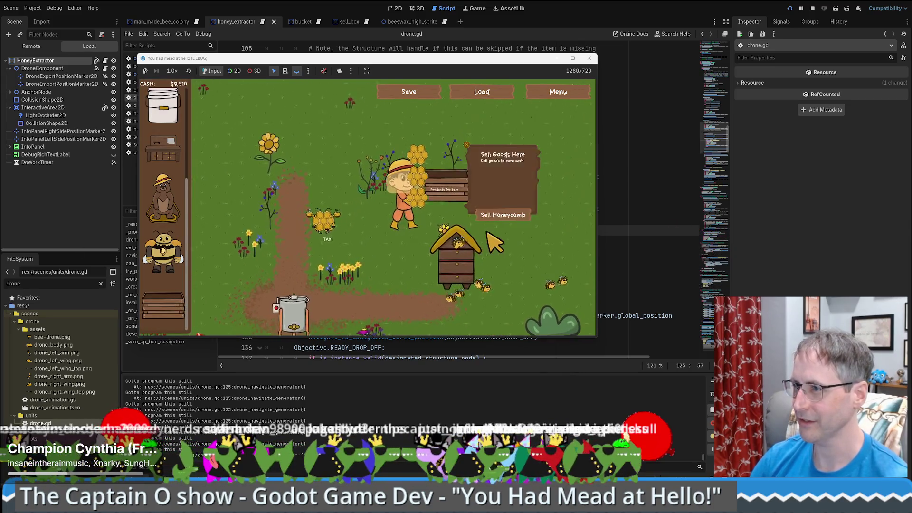
pyautogui.press('s')
pyautogui.press('a')
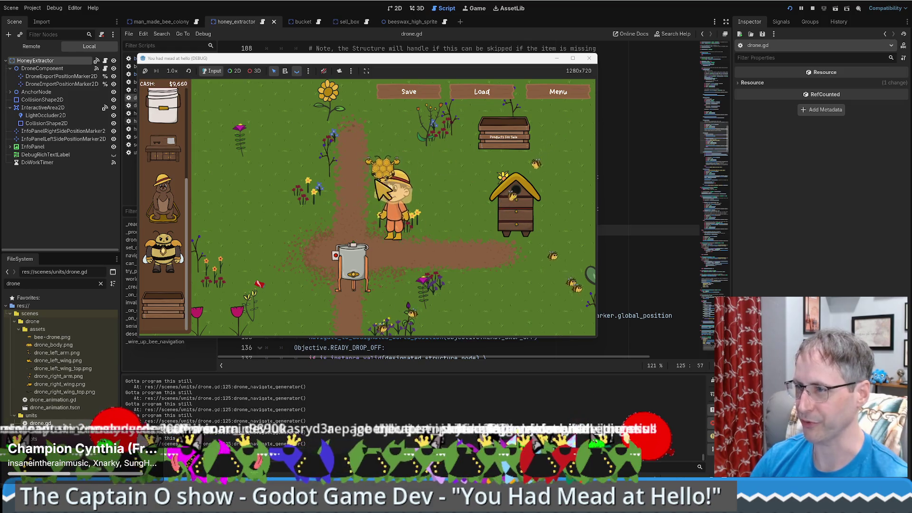
pyautogui.click(638, 196)
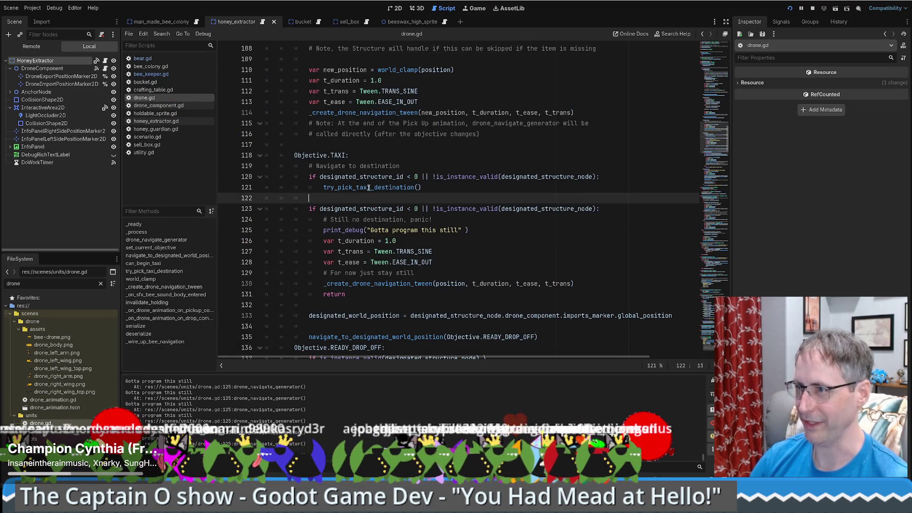
# - Inspect the no-destination block and the navigation calls on lines 123–135
pyautogui.moveTo(309, 210); pyautogui.dragTo(375, 295)
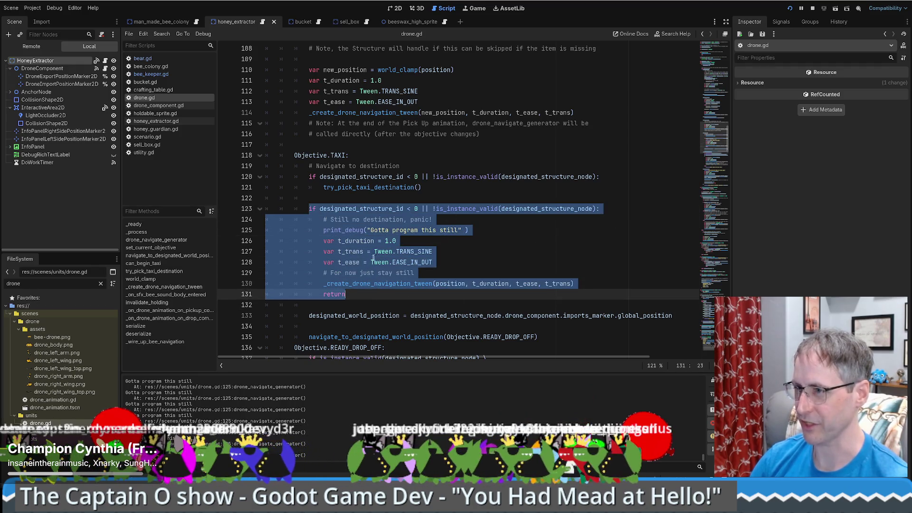
pyautogui.click(463, 230)
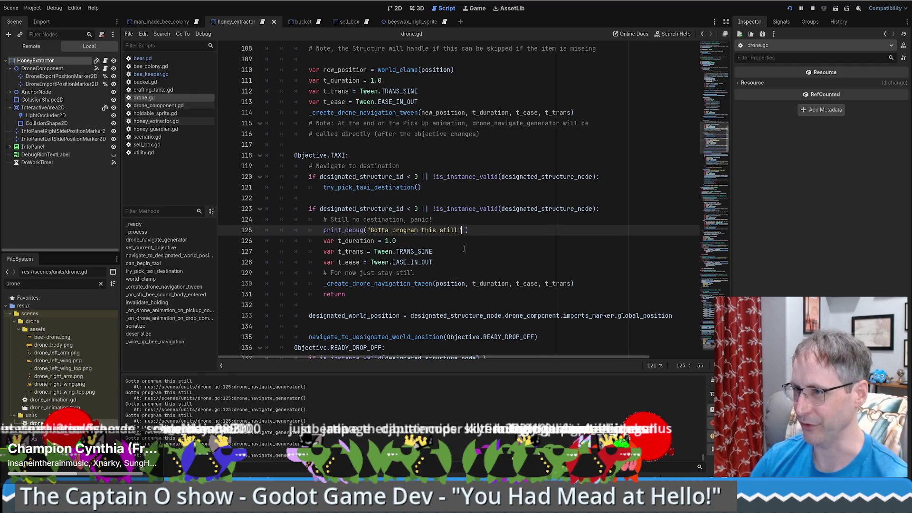
pyautogui.scroll(-1, 464, 248)
pyautogui.doubleClick(376, 252)
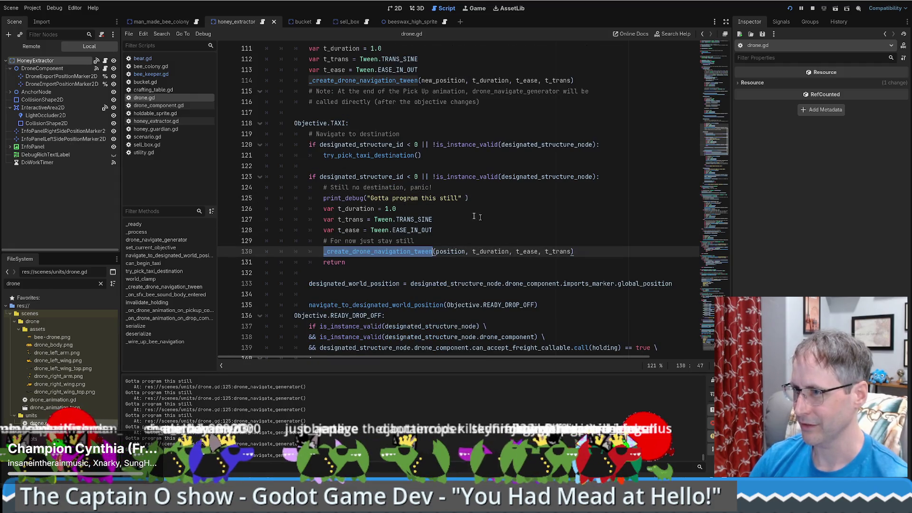
pyautogui.click(495, 199)
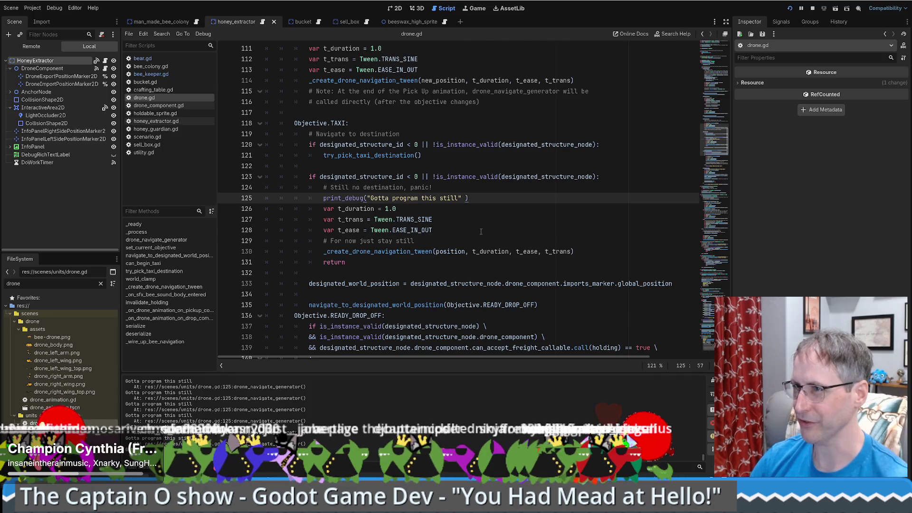
pyautogui.scroll(4, 481, 231)
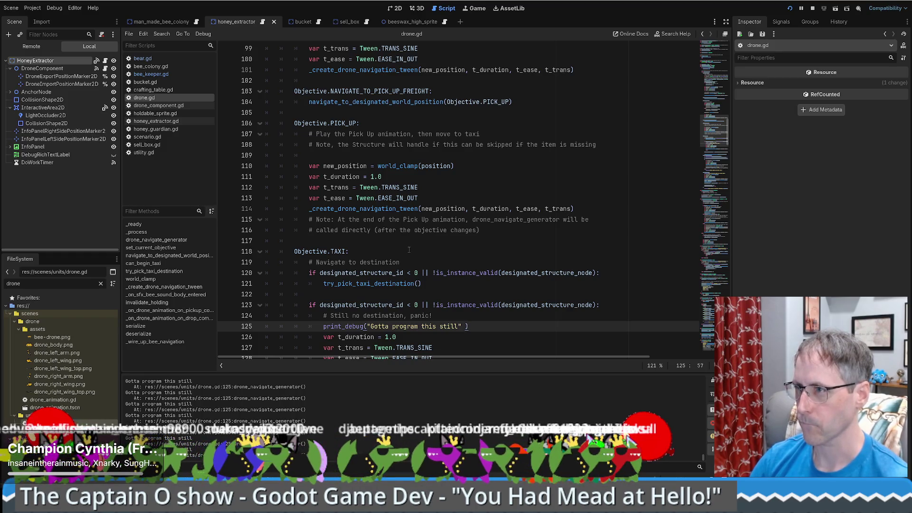
pyautogui.scroll(-3, 408, 249)
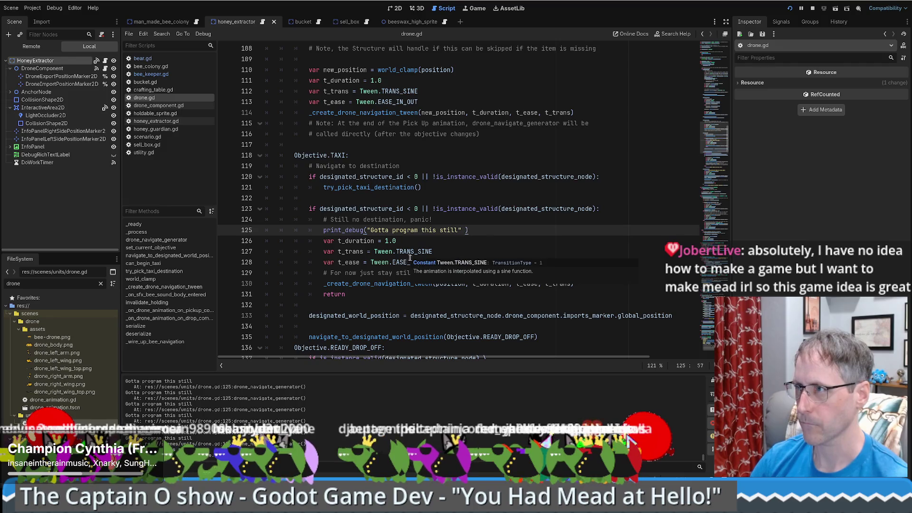
pyautogui.click(468, 250)
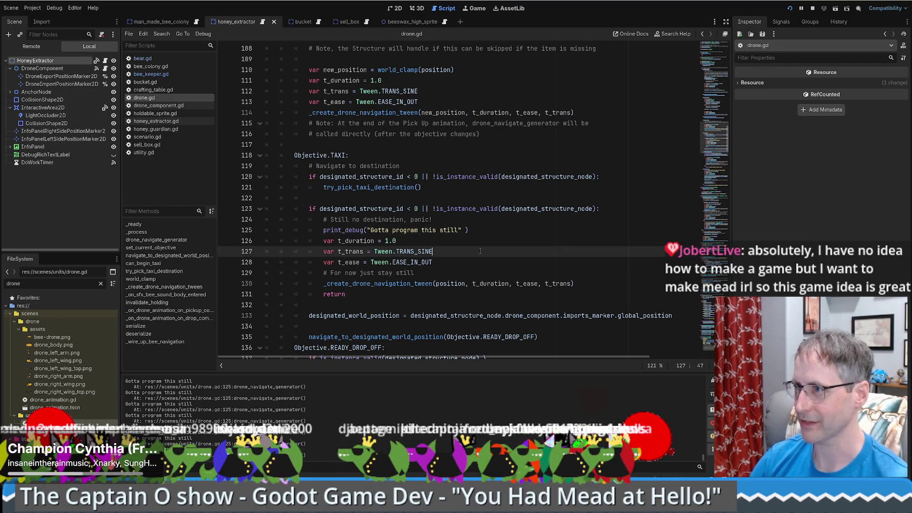
pyautogui.scroll(-2, 543, 206)
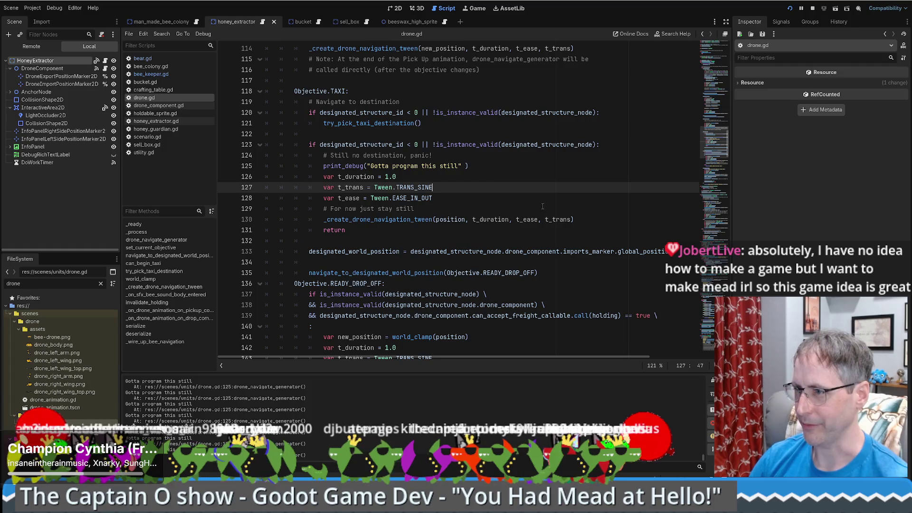
pyautogui.click(366, 273)
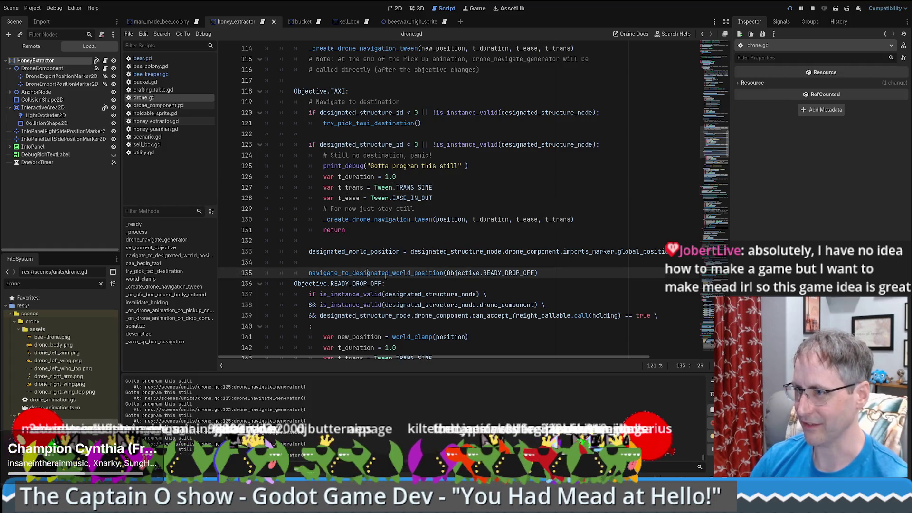
pyautogui.doubleClick(408, 272)
# - Check try_pick_taxi_destination and designated_structure_node, then set a breakpoint on line 120
pyautogui.scroll(2, 462, 259)
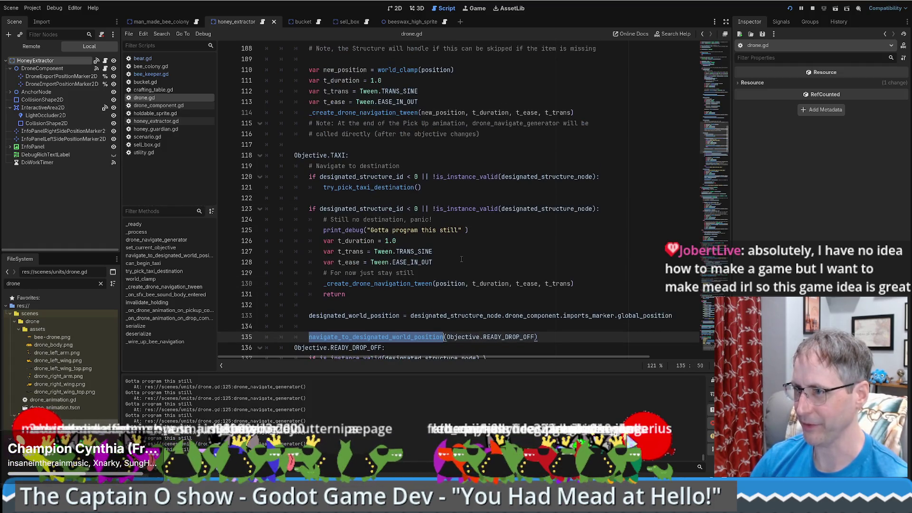
pyautogui.doubleClick(376, 188)
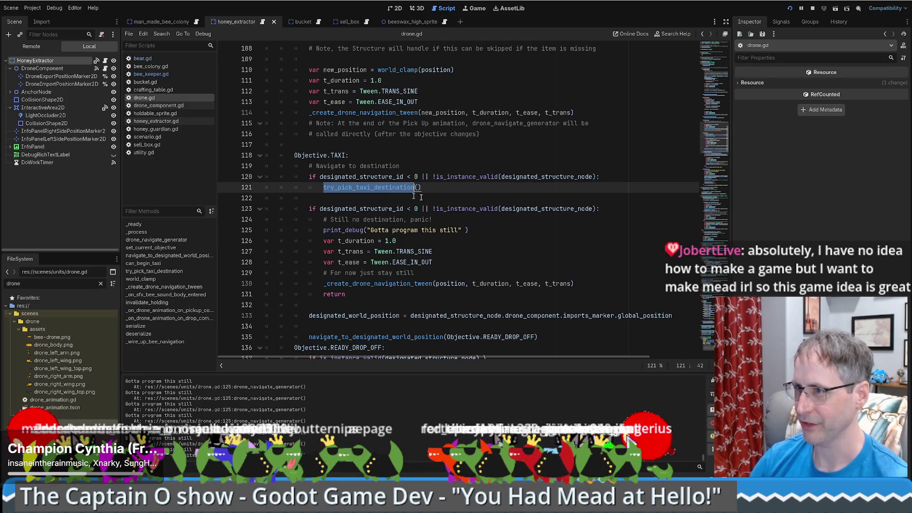
pyautogui.click(438, 189)
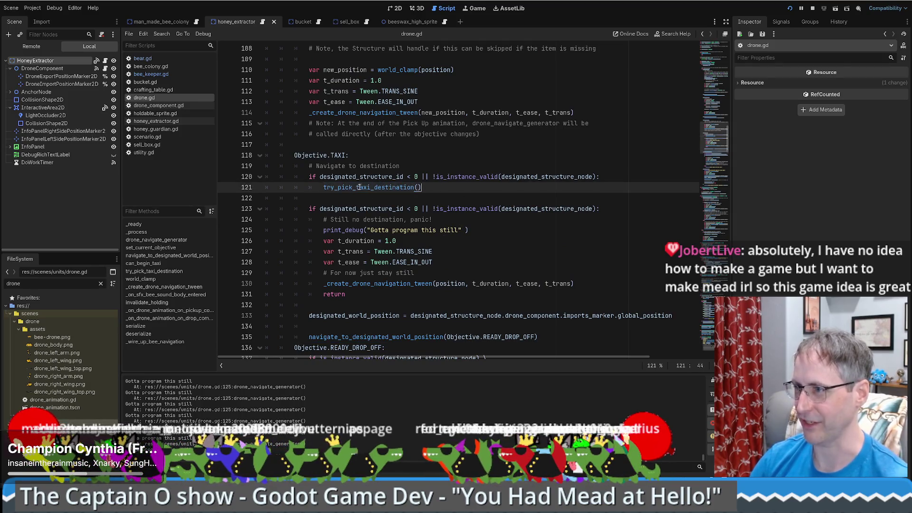
pyautogui.moveTo(374, 191)
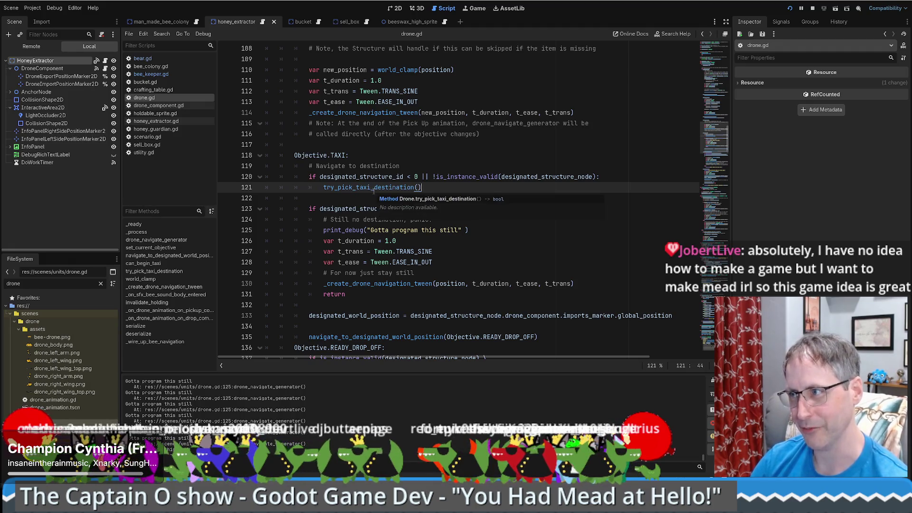
pyautogui.doubleClick(523, 178)
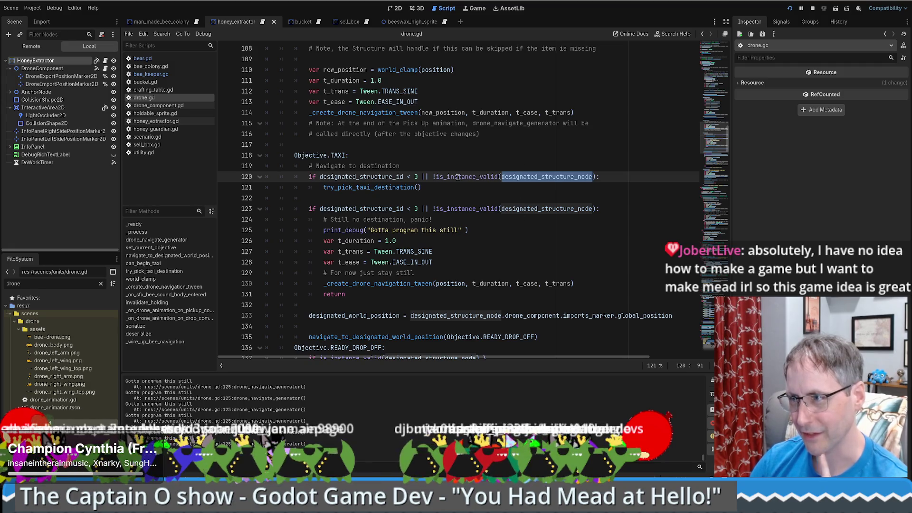
pyautogui.click(225, 177)
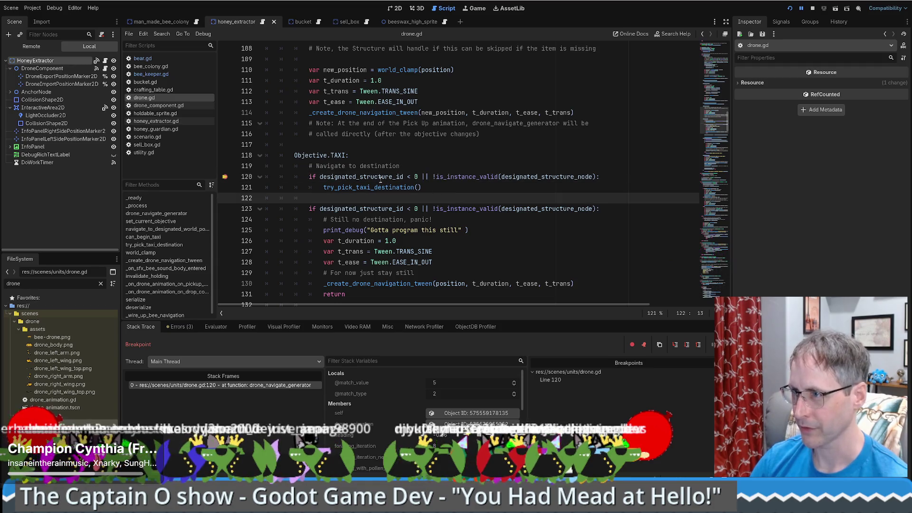
# - Add an if guard on the structure node's validity that sets designated_structure_id = -1
pyautogui.moveTo(381, 179)
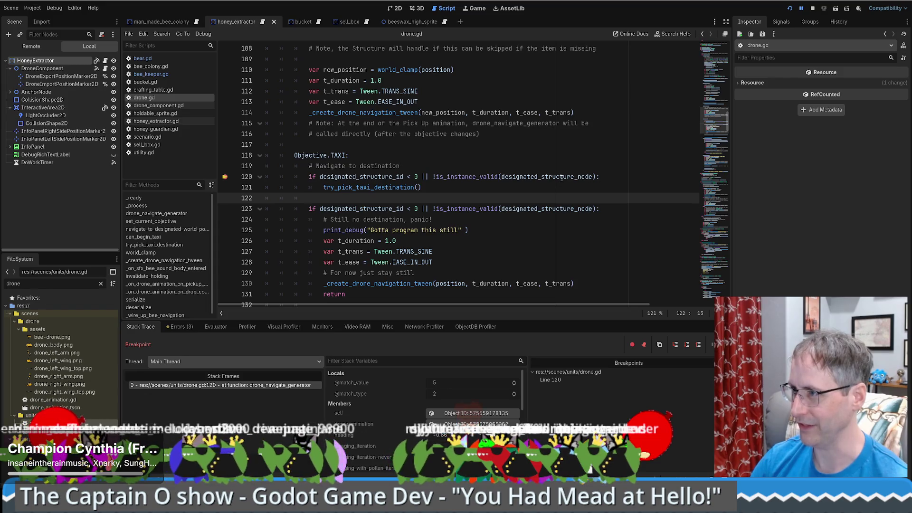
pyautogui.moveTo(564, 178)
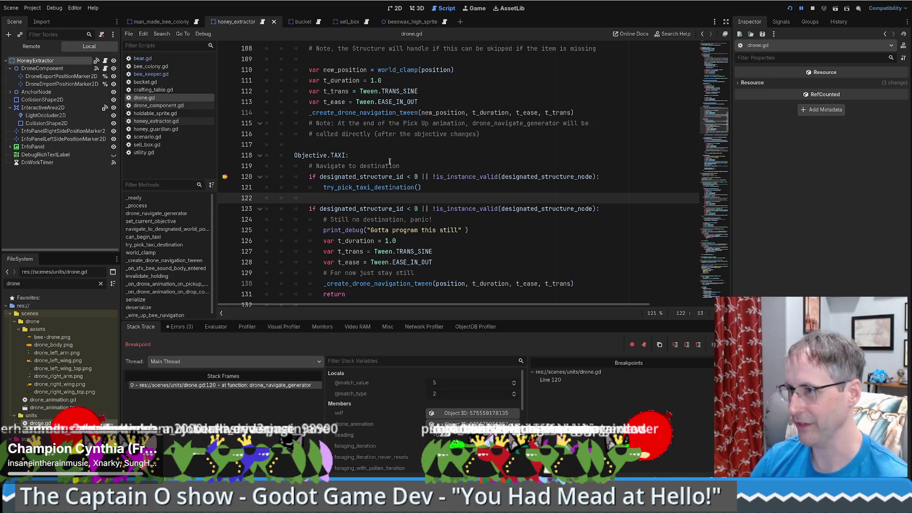
pyautogui.click(470, 166)
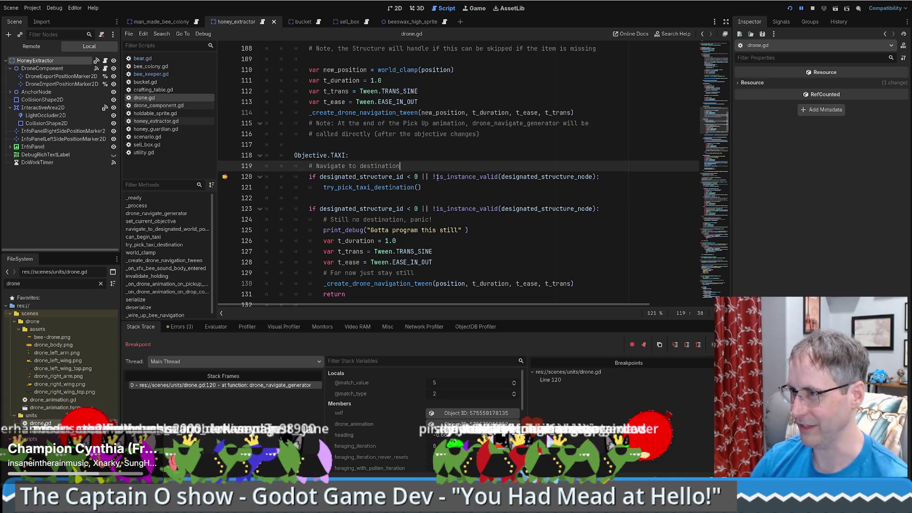
pyautogui.moveTo(433, 177); pyautogui.dragTo(596, 177)
pyautogui.hotkey('ctrl', 'c')
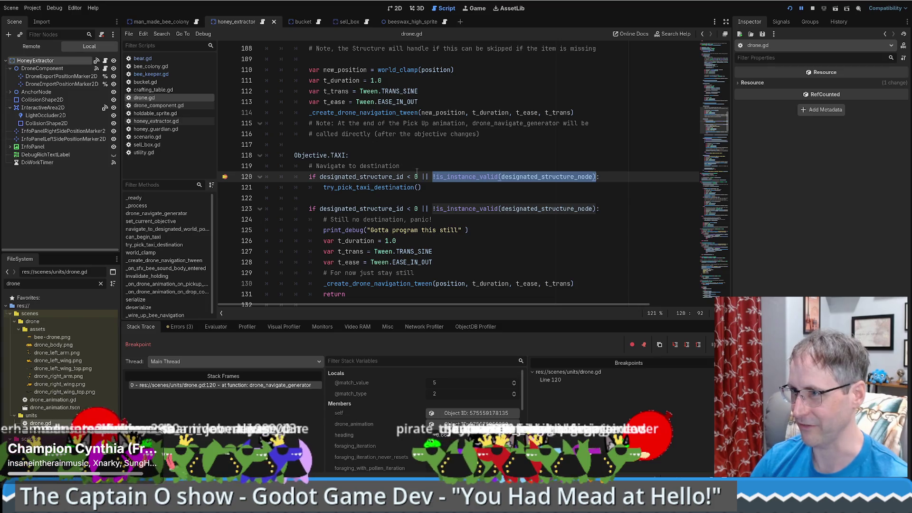
pyautogui.click(480, 164)
pyautogui.press('Return')
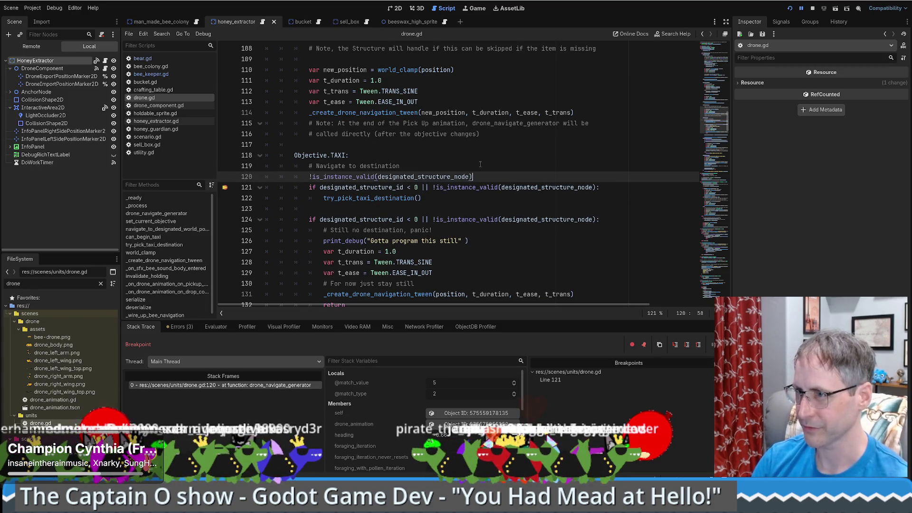
pyautogui.write('if')
pyautogui.hotkey('ctrl', 'v')
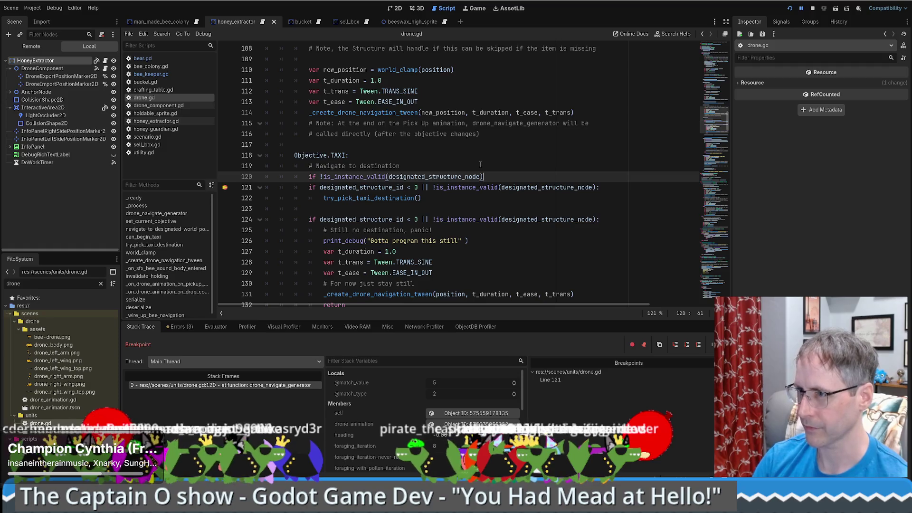
pyautogui.write(':')
pyautogui.press('Return')
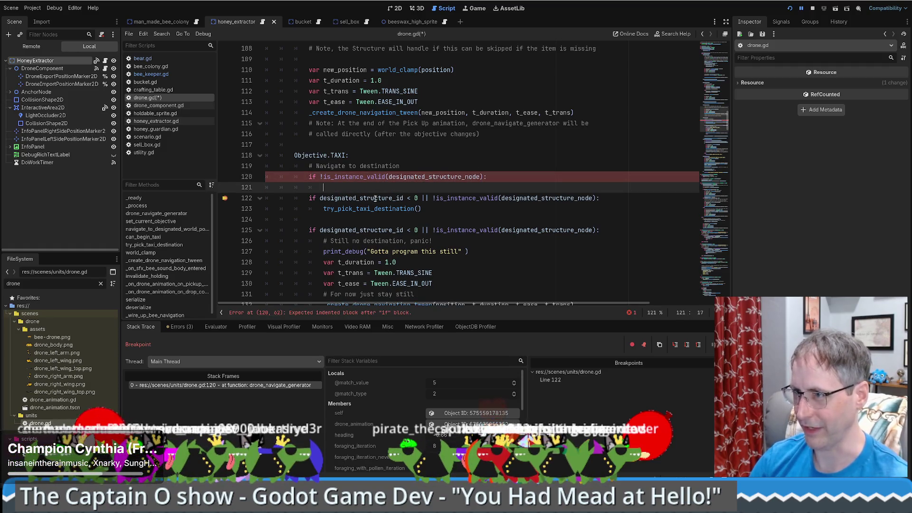
pyautogui.write('designated_structure_id = ')
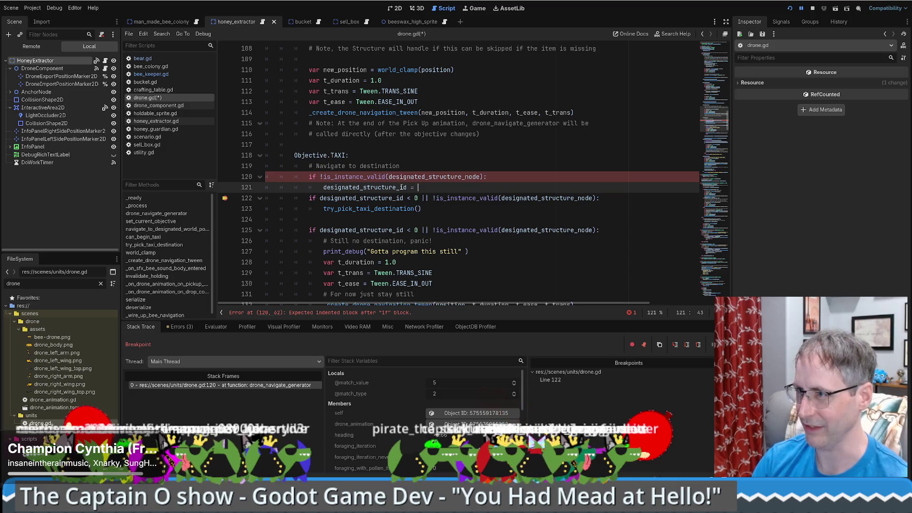
pyautogui.write('-1')
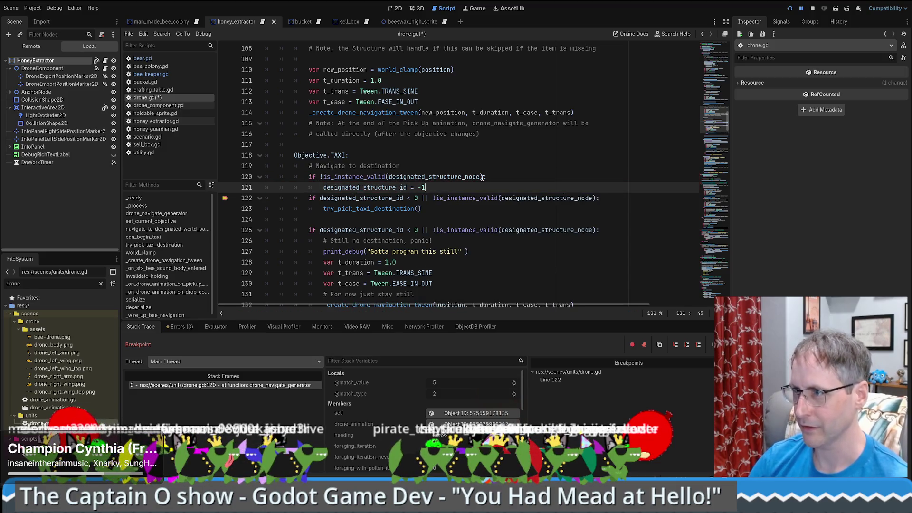
pyautogui.press('Return')
# - Add an explanatory comment line below the new if guard
pyautogui.click(504, 177)
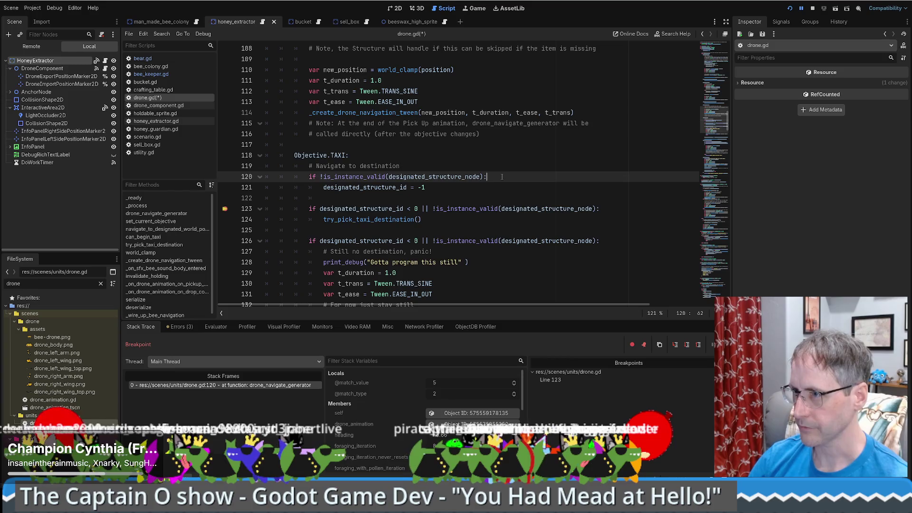
pyautogui.press('Return')
pyautogui.write('# Most l')
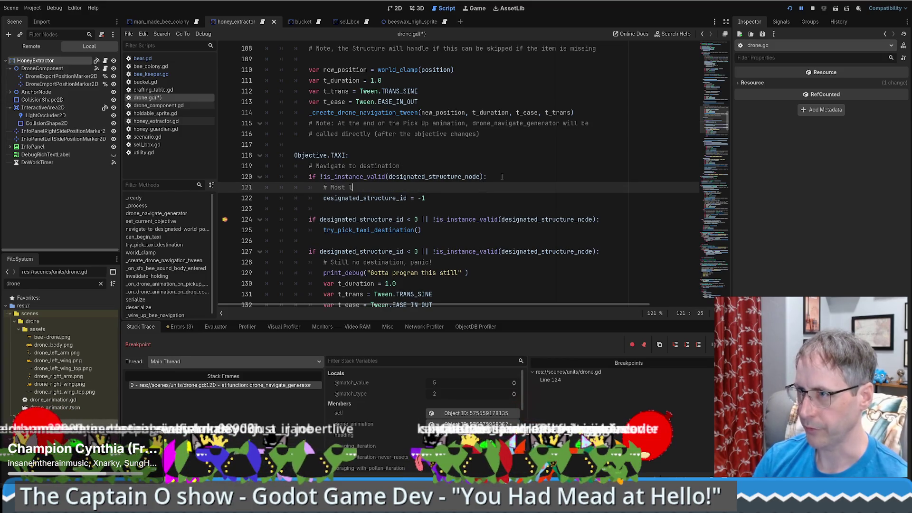
pyautogui.write('ikely the structure was removed')
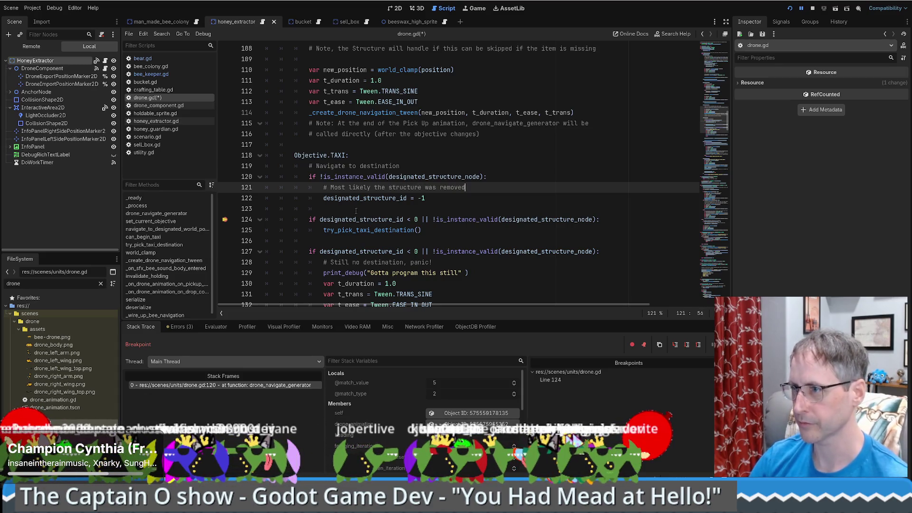
pyautogui.doubleClick(362, 199)
pyautogui.click(498, 194)
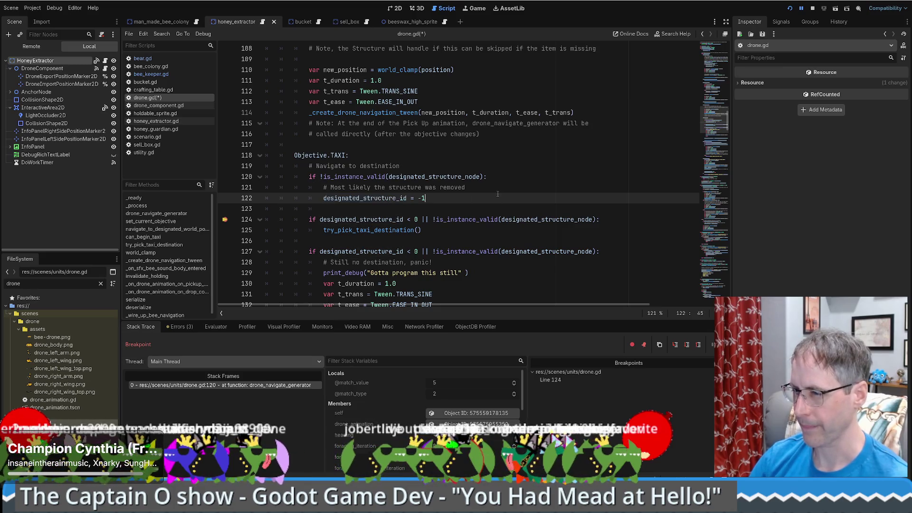
# - Prefix the line 120 validity check with 'designated_structure_id >= 0 &&'
pyautogui.click(320, 177)
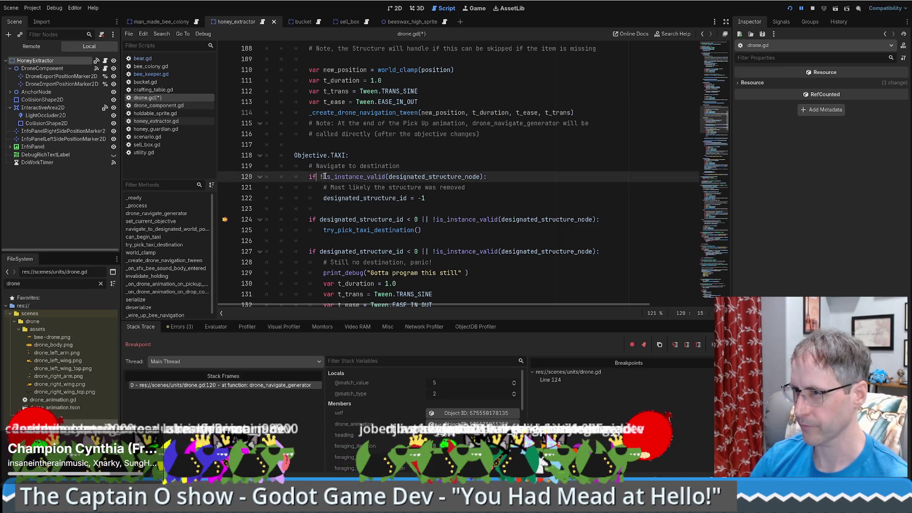
pyautogui.write('designated_structure_id ')
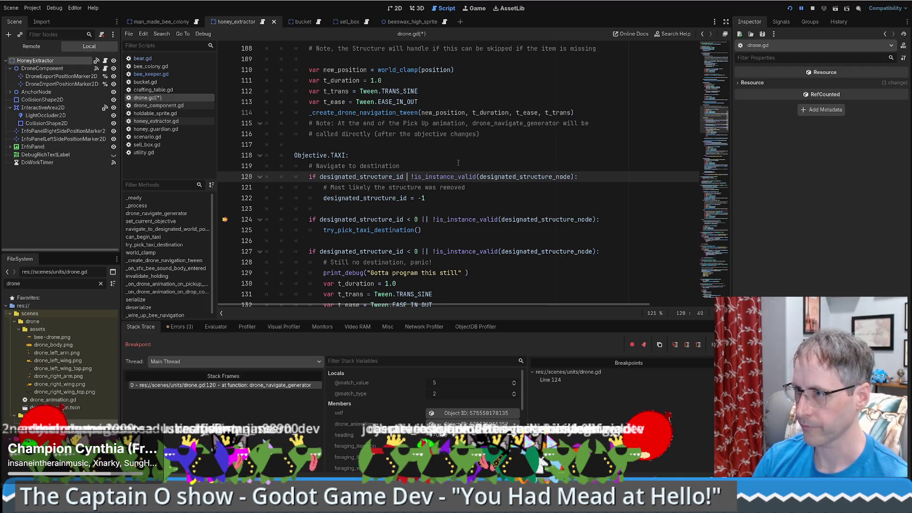
pyautogui.write('>=0 & ')
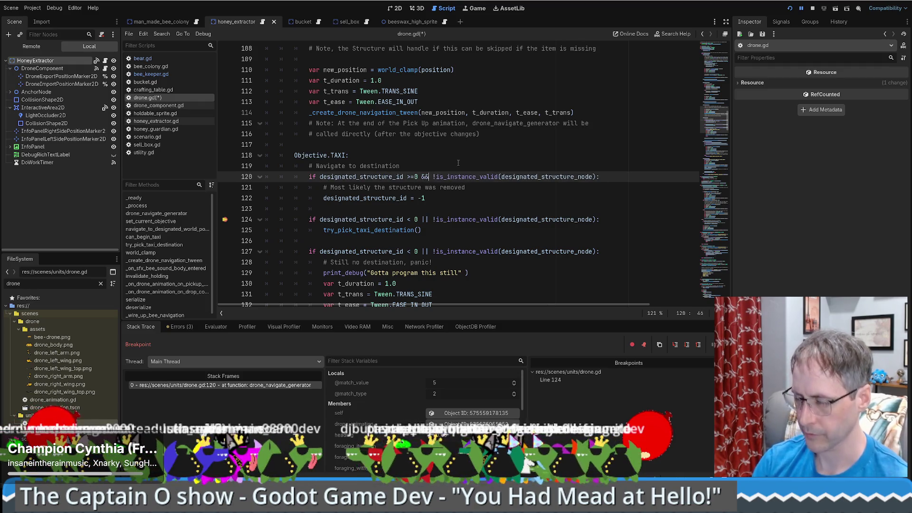
pyautogui.write('&')
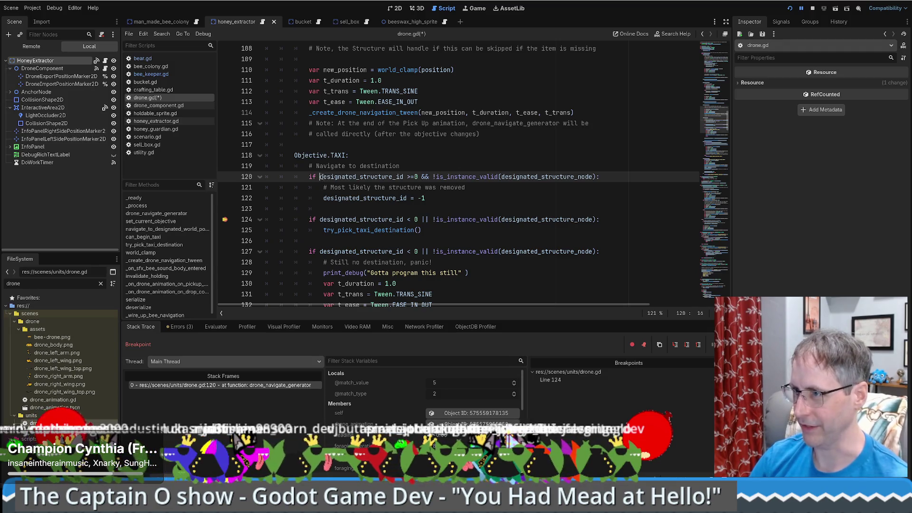
pyautogui.doubleClick(380, 176)
pyautogui.click(414, 176)
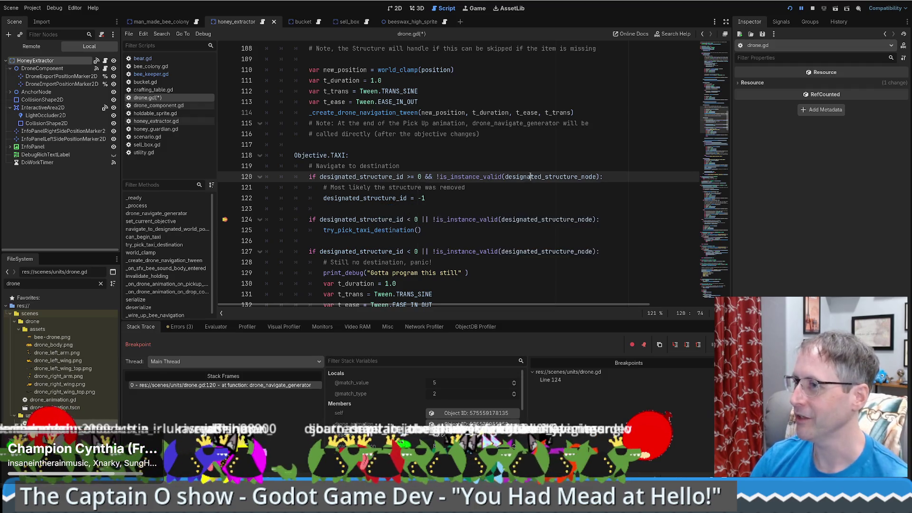
pyautogui.doubleClick(561, 176)
pyautogui.click(442, 189)
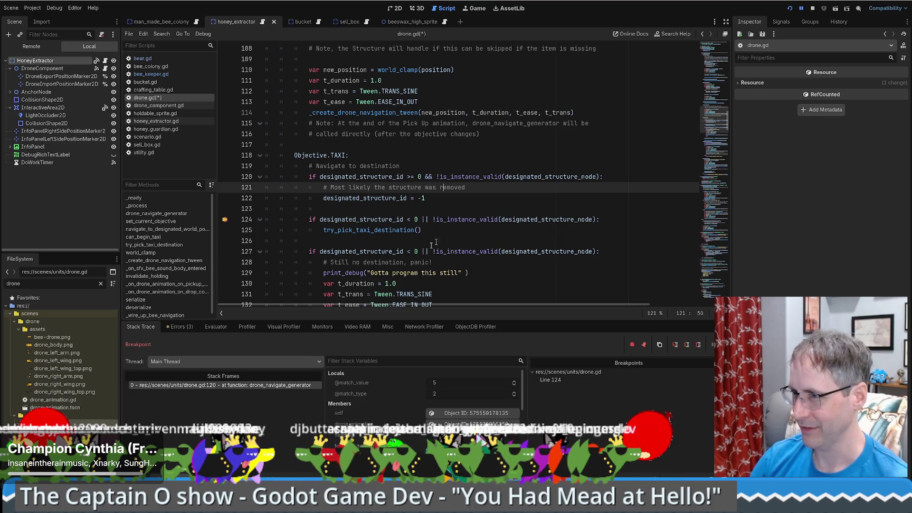
# - Move the breakpoint from line 124 to line 120 and resume the game
pyautogui.click(225, 220)
pyautogui.click(225, 177)
pyautogui.press('F12')
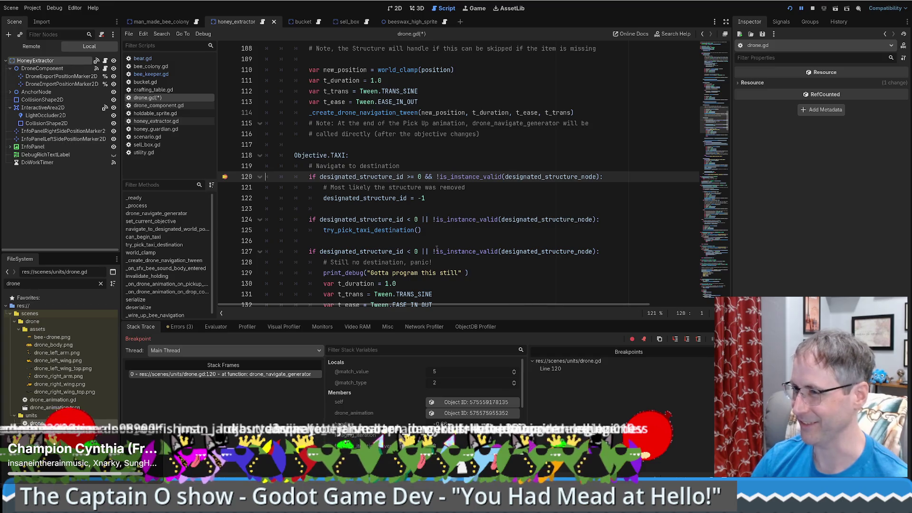
# - Continue past the new check and step to the try_pick_taxi_destination call
pyautogui.click(430, 198)
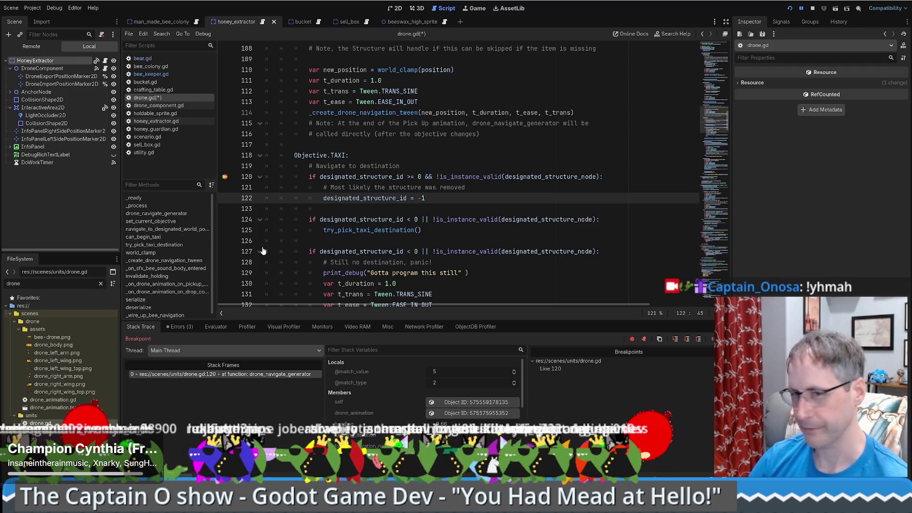
pyautogui.click(404, 177)
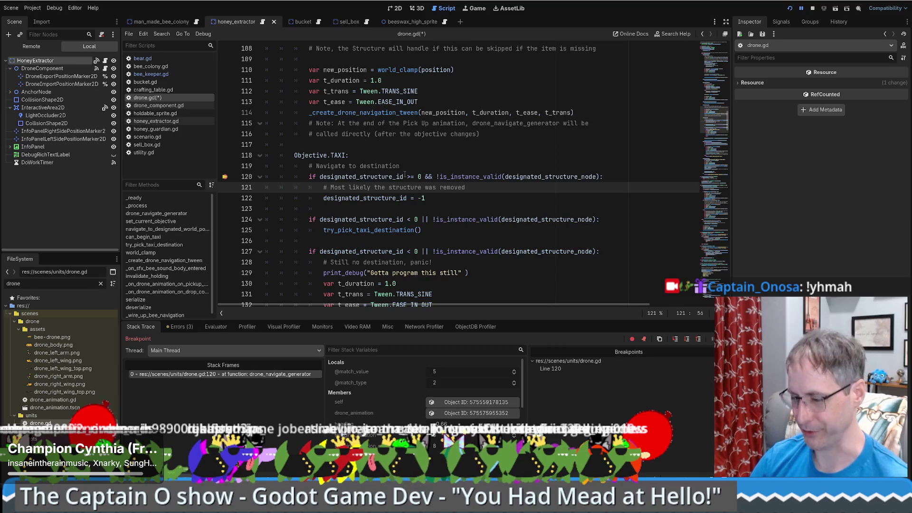
pyautogui.press('F12')
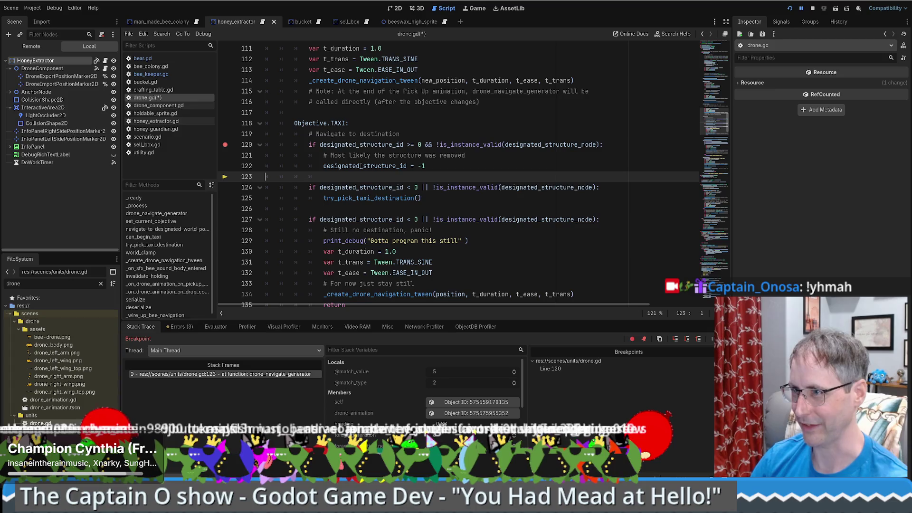
pyautogui.moveTo(361, 165)
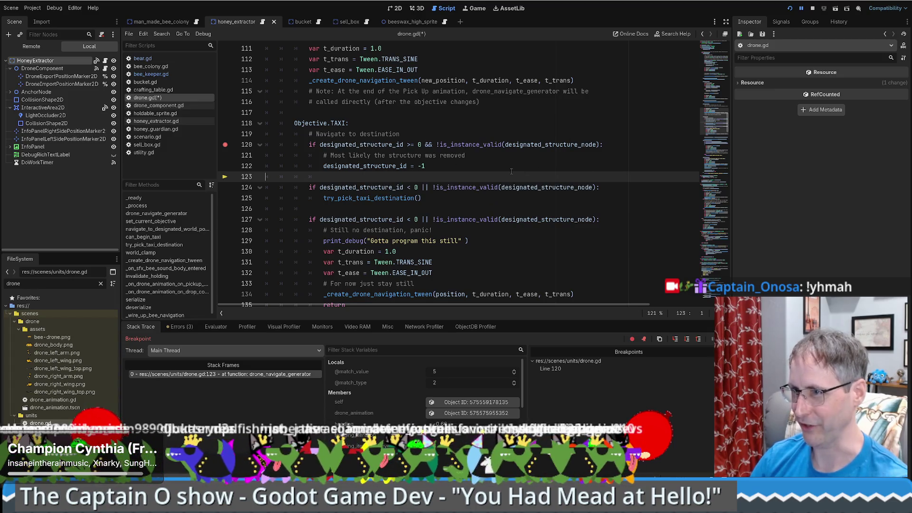
pyautogui.press('F10')
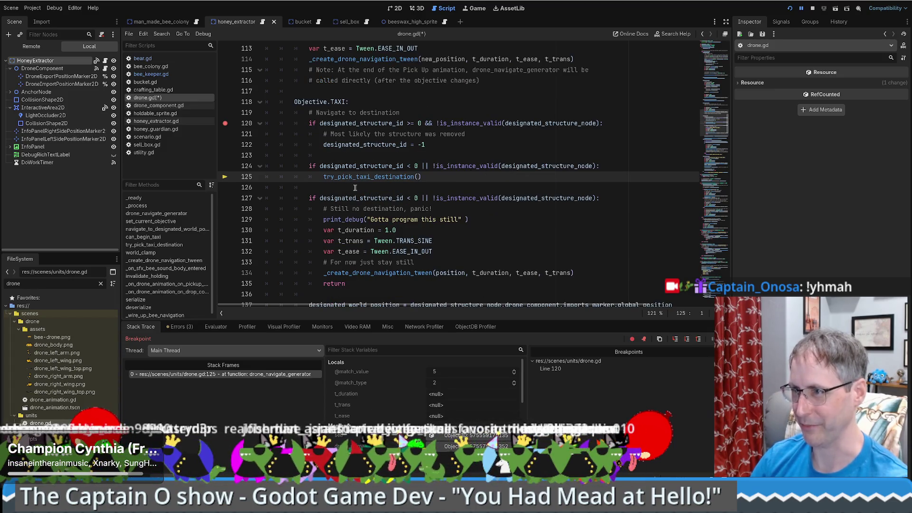
pyautogui.moveTo(384, 177)
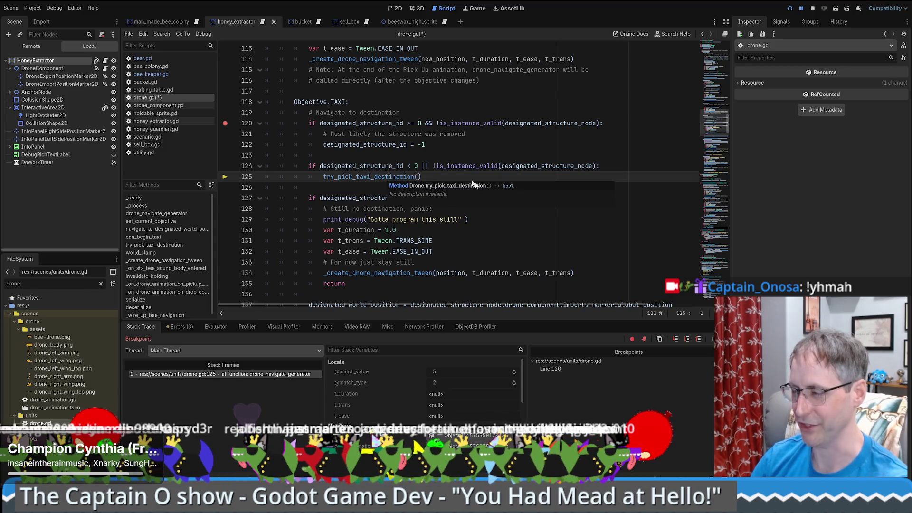
# - Remove the line 120 breakpoint and step over the pick into the no-destination branch
pyautogui.click(225, 123)
pyautogui.click(438, 177)
pyautogui.press('F10')
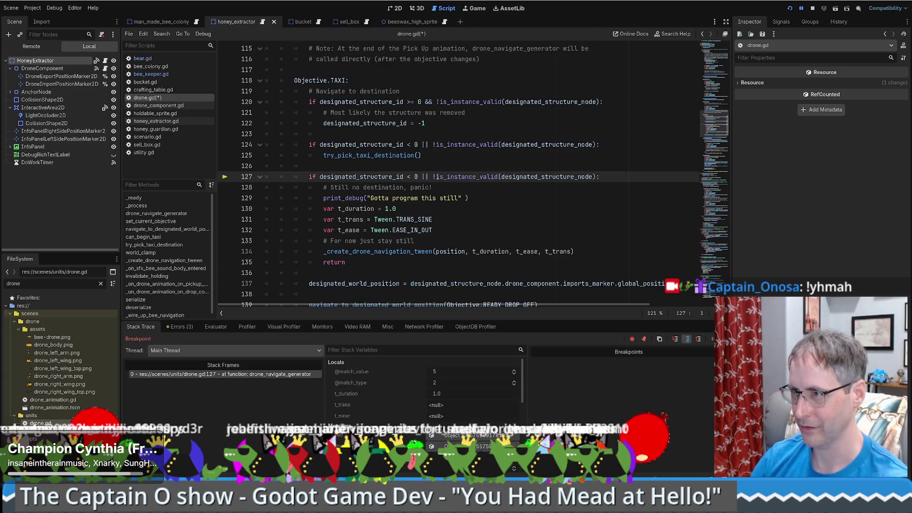
pyautogui.moveTo(369, 178)
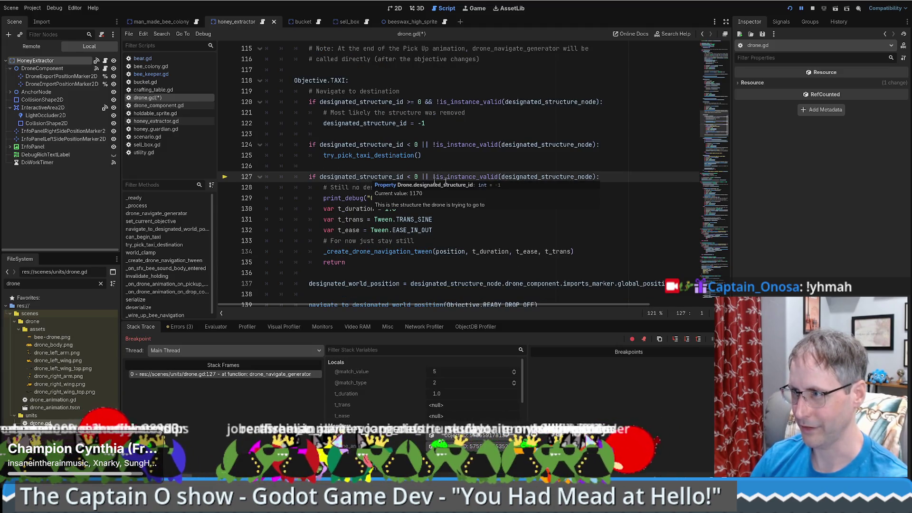
pyautogui.moveTo(558, 178)
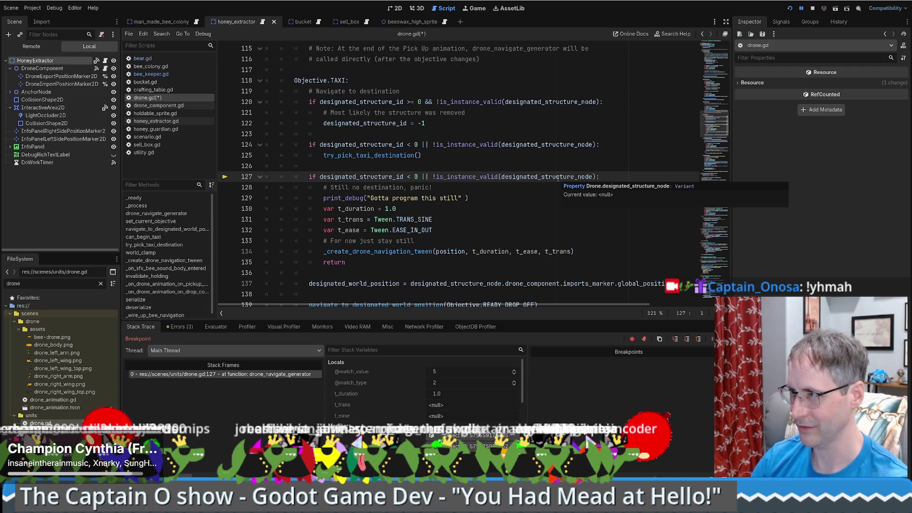
pyautogui.press('F10')
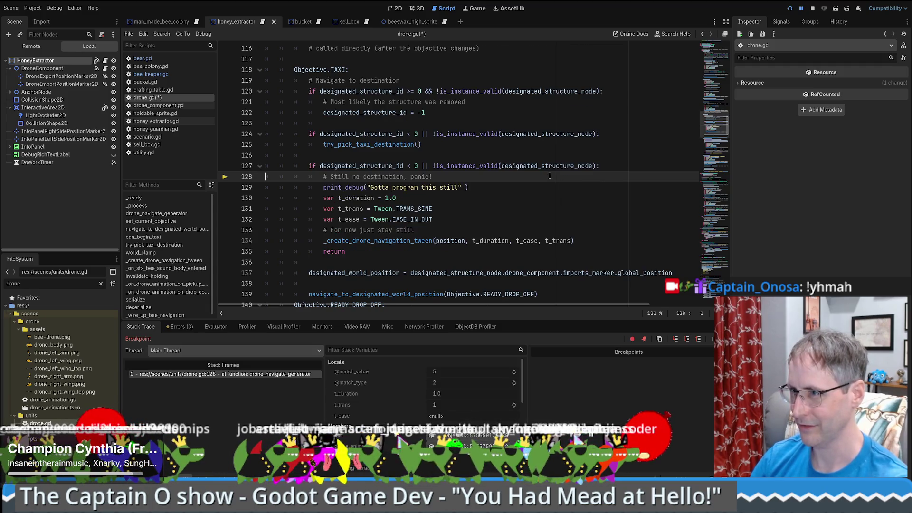
# - Breakpoint the try_pick_taxi_destination call, resume, and step into its definition
pyautogui.click(227, 145)
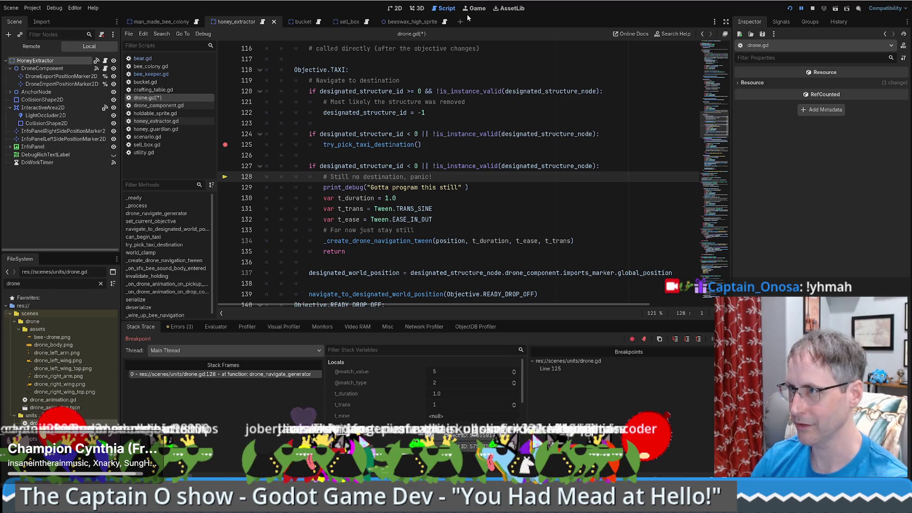
pyautogui.press('F12')
pyautogui.click(363, 176)
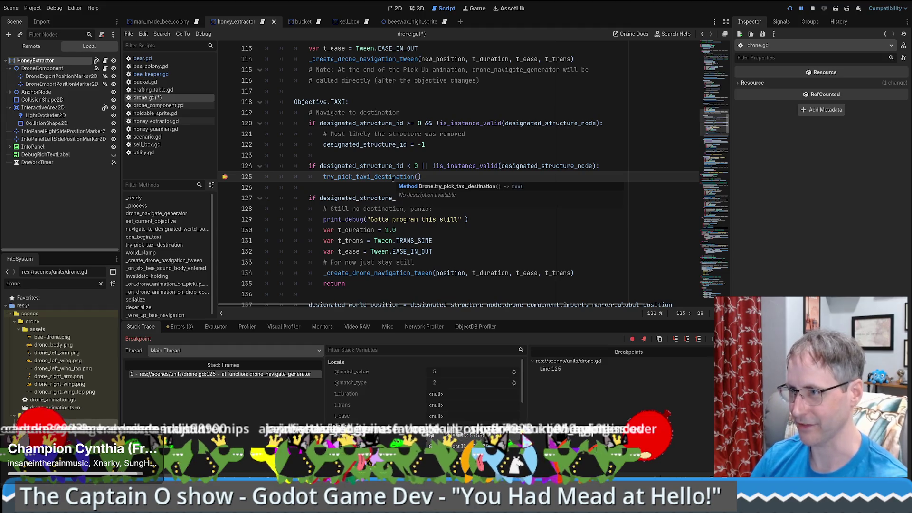
pyautogui.press('F11')
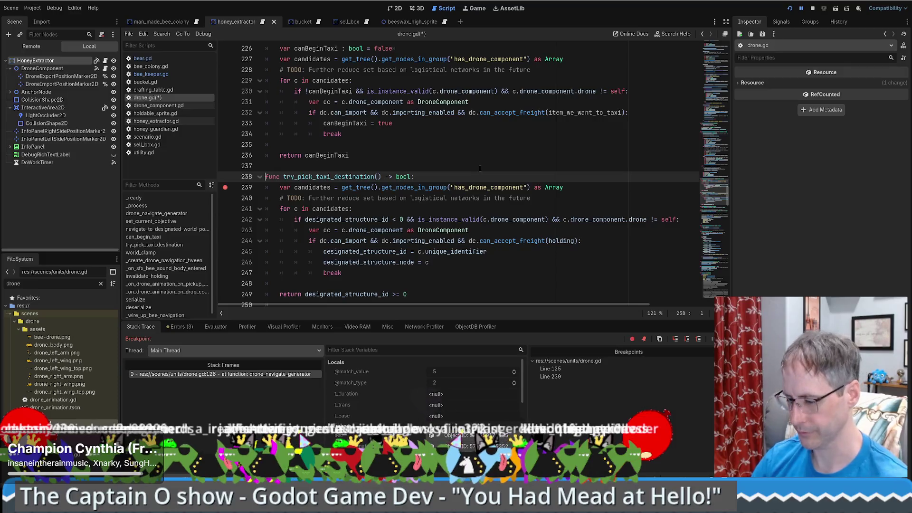
# - Move the breakpoint from line 239 to line 241 and save drone.gd
pyautogui.press('F12')
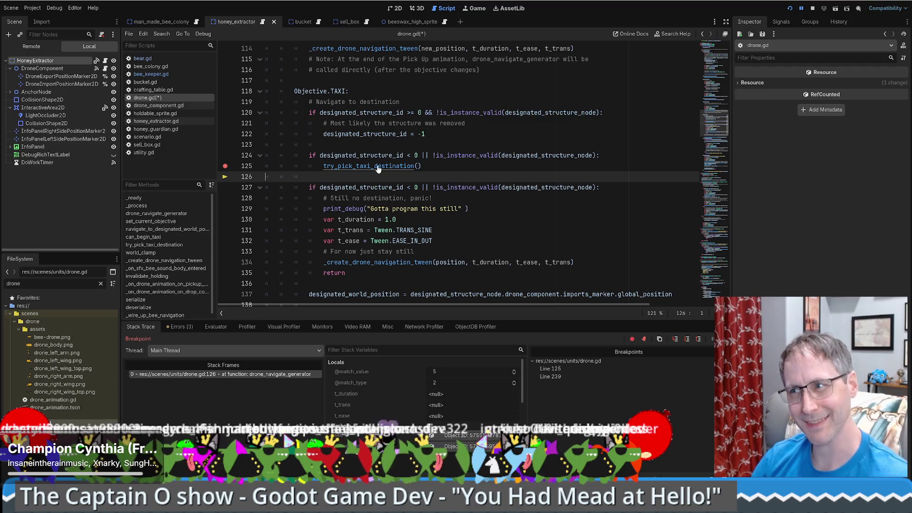
pyautogui.keyDown('ctrl'); pyautogui.click(378, 168); pyautogui.keyUp('ctrl')
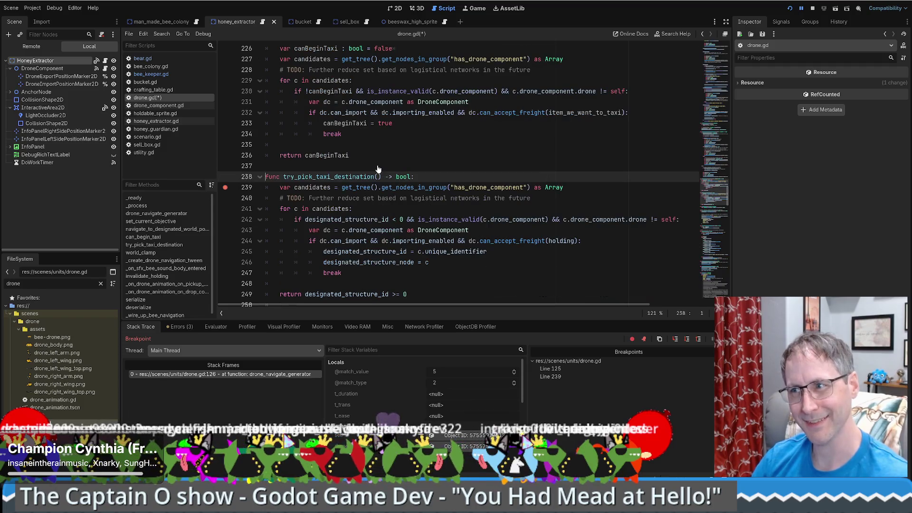
pyautogui.click(225, 209)
pyautogui.click(225, 188)
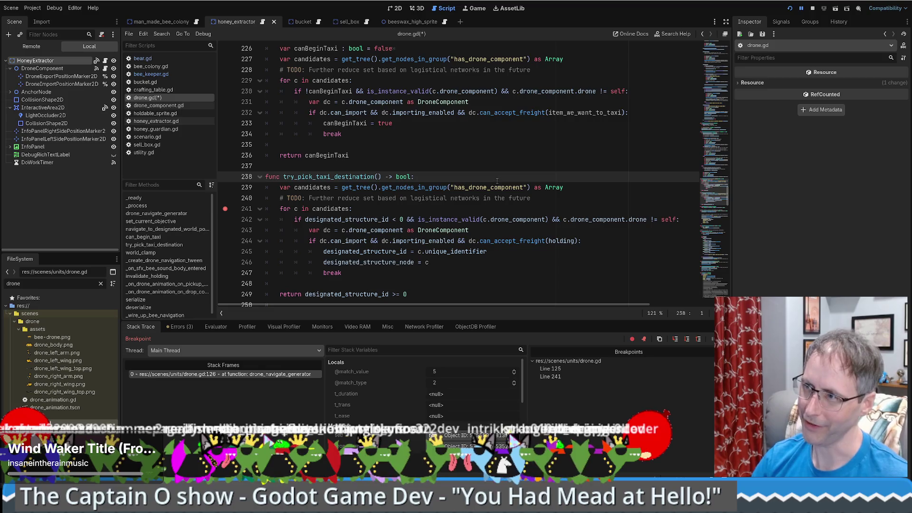
pyautogui.click(512, 157)
pyautogui.hotkey('ctrl', 's')
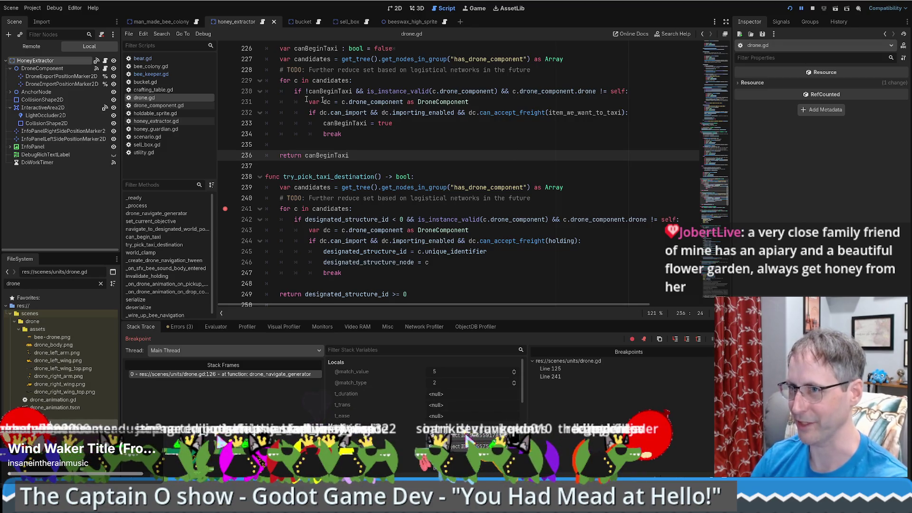
# - Resume via Debug > Continue and step into try_pick_taxi_destination to pause at line 241
pyautogui.click(203, 33)
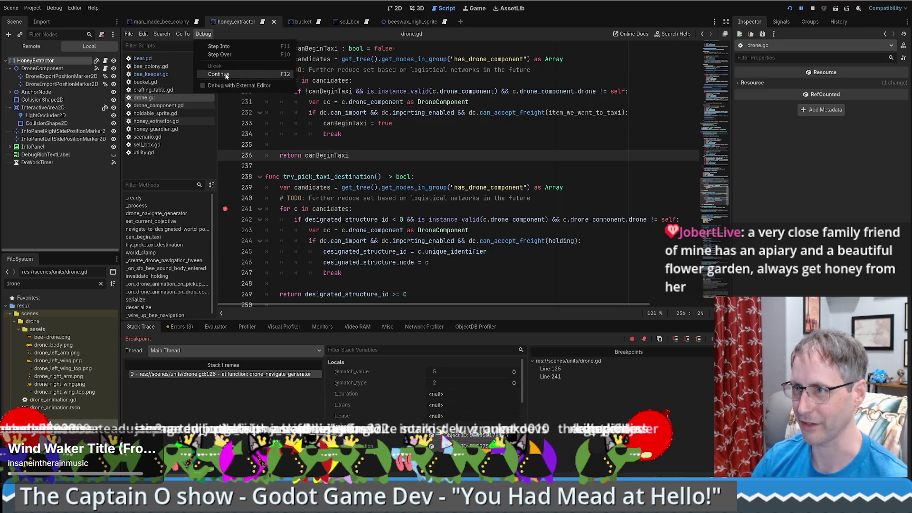
pyautogui.click(226, 75)
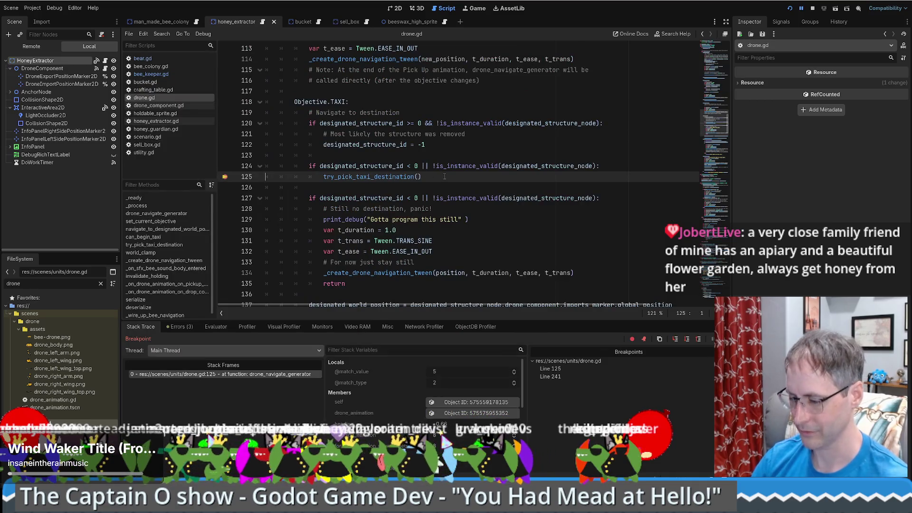
pyautogui.press('F11')
pyautogui.press('F11')
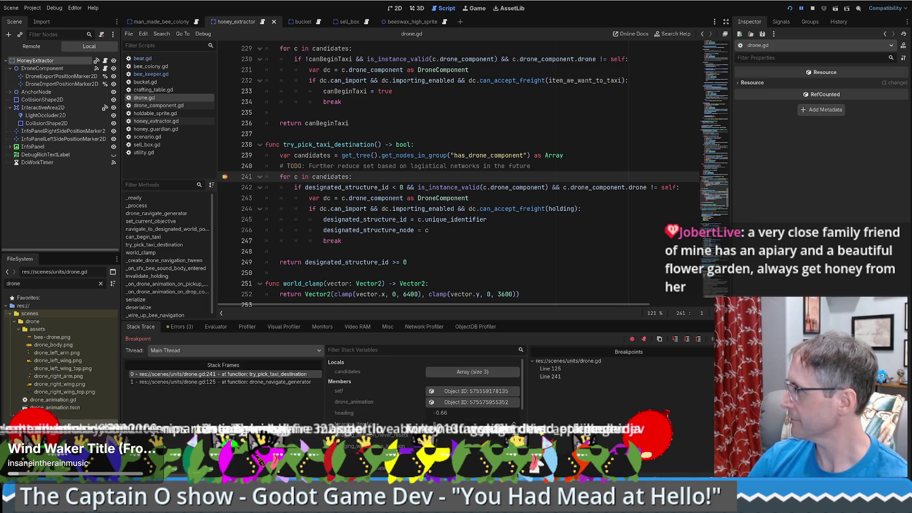
# - Step through the candidate loop, inspecting the chosen drone component, and return to line 137
pyautogui.click(480, 166)
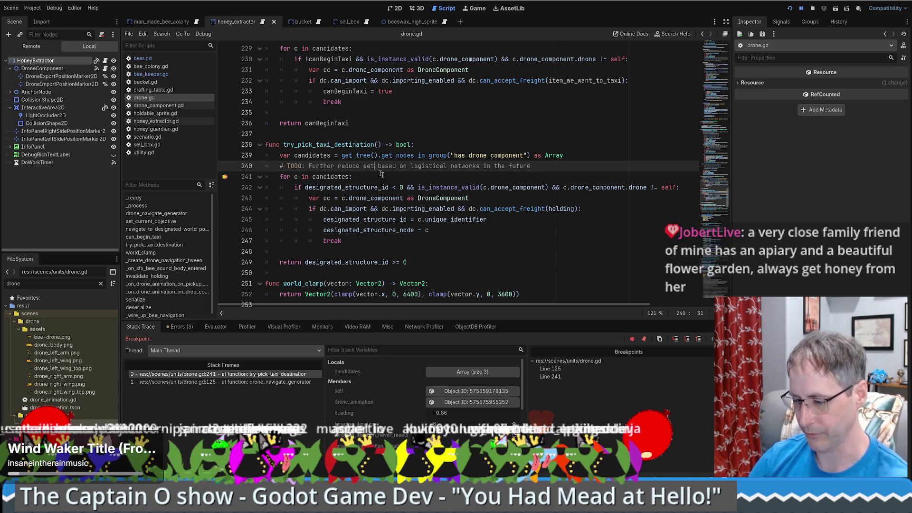
pyautogui.press('F10')
pyautogui.press('F10')
pyautogui.press('F10')
pyautogui.press('F10')
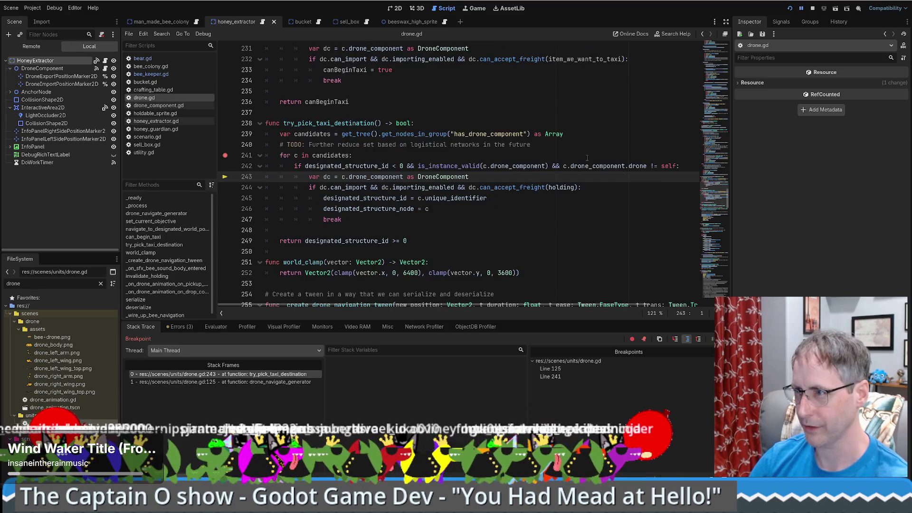
pyautogui.press('F10')
pyautogui.press('F10')
pyautogui.press('F10')
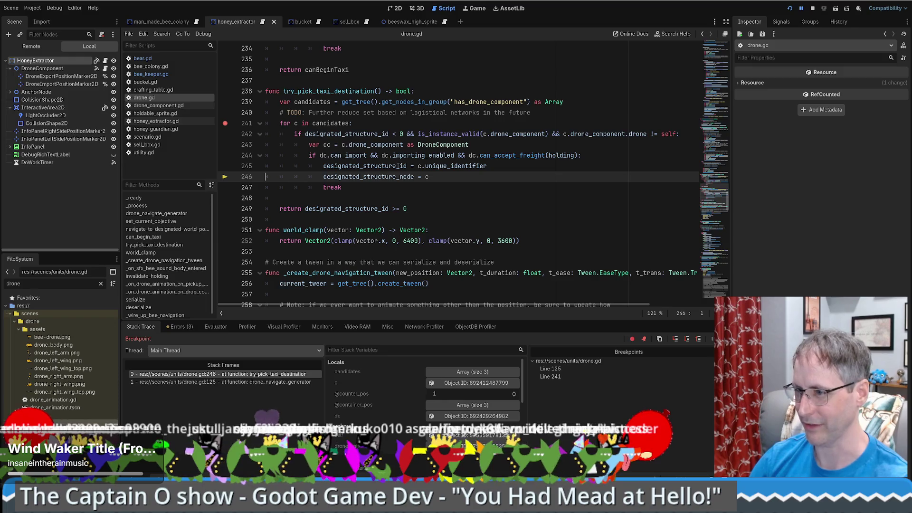
pyautogui.scroll(-3, 365, 386)
pyautogui.scroll(-5, 368, 387)
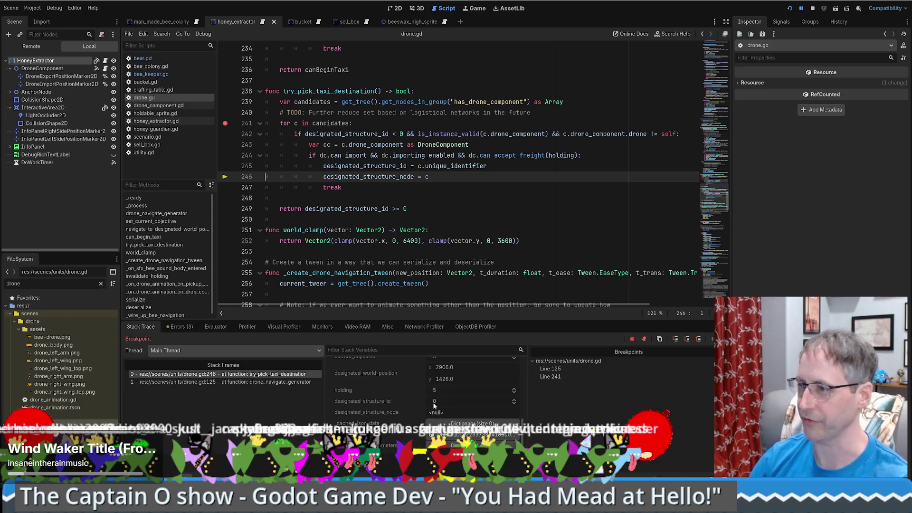
pyautogui.click(418, 177)
pyautogui.press('F10')
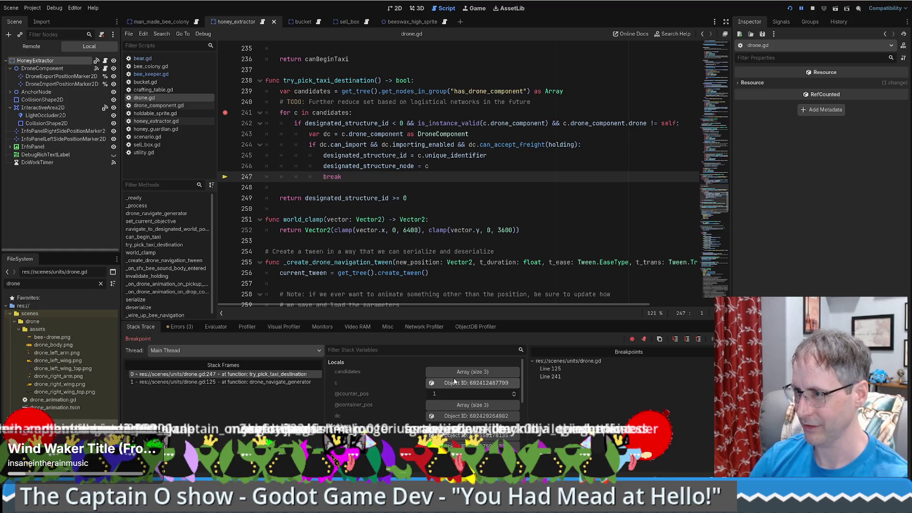
pyautogui.click(476, 415)
pyautogui.press('F10')
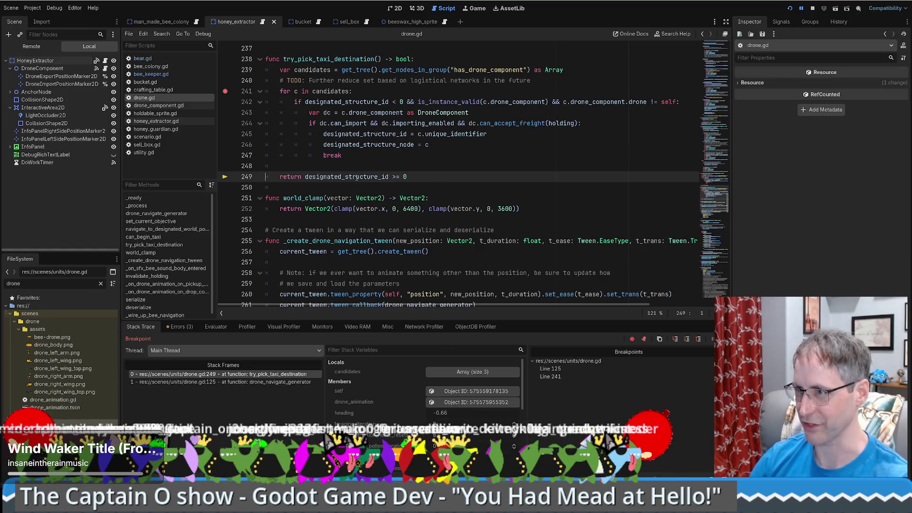
pyautogui.click(403, 178)
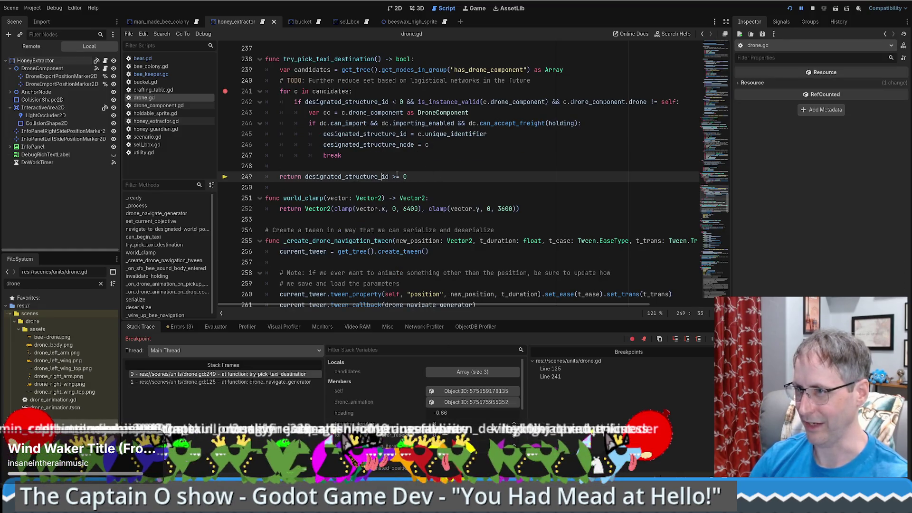
pyautogui.press('F10')
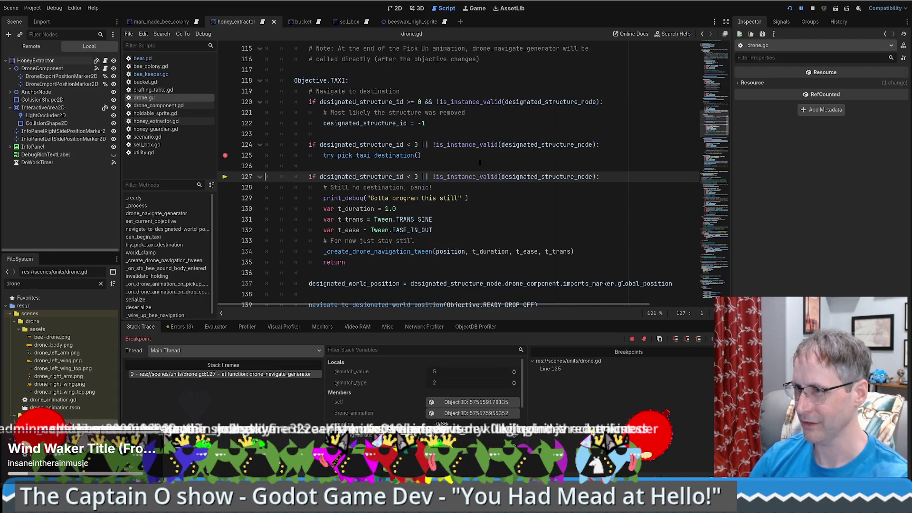
pyautogui.press('F10')
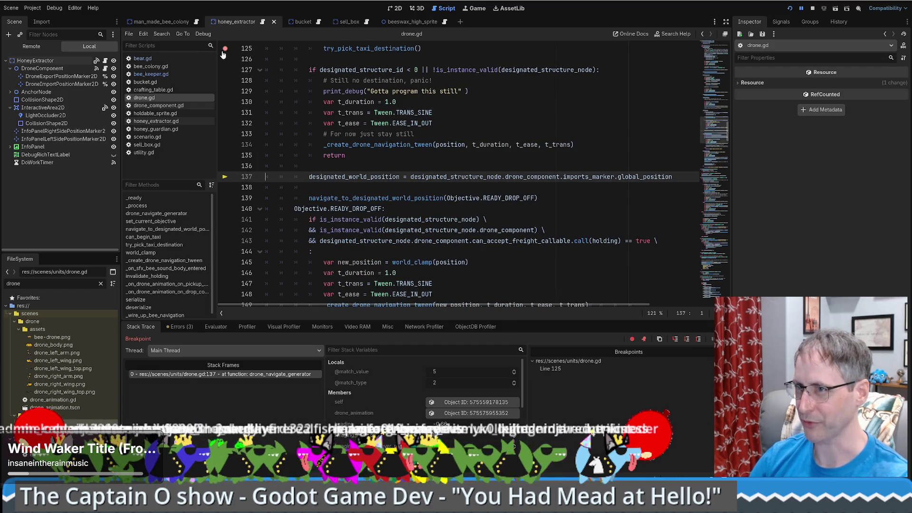
# - Resume the game, walk the beekeeper down, and maximise the game window
pyautogui.click(469, 13)
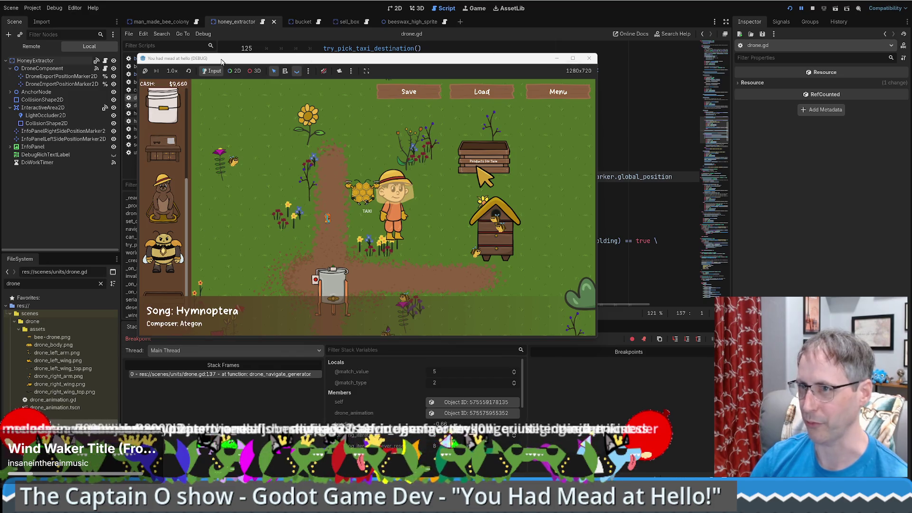
pyautogui.press('F12')
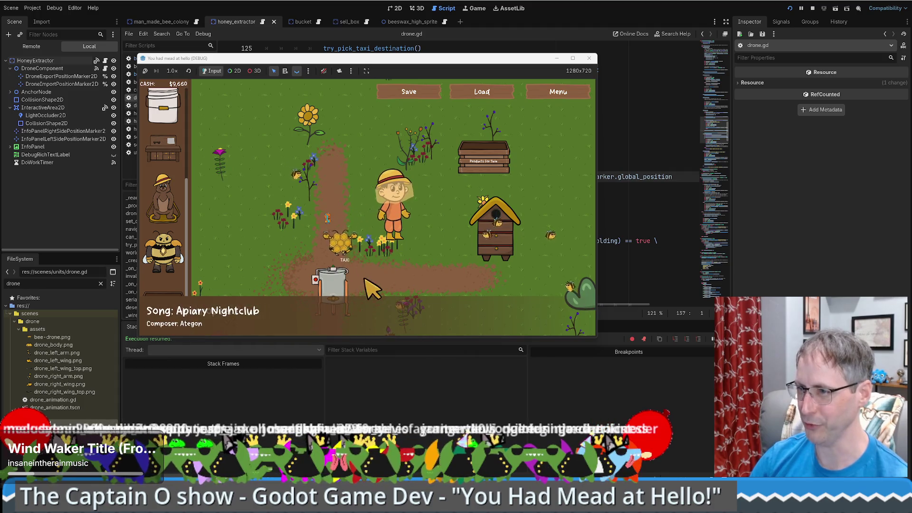
pyautogui.press('s')
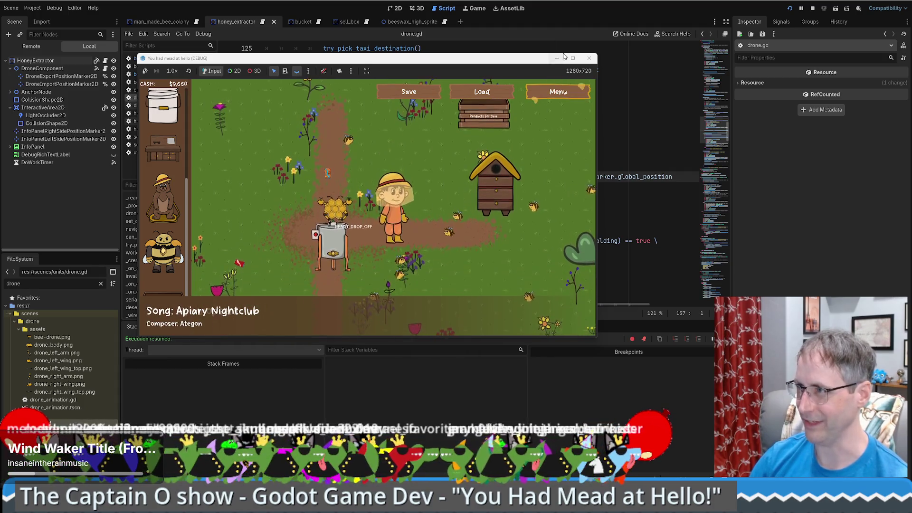
pyautogui.click(573, 58)
# - Walk the beekeeper around the field and drag a bee hive from the shop sidebar onto it
pyautogui.press('d')
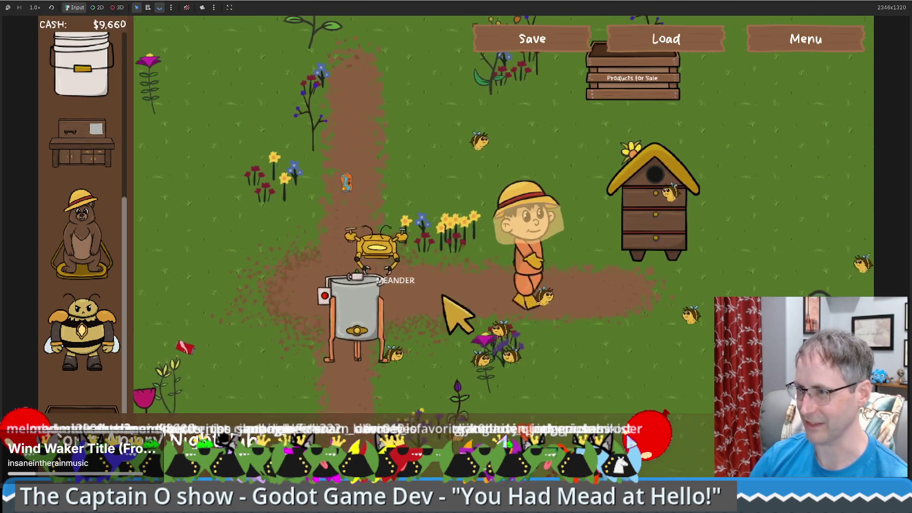
pyautogui.press('s')
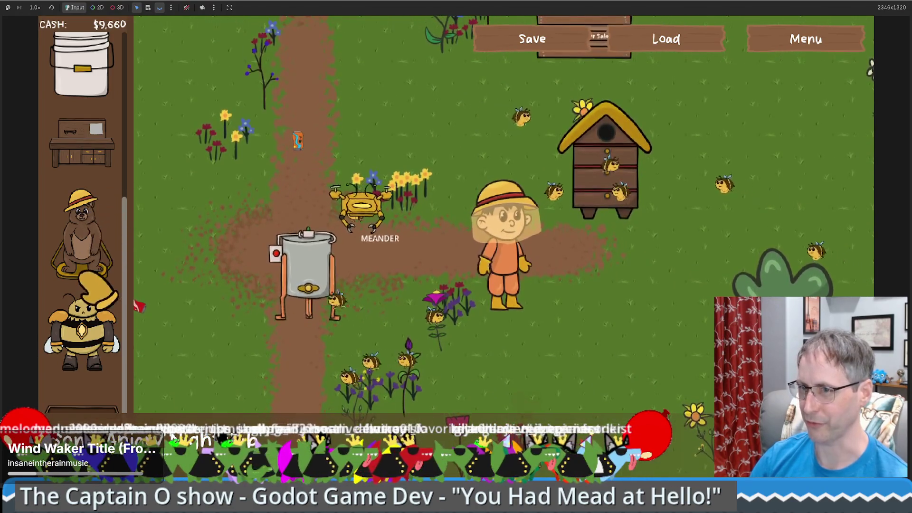
pyautogui.scroll(5, 82, 190)
pyautogui.moveTo(82, 152)
pyautogui.mouseDown()
pyautogui.moveTo(553, 233)
pyautogui.moveTo(520, 242)
pyautogui.moveTo(547, 316)
pyautogui.mouseUp()
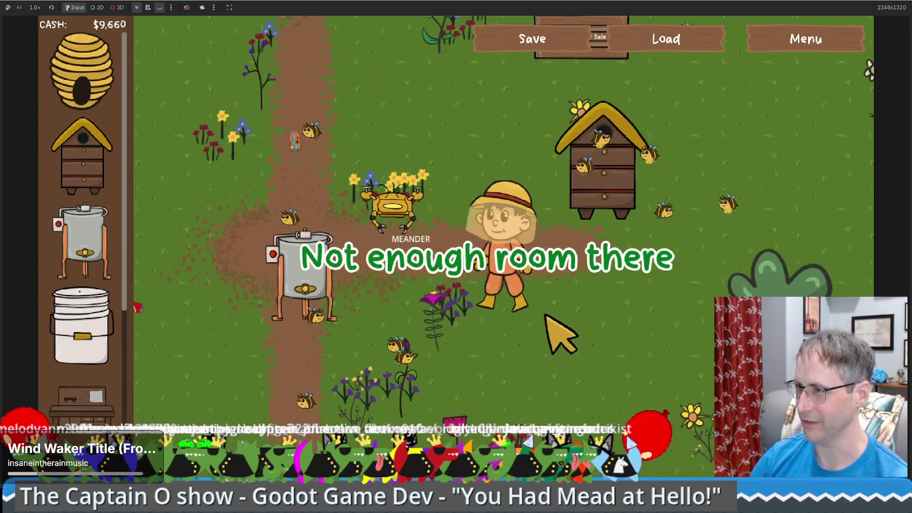
pyautogui.press('a')
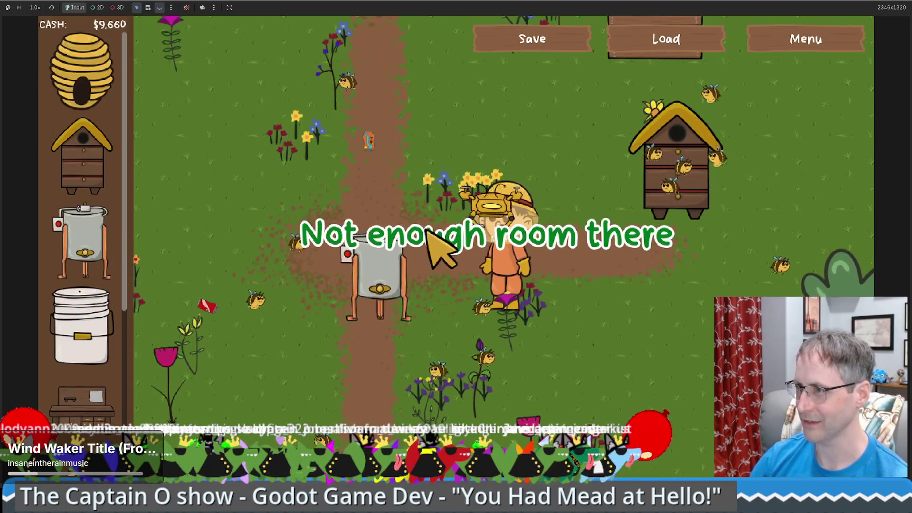
pyautogui.press('d')
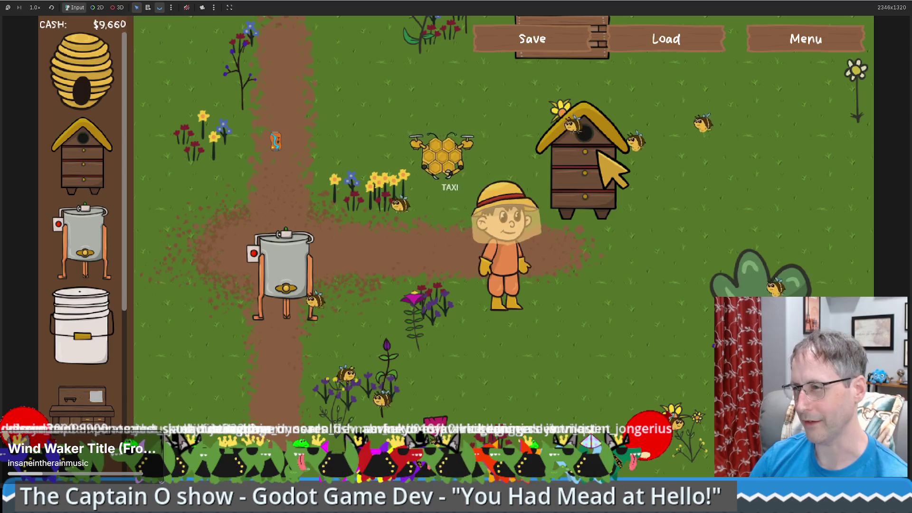
pyautogui.press('Up')
pyautogui.press('Left')
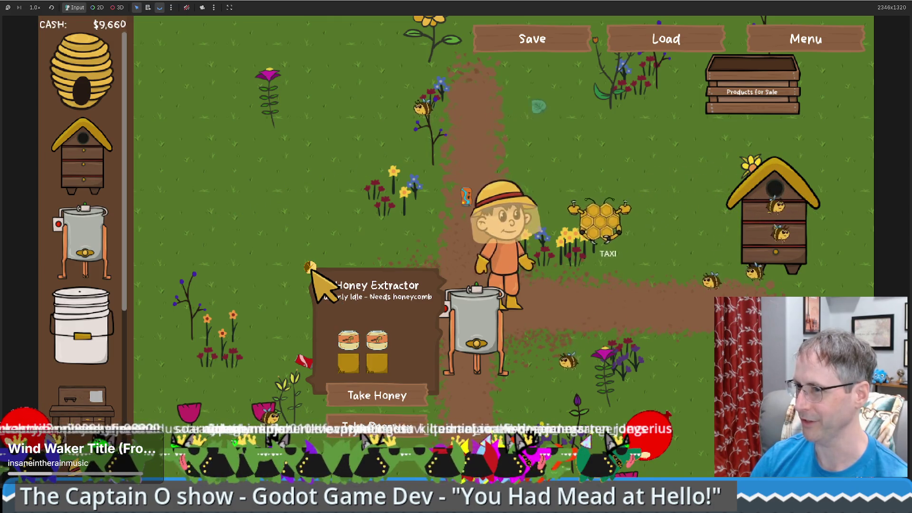
# - Sell the Honey Extractor and replace the Products for Sale crate with a new sell box
pyautogui.rightClick(311, 269)
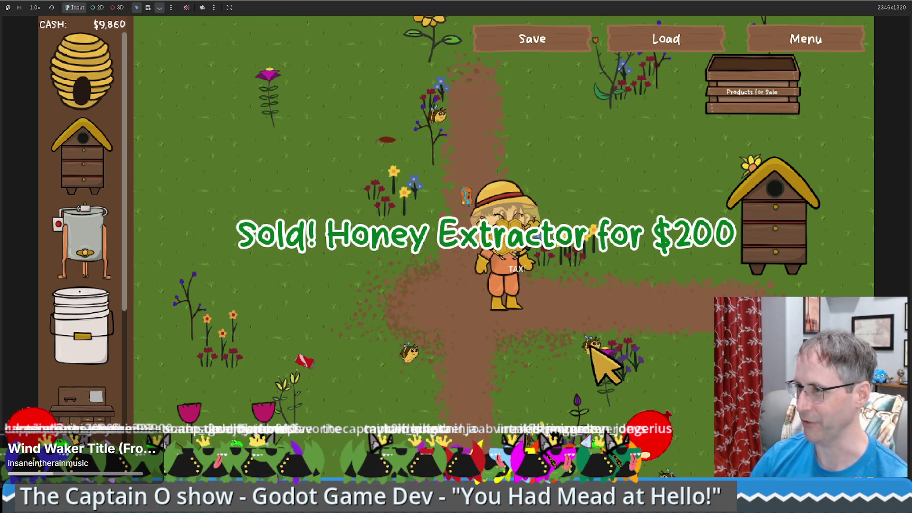
pyautogui.press('Right')
pyautogui.press('Up')
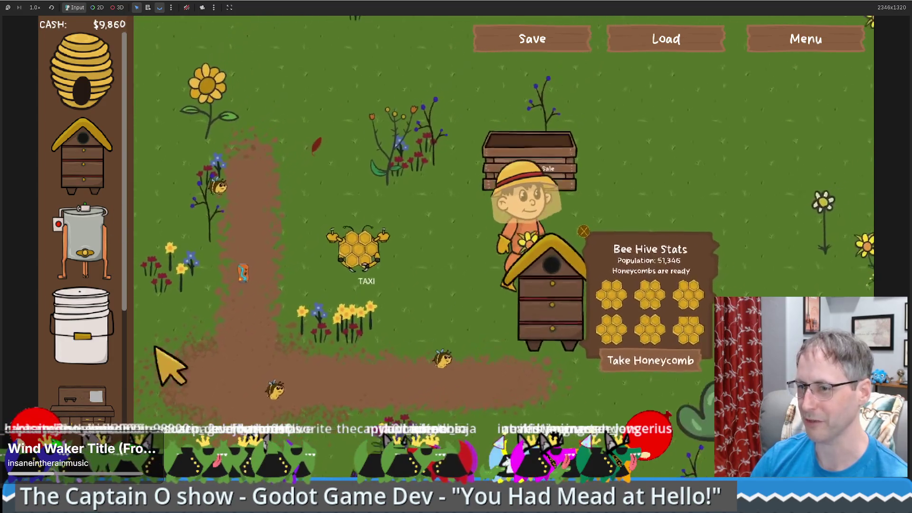
pyautogui.press('Up')
pyautogui.press('Right')
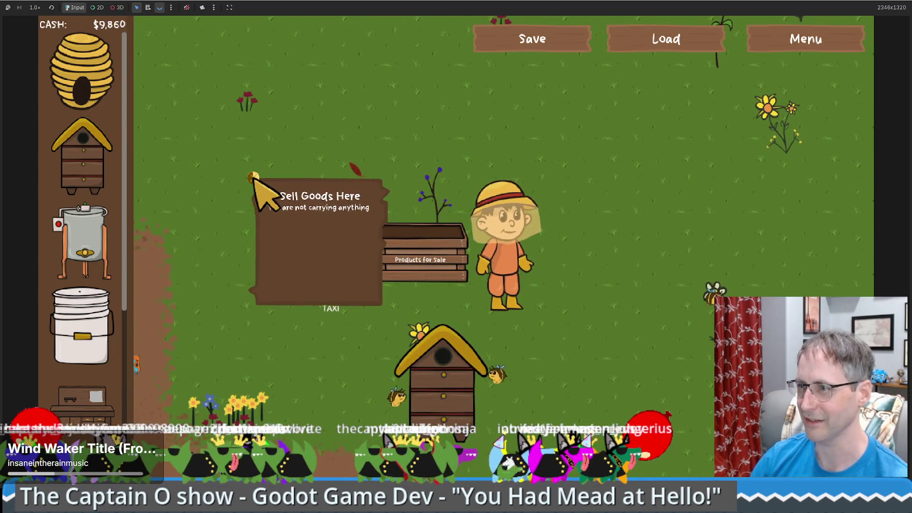
pyautogui.press('Delete')
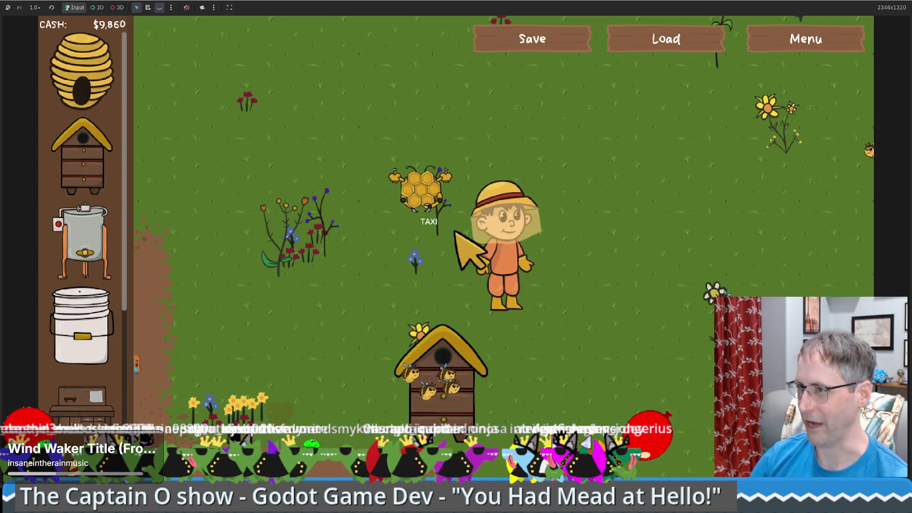
pyautogui.press('Down')
pyautogui.scroll(-3, 82, 238)
pyautogui.click(82, 414)
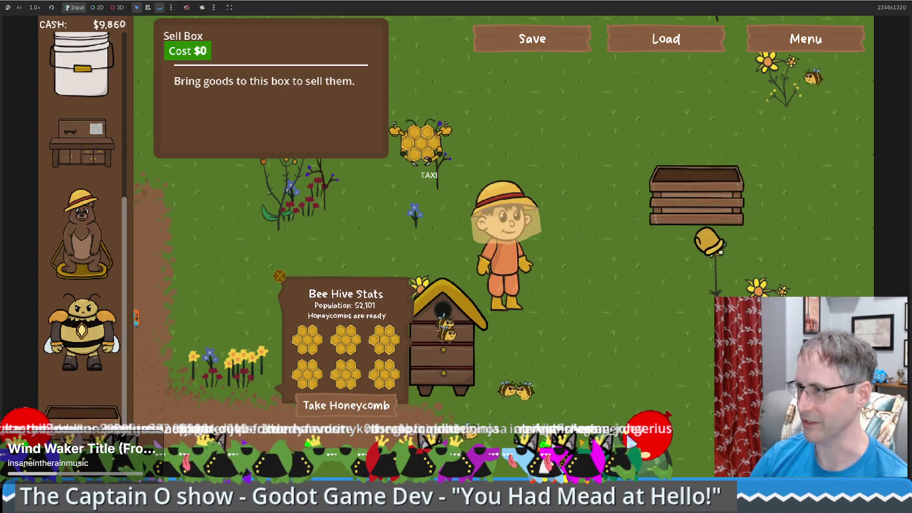
pyautogui.click(683, 216)
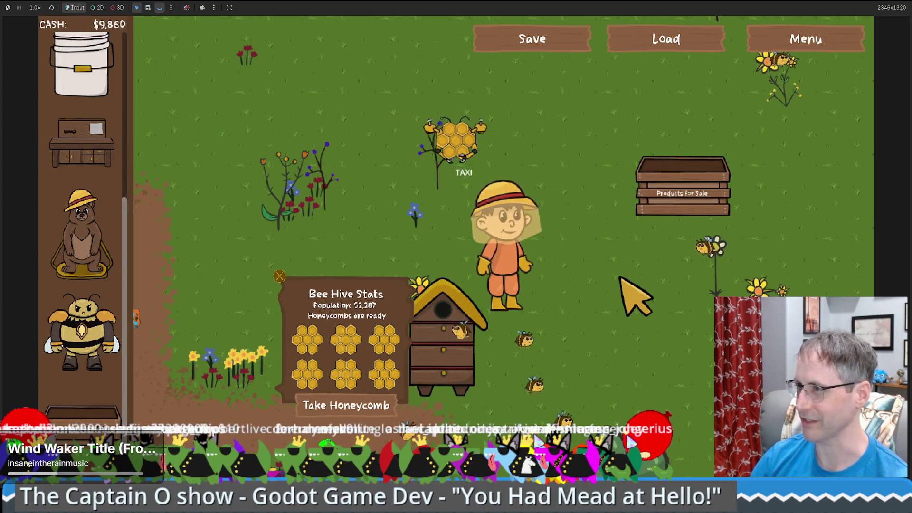
# - Buy and place a new Bee Hive beside the beekeeper and a Honey Extractor on the field
pyautogui.press('Right')
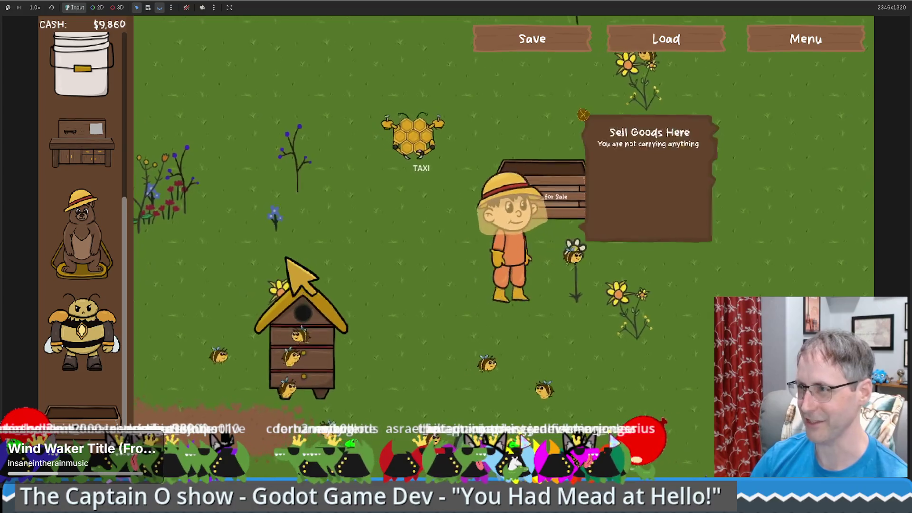
pyautogui.press('Right')
pyautogui.press('Up')
pyautogui.scroll(5, 95, 250)
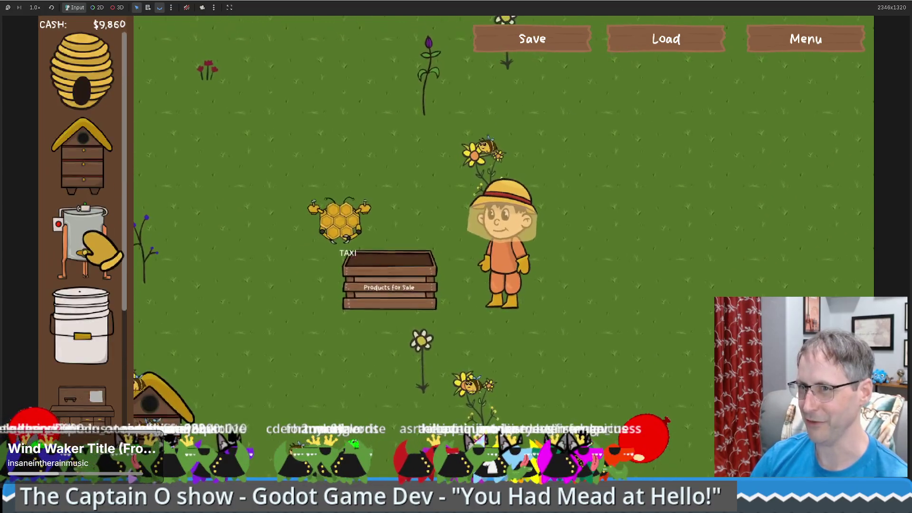
pyautogui.click(91, 172)
pyautogui.click(580, 254)
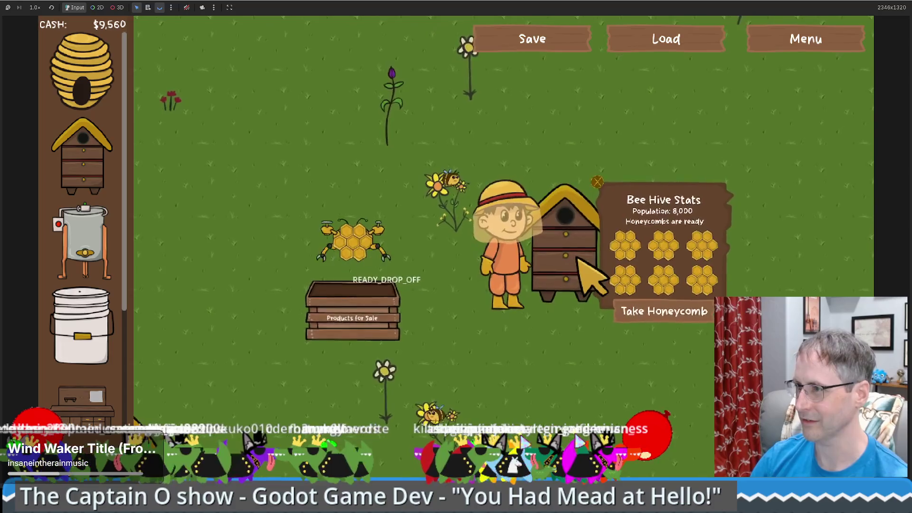
pyautogui.click(112, 252)
pyautogui.click(185, 228)
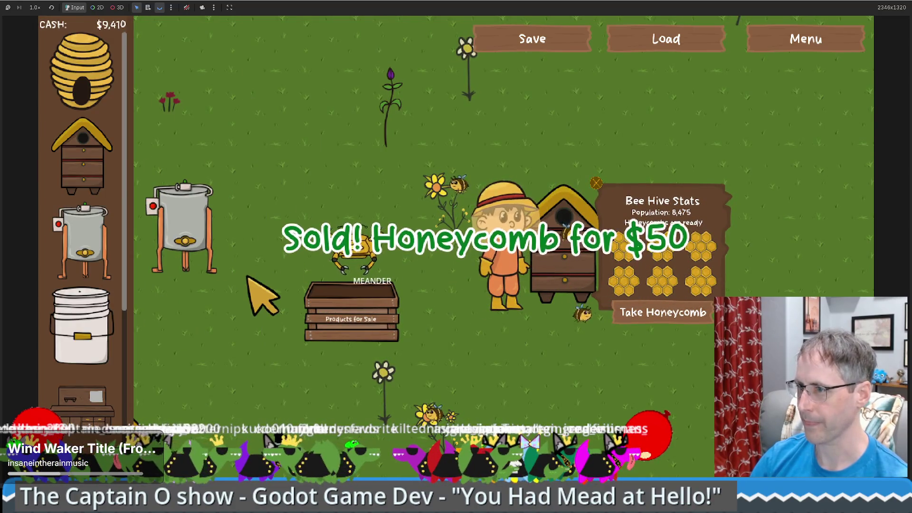
# - Walk the beekeeper back to the sell box and up past it
pyautogui.press('Down')
pyautogui.press('Left')
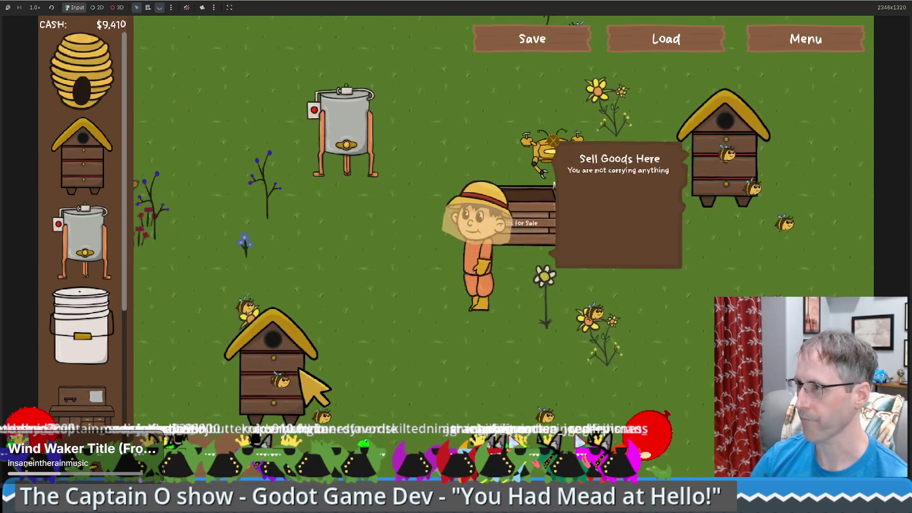
pyautogui.scroll(-5, 91, 389)
pyautogui.press('Right')
pyautogui.press('Up')
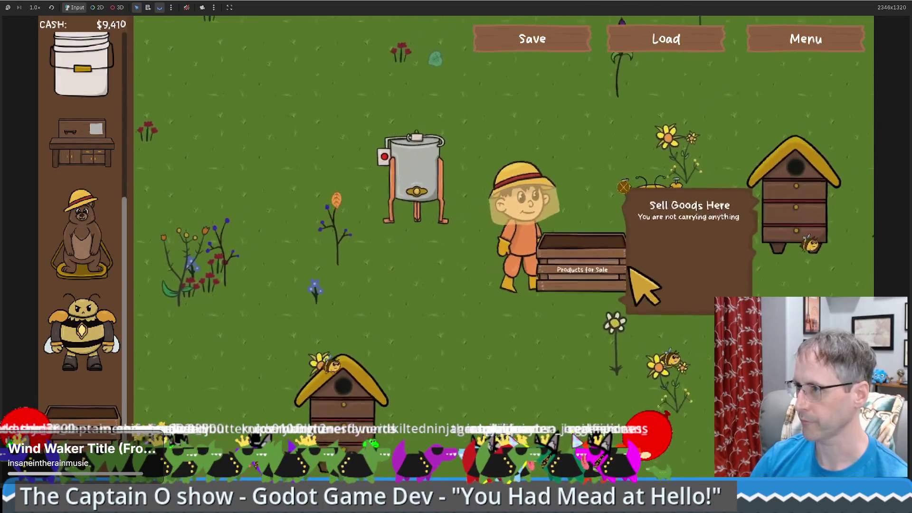
pyautogui.press('Up')
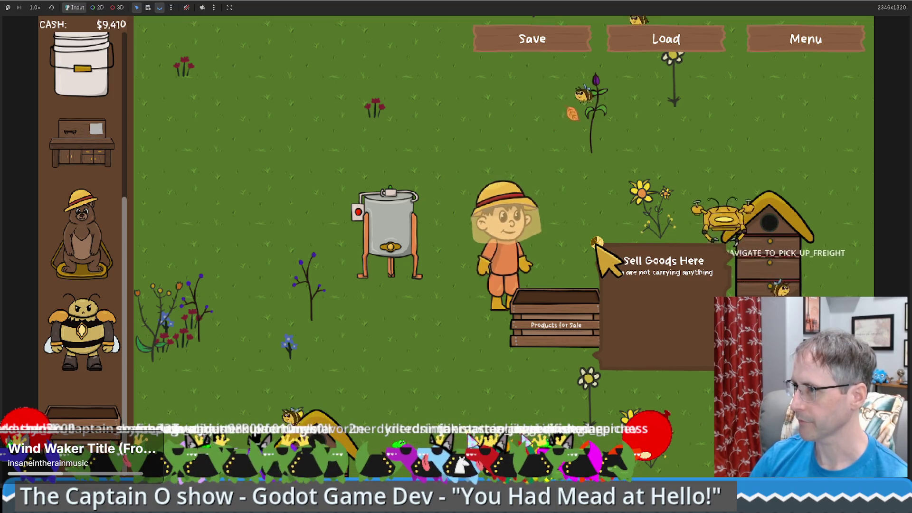
# - Remove the sell box from the garden and walk the beekeeper around the field
pyautogui.click(597, 243)
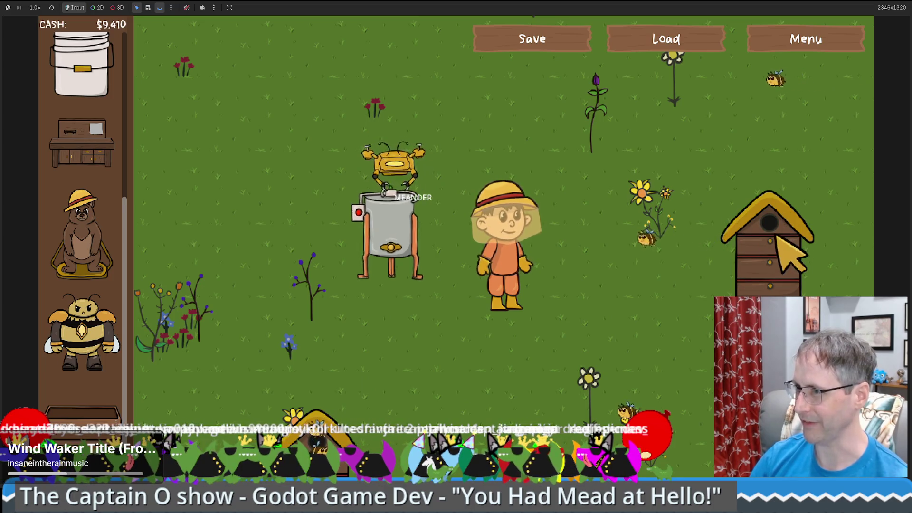
pyautogui.press('w')
pyautogui.press('d')
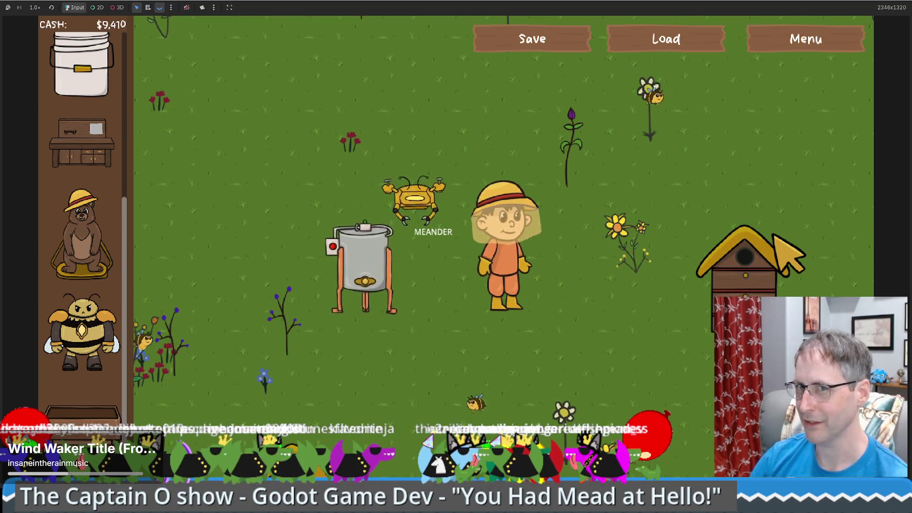
pyautogui.press('d')
pyautogui.press('w')
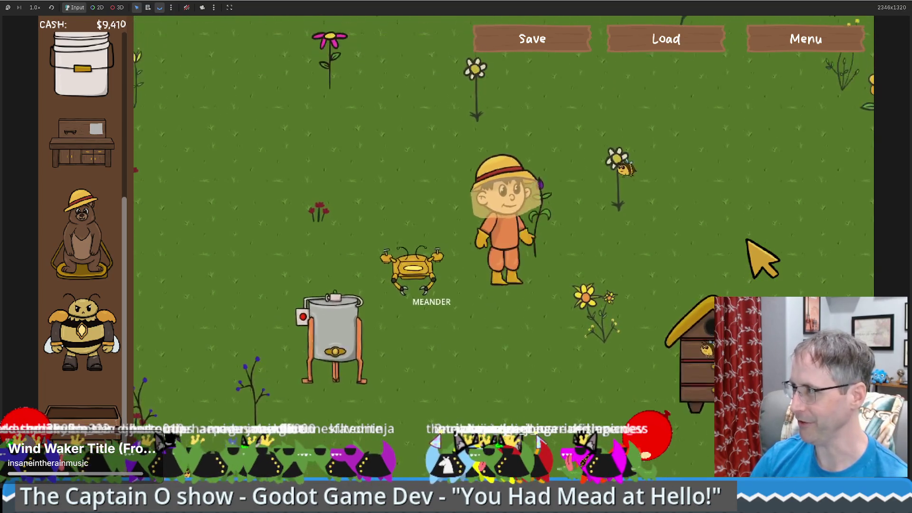
pyautogui.press('s')
pyautogui.press('d')
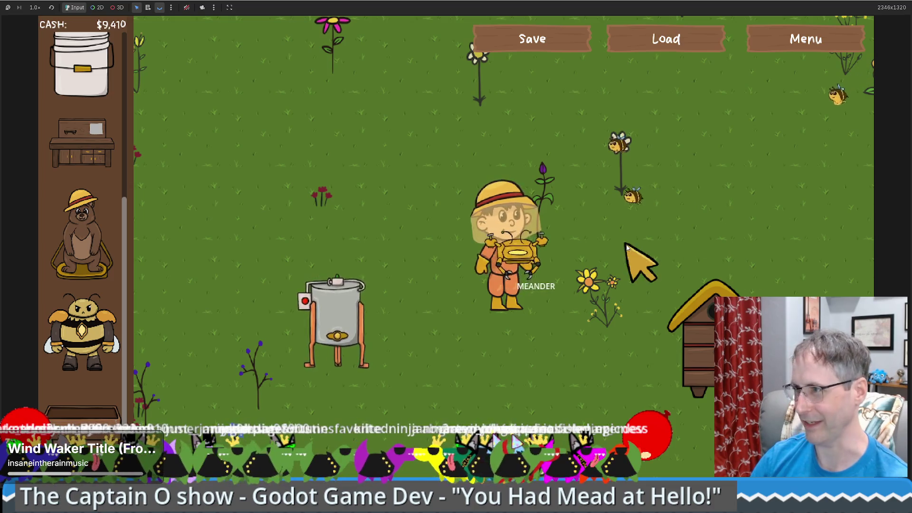
# - Walk over to the hive and check its population and honeycombs
pyautogui.press('w')
pyautogui.press('a')
pyautogui.press('s')
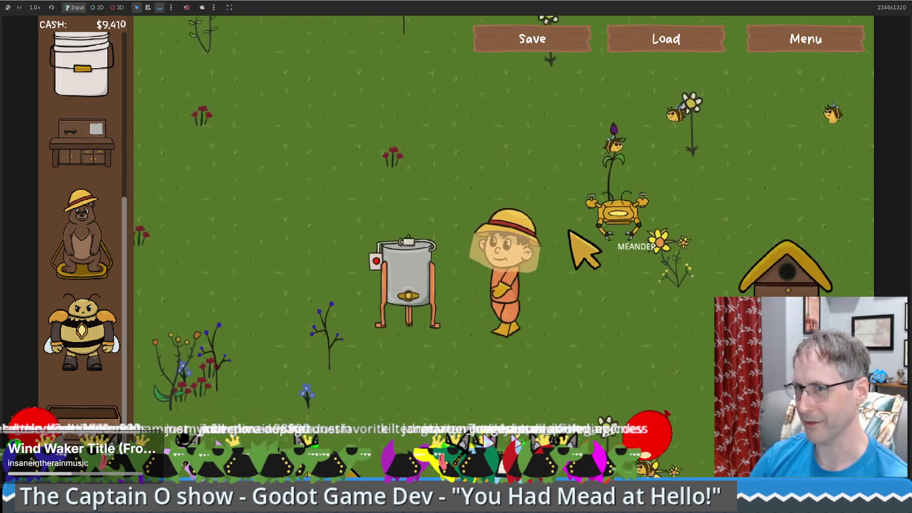
pyautogui.press('d')
pyautogui.press('w')
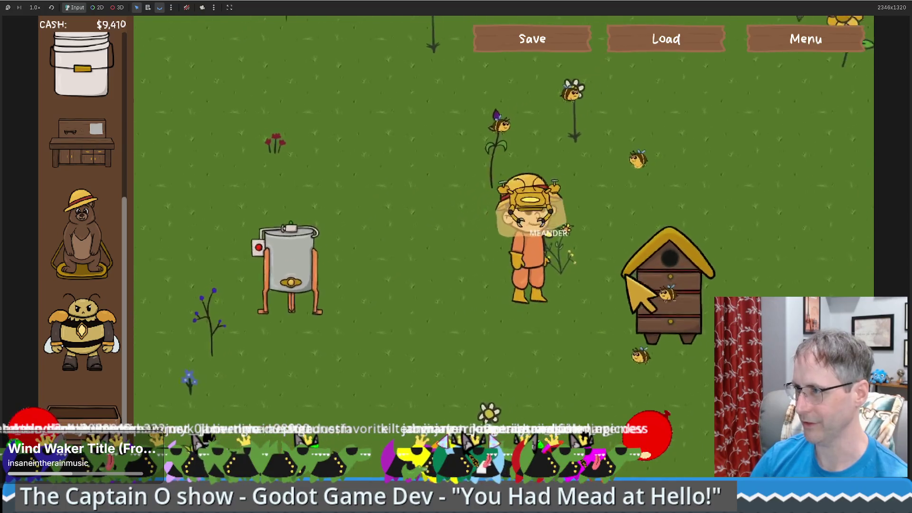
pyautogui.click(626, 276)
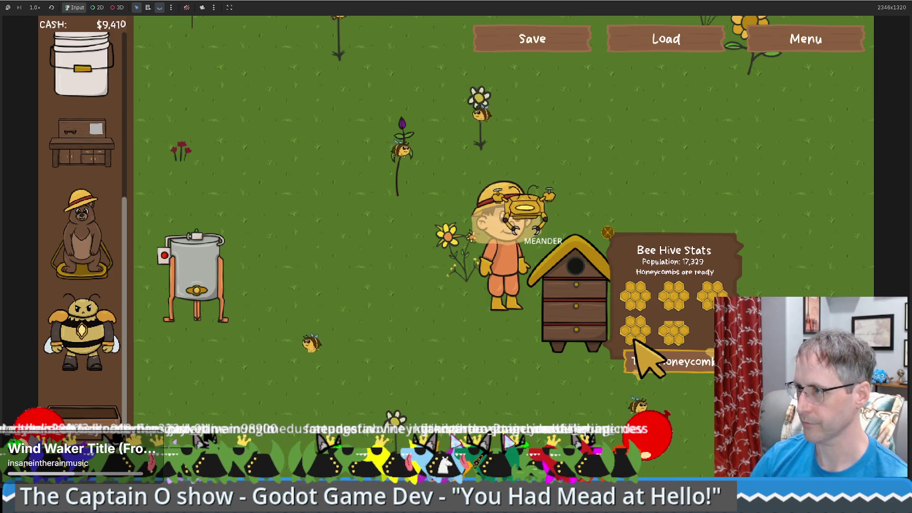
# - Sell the honey extractor for $200 and place a new one in the garden
pyautogui.press('a')
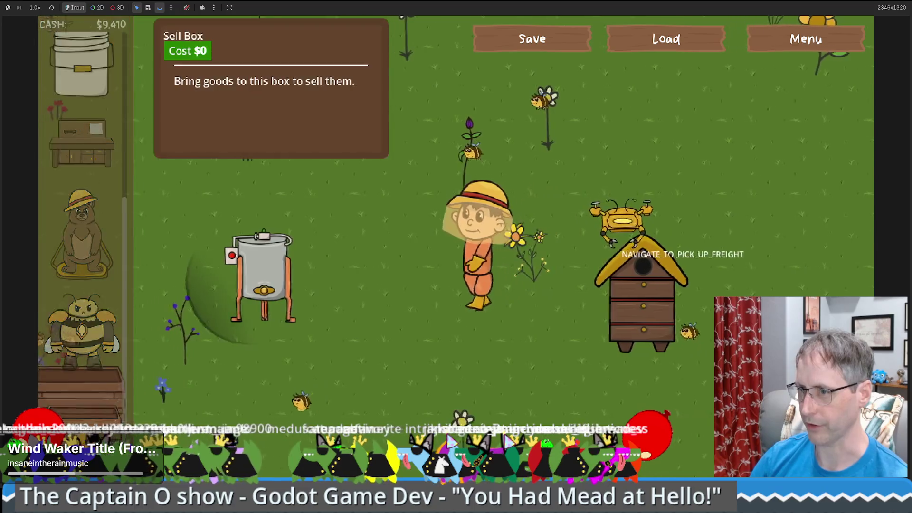
pyautogui.click(399, 276)
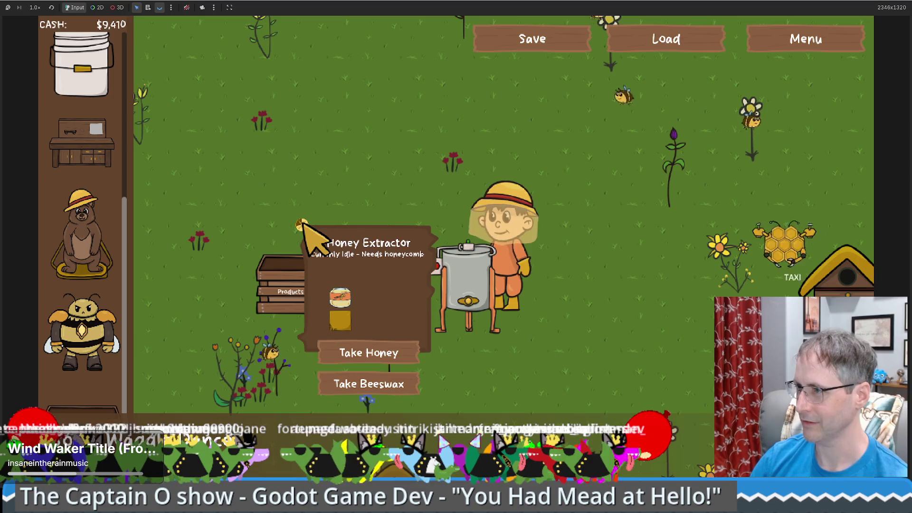
pyautogui.click(304, 223)
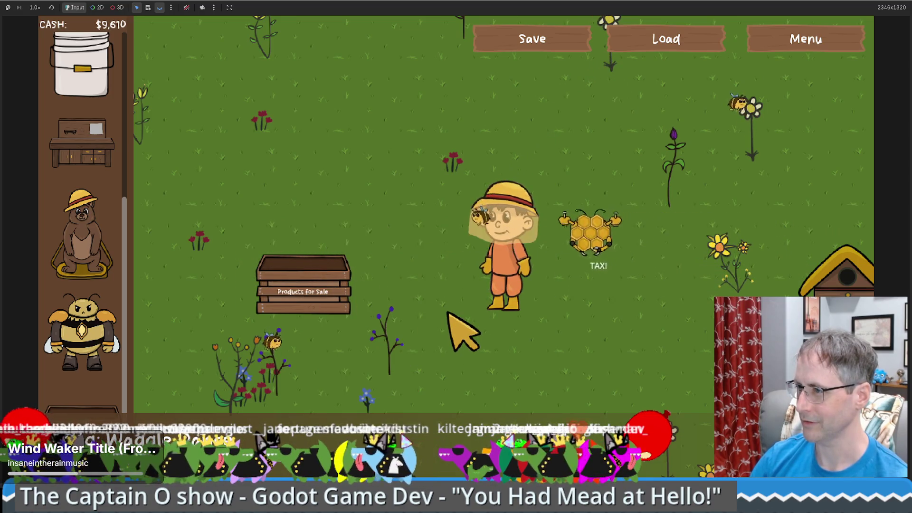
pyautogui.scroll(3, 83, 214)
pyautogui.moveTo(83, 242)
pyautogui.mouseDown()
pyautogui.moveTo(470, 304)
pyautogui.moveTo(591, 312)
pyautogui.mouseUp()
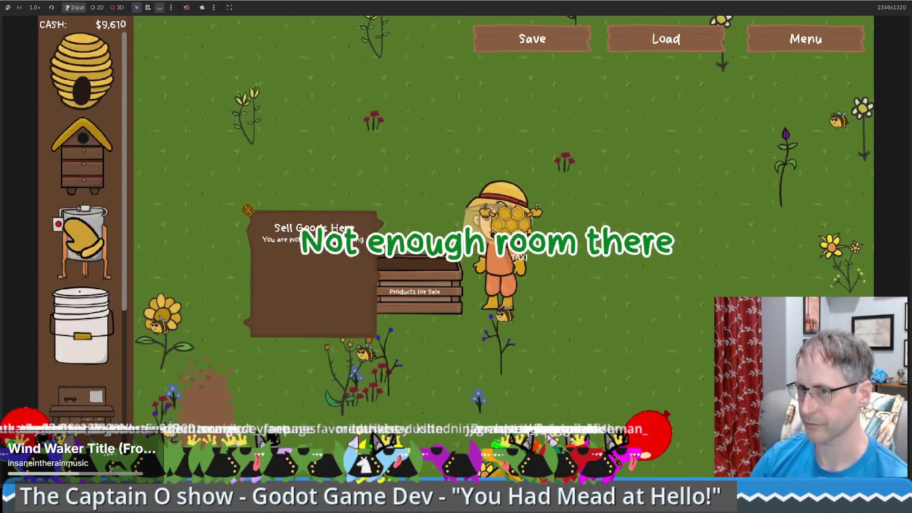
pyautogui.moveTo(83, 242); pyautogui.dragTo(656, 298)
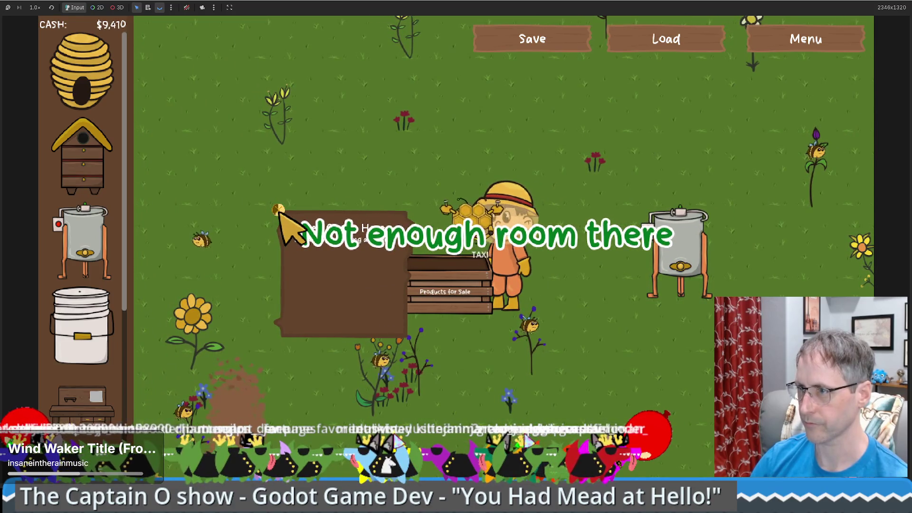
# - Replace the sell box with a new one left of the beekeeper, then stop the game
pyautogui.rightClick(279, 209)
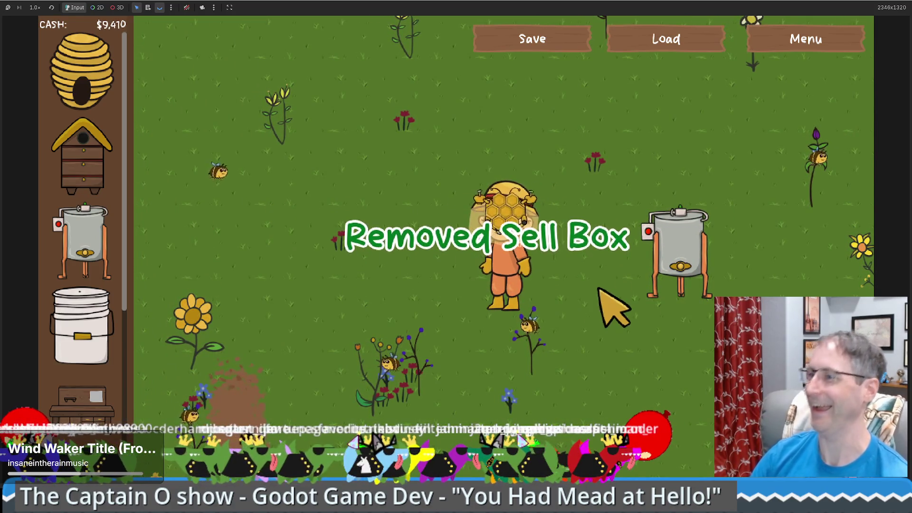
pyautogui.scroll(-5, 90, 307)
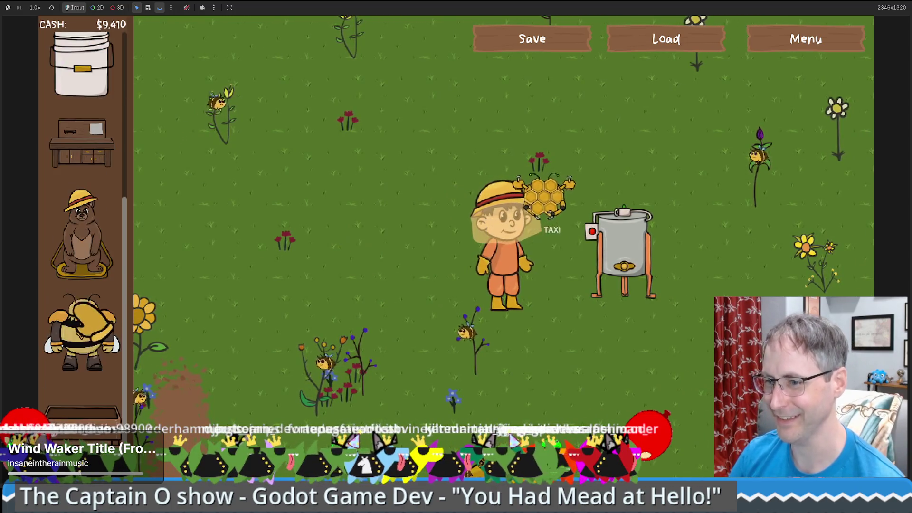
pyautogui.click(336, 256)
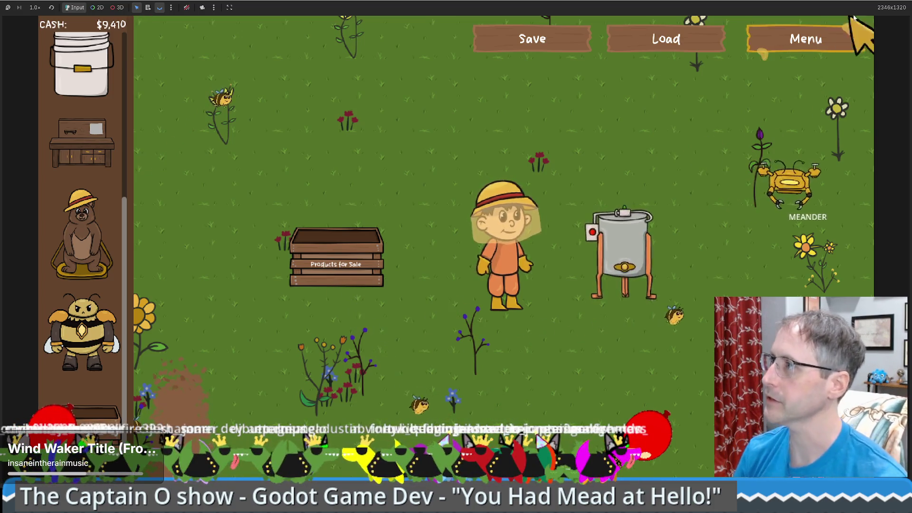
pyautogui.click(909, 2)
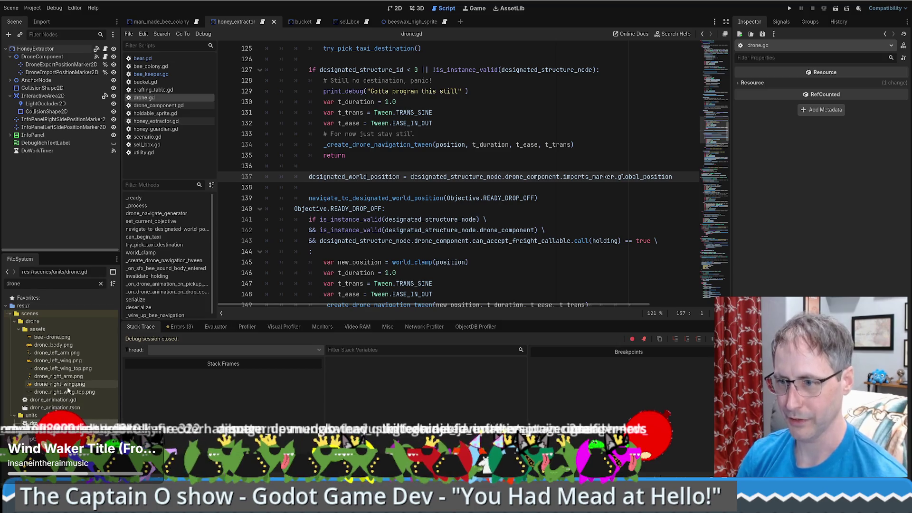
# - Go to the drone component check on line 142 in drone.gd's READY_DROP_OFF branch
pyautogui.click(425, 230)
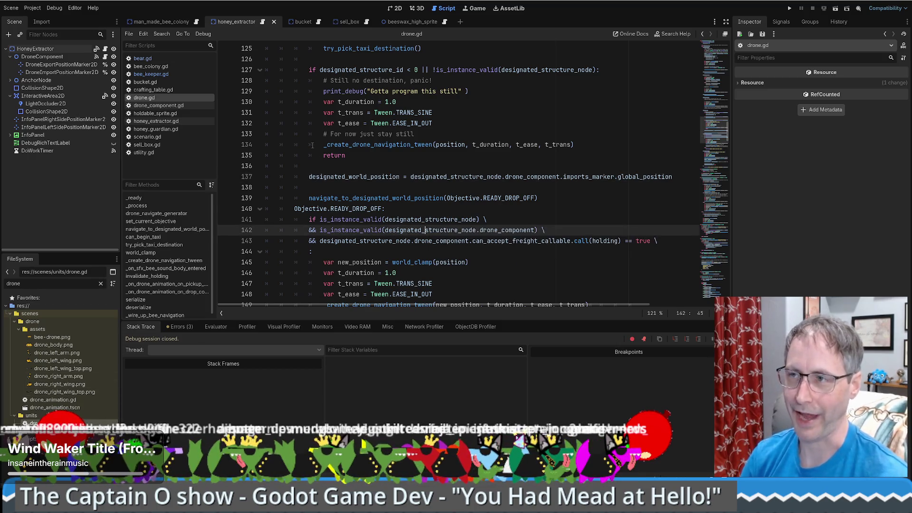
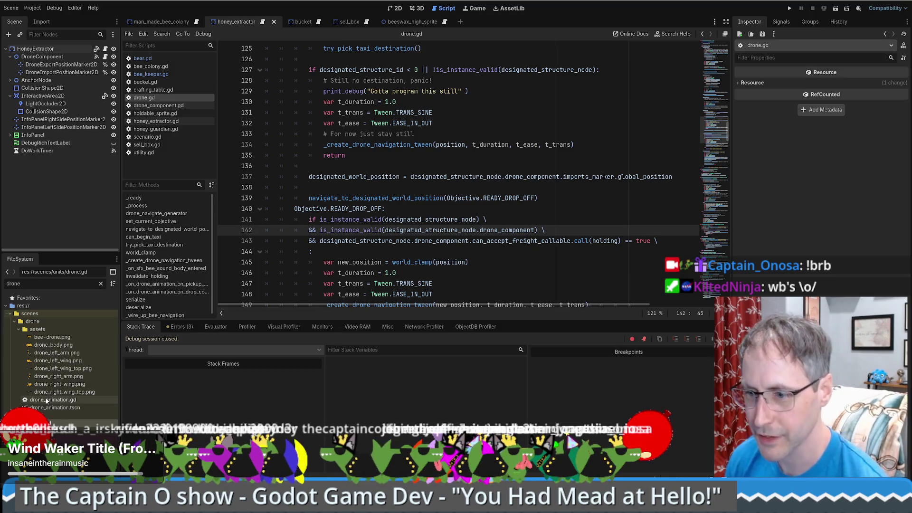
# - Clear the FileSystem filter and open scenes/debug/debug_screen.tscn in the 2D view
pyautogui.click(100, 283)
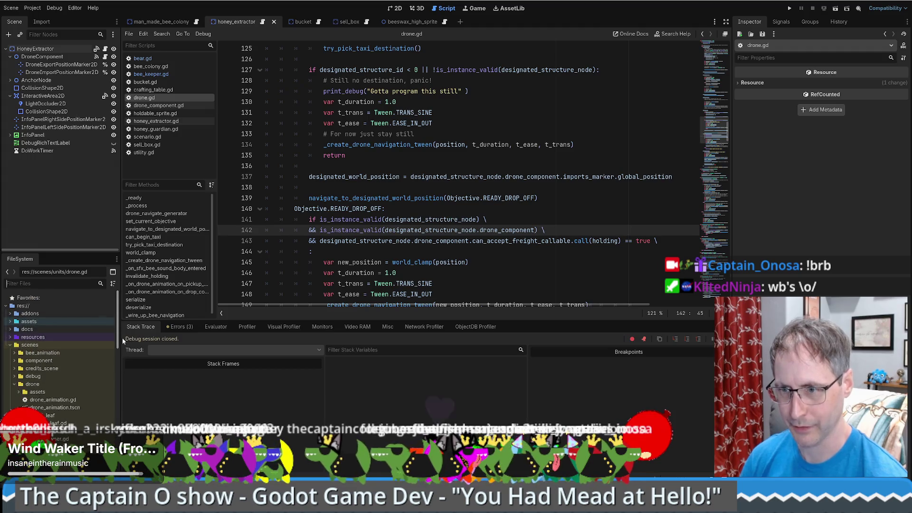
pyautogui.scroll(-10, 62, 356)
pyautogui.scroll(-2, 59, 442)
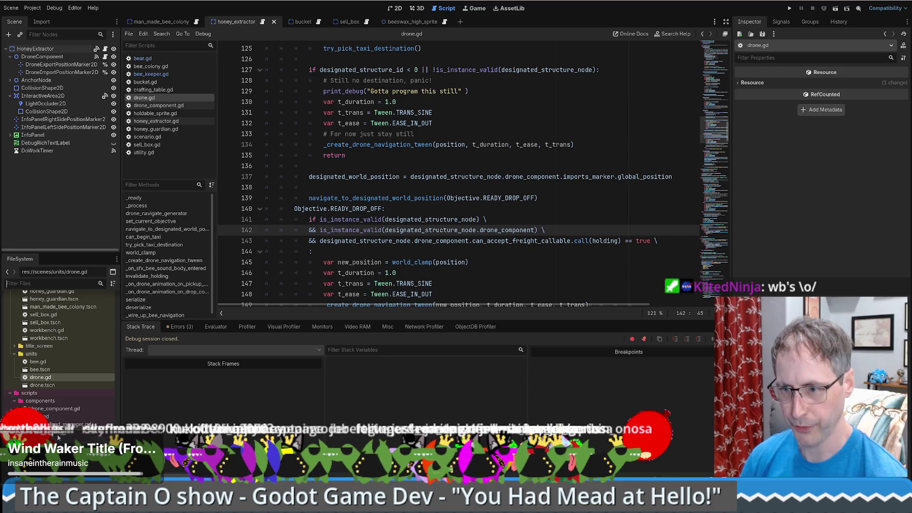
pyautogui.scroll(-5, 58, 379)
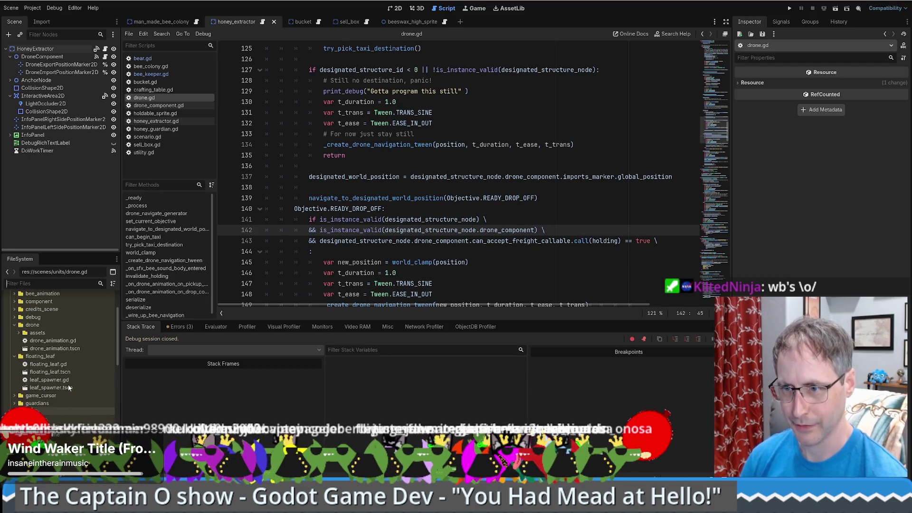
pyautogui.scroll(15, 28, 375)
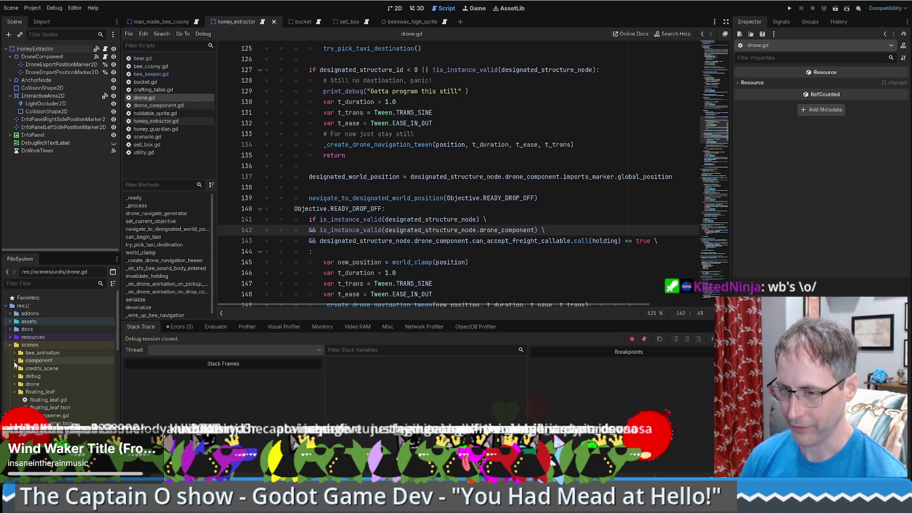
pyautogui.click(16, 385)
pyautogui.click(15, 376)
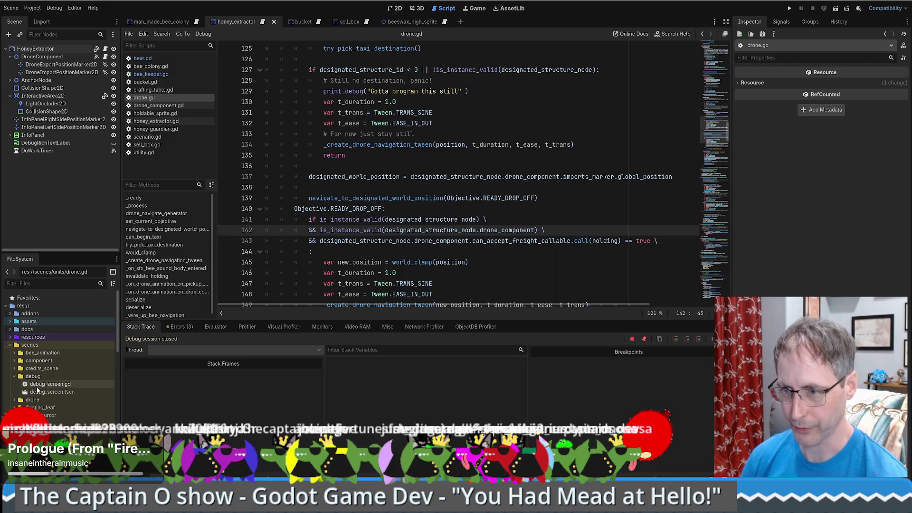
pyautogui.doubleClick(51, 392)
pyautogui.click(398, 8)
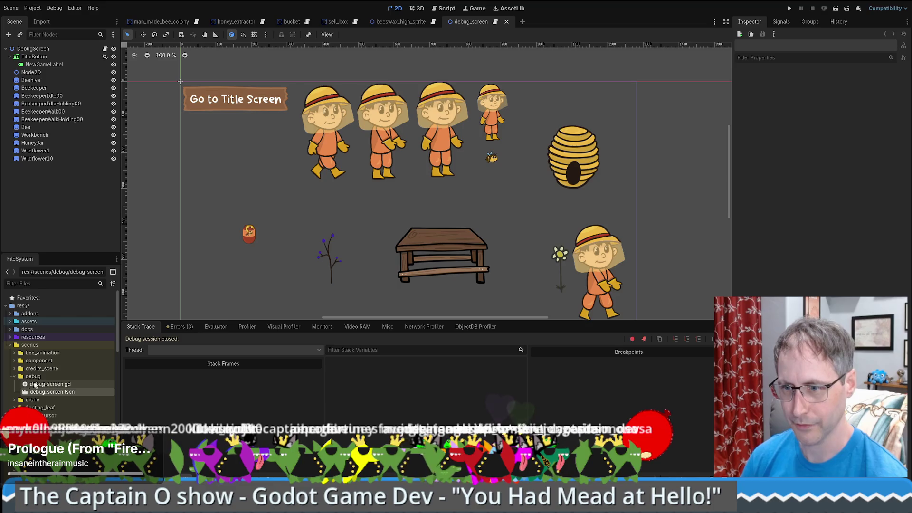
pyautogui.click(15, 376)
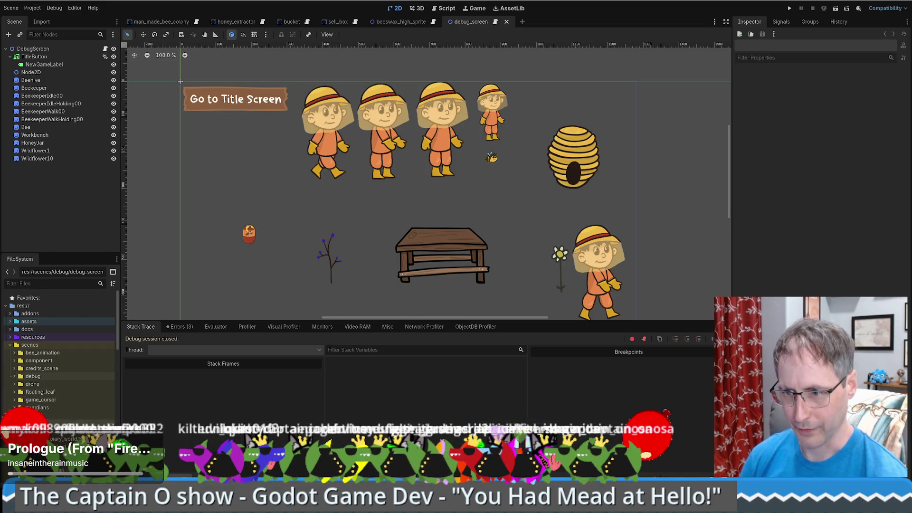
pyautogui.scroll(-3, 48, 418)
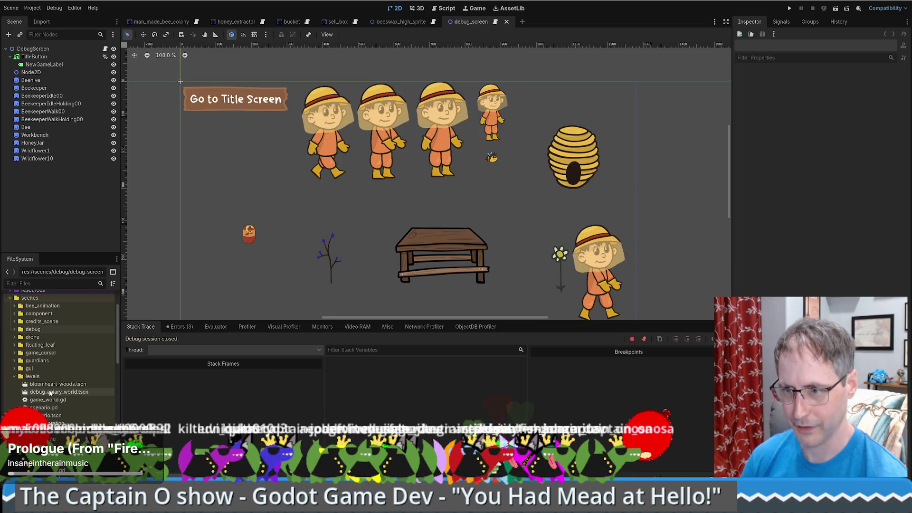
# - Open scenes/levels/debug_apiary_world.tscn and duplicate its Drone node
pyautogui.doubleClick(50, 392)
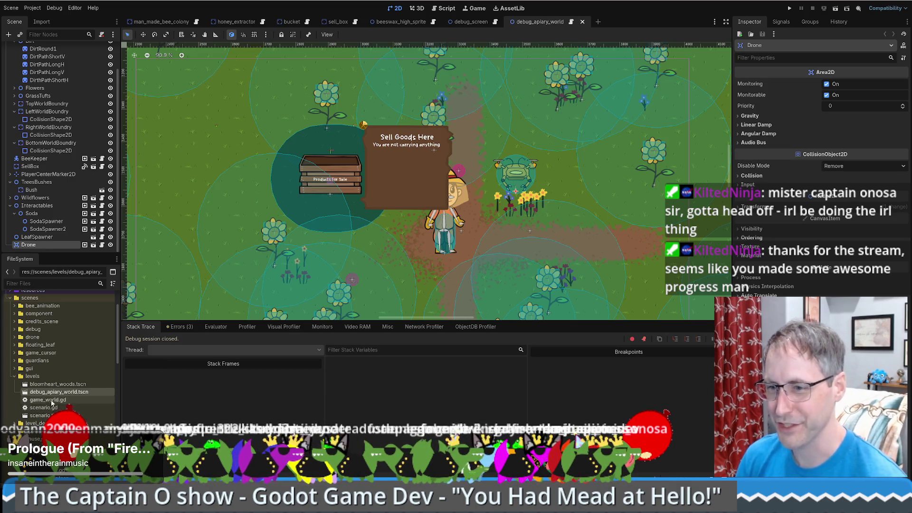
pyautogui.scroll(-3, 52, 403)
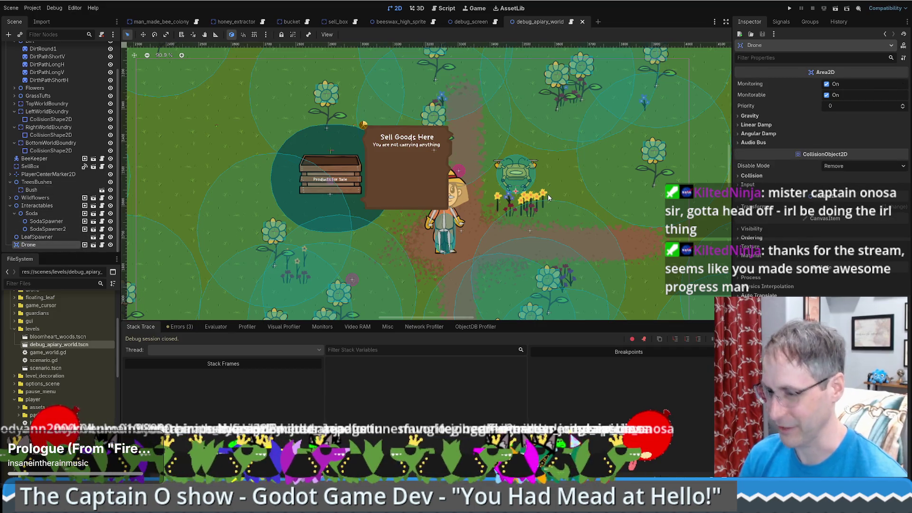
pyautogui.hotkey('ctrl', 'd')
# - Move the copied drone left, then undo the extra Drone3–Drone8 copies
pyautogui.press('w')
pyautogui.moveTo(468, 181)
pyautogui.mouseDown()
pyautogui.moveTo(194, 188)
pyautogui.moveTo(162, 202)
pyautogui.moveTo(223, 157)
pyautogui.moveTo(353, 92)
pyautogui.moveTo(274, 306)
pyautogui.moveTo(397, 281)
pyautogui.moveTo(398, 236)
pyautogui.moveTo(148, 288)
pyautogui.moveTo(197, 272)
pyautogui.mouseUp()
pyautogui.hotkey('ctrl', 'd')
pyautogui.hotkey('ctrl', 'd')
pyautogui.hotkey('ctrl', 'd')
pyautogui.hotkey('ctrl', 'd')
pyautogui.hotkey('ctrl', 'd')
pyautogui.hotkey('ctrl', 'd')
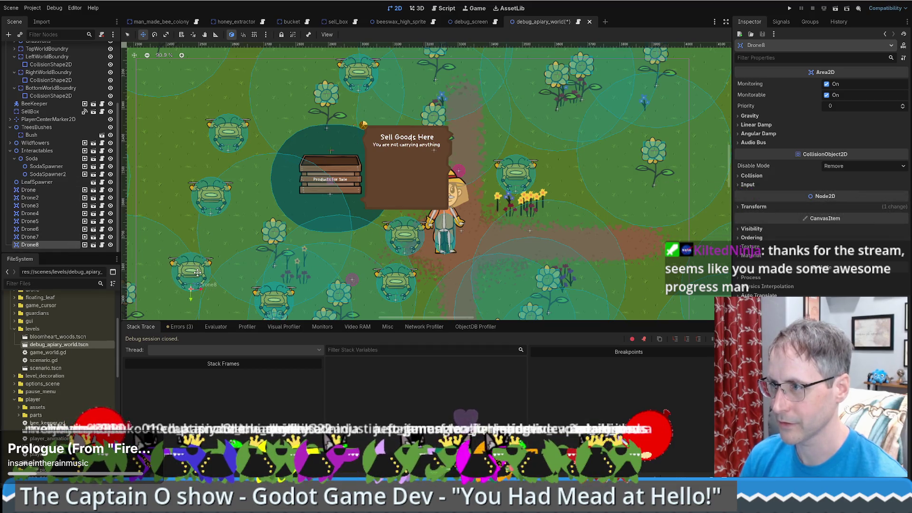
pyautogui.hotkey('ctrl', 'z')
pyautogui.hotkey('ctrl', 'z')
pyautogui.hotkey('ctrl', 'z')
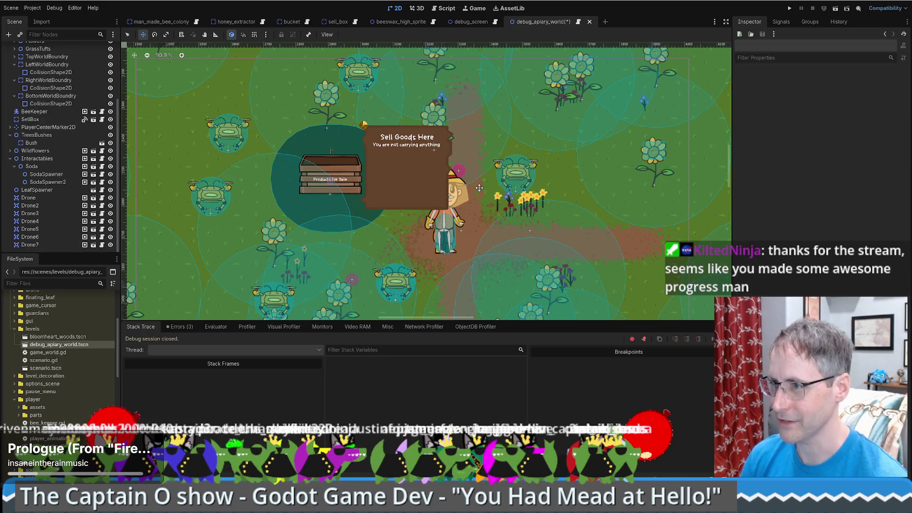
pyautogui.hotkey('ctrl', 'z')
pyautogui.hotkey('ctrl', 'z')
pyautogui.hotkey('ctrl', 'z')
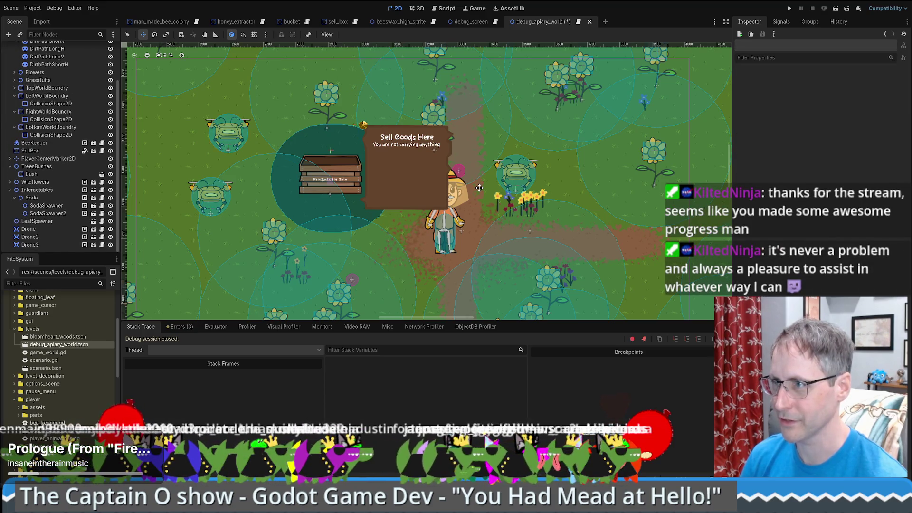
pyautogui.hotkey('ctrl', 'z')
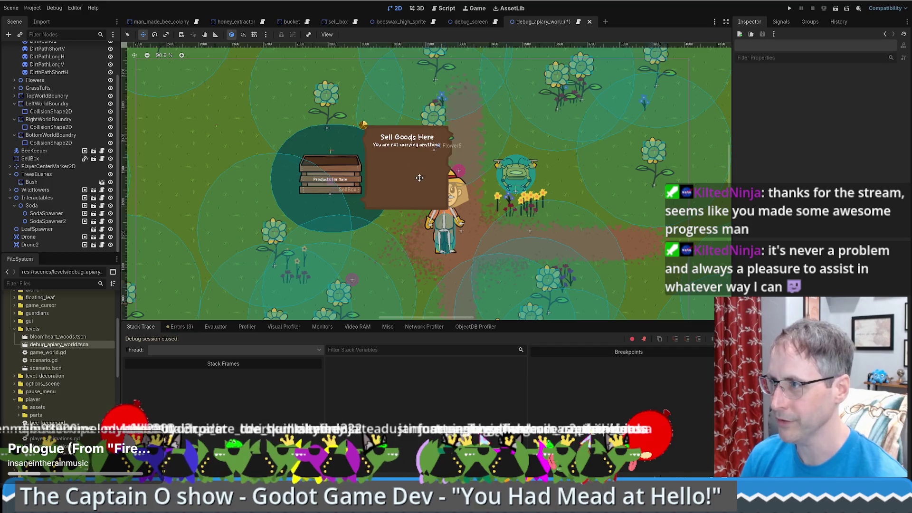
# - Place Drone and Drone2 side by side just left of the SellBox
pyautogui.moveTo(524, 177); pyautogui.dragTo(453, 174)
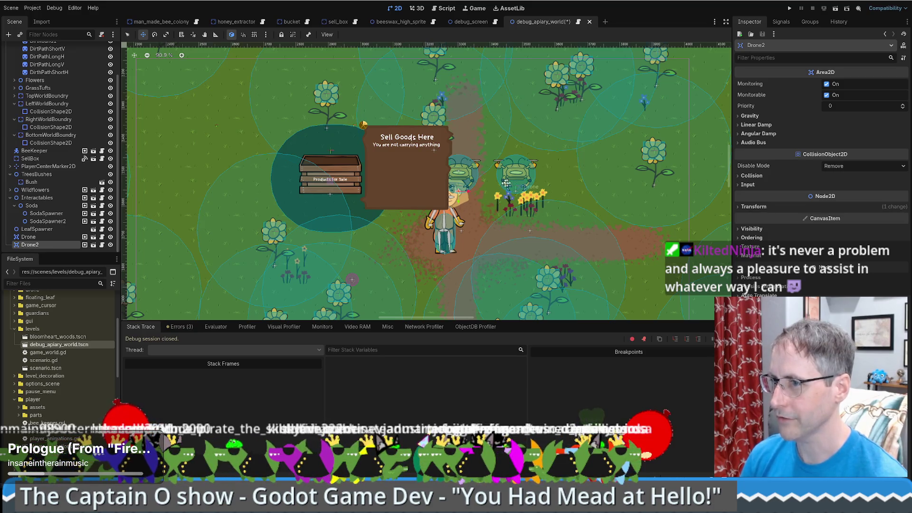
pyautogui.keyDown('shift'); pyautogui.click(503, 176); pyautogui.keyUp('shift')
pyautogui.moveTo(501, 173)
pyautogui.mouseDown()
pyautogui.moveTo(200, 174)
pyautogui.moveTo(213, 175)
pyautogui.moveTo(216, 113)
pyautogui.moveTo(228, 175)
pyautogui.moveTo(186, 178)
pyautogui.moveTo(230, 176)
pyautogui.mouseUp()
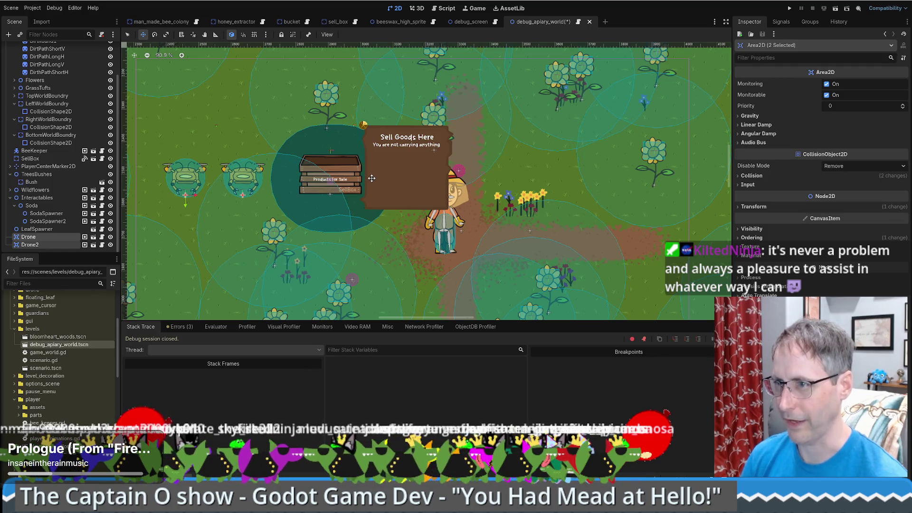
pyautogui.click(29, 236)
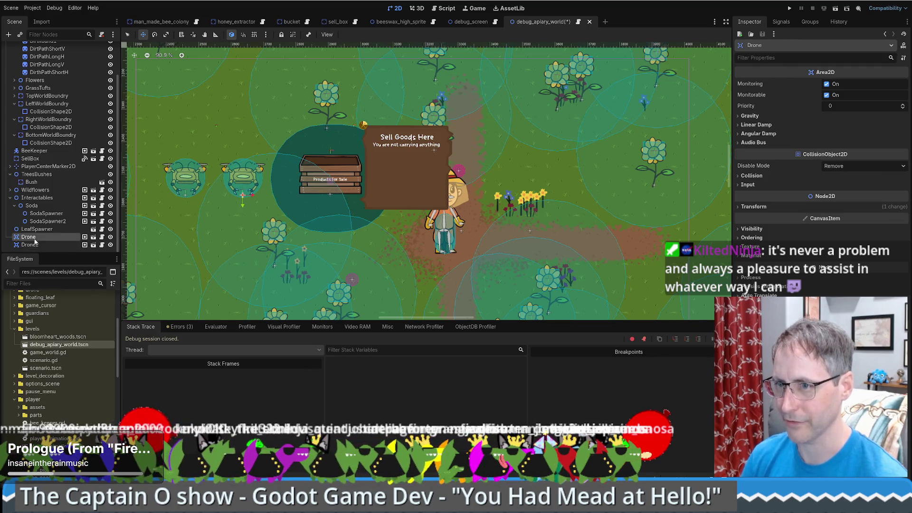
pyautogui.moveTo(185, 183); pyautogui.dragTo(210, 184)
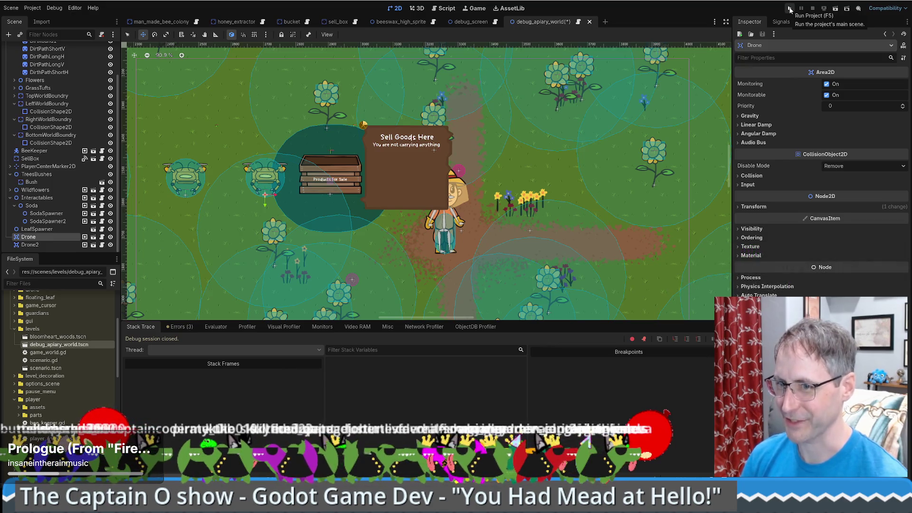
# - Run the project, start a new game and place a beehive beside the beekeeper
pyautogui.click(790, 8)
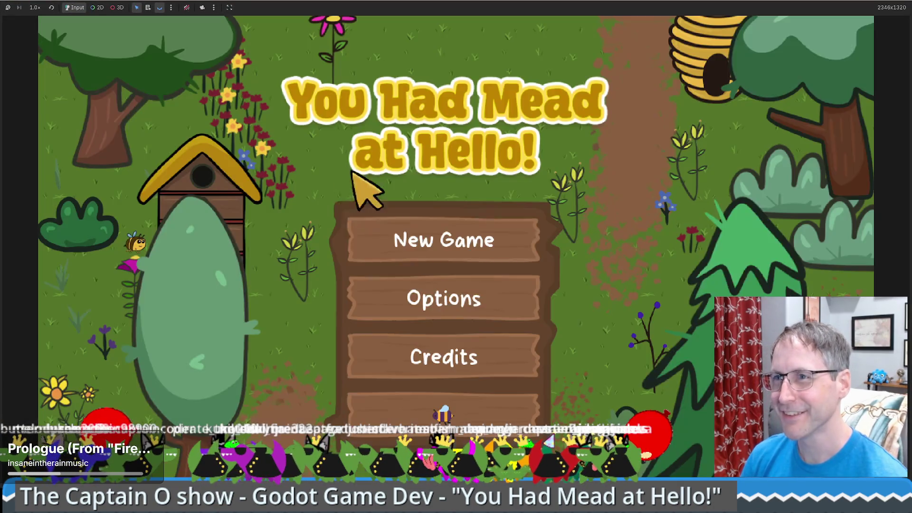
pyautogui.click(422, 240)
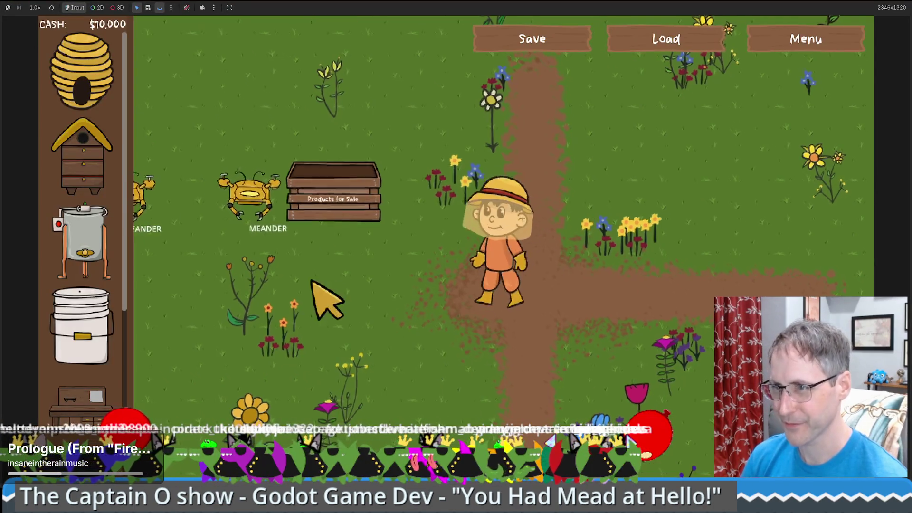
pyautogui.moveTo(98, 143); pyautogui.dragTo(484, 100)
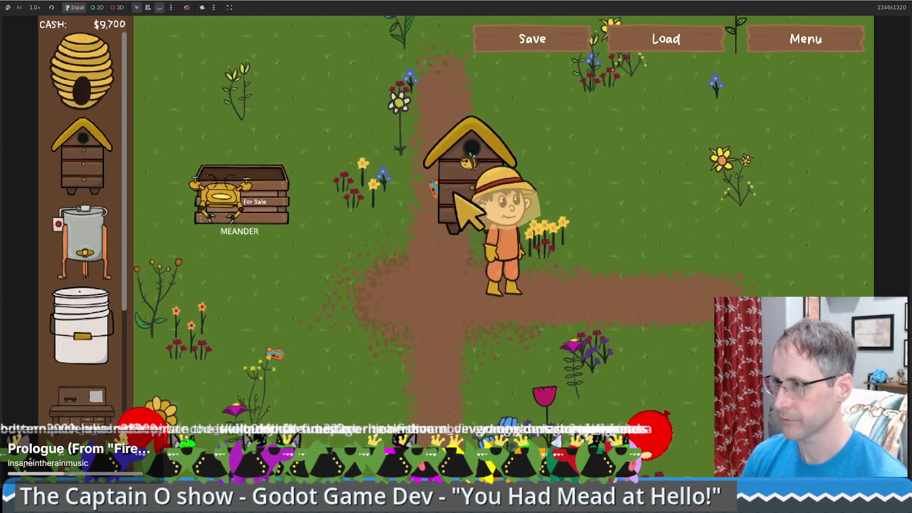
pyautogui.click(457, 233)
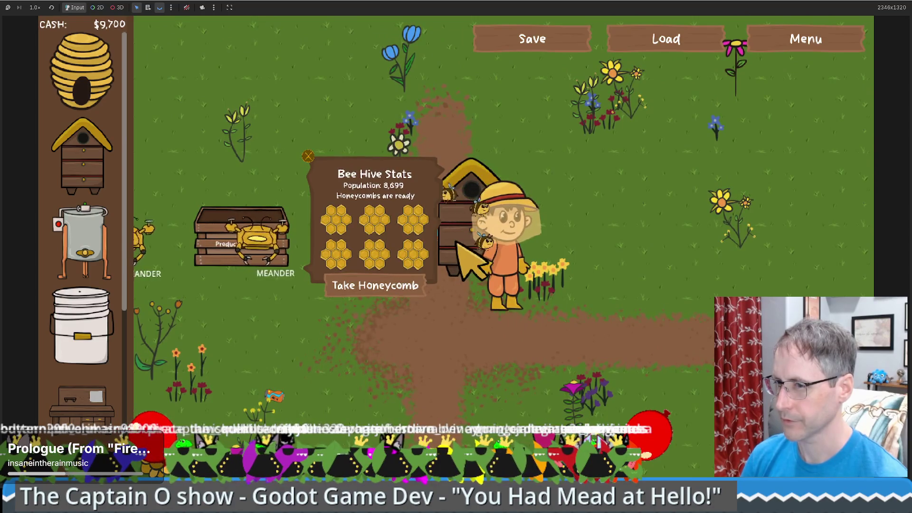
pyautogui.scroll(-3, 90, 299)
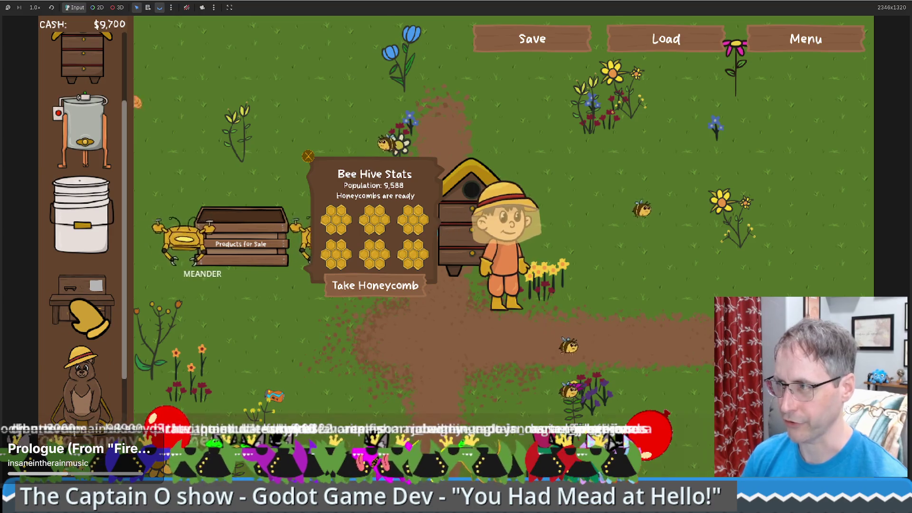
# - Place a crafting table on the field and check the beehive's honeycomb stats
pyautogui.click(88, 317)
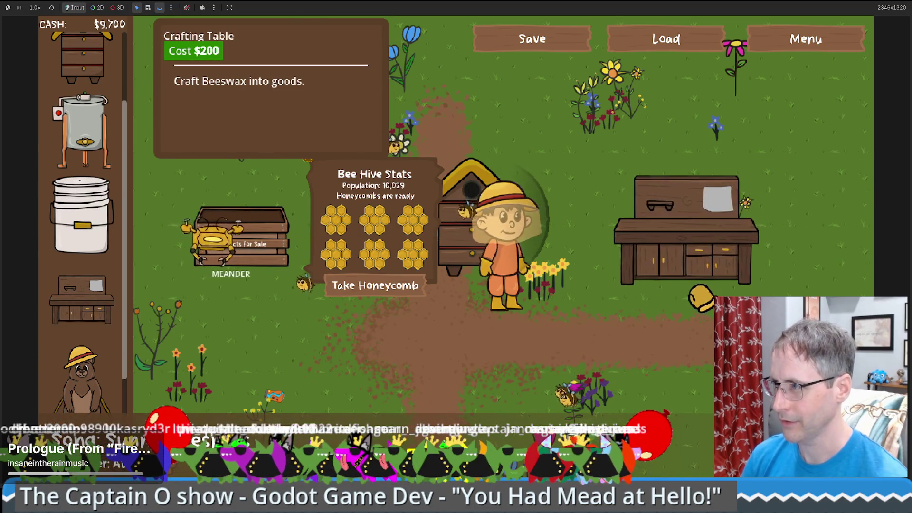
pyautogui.click(701, 297)
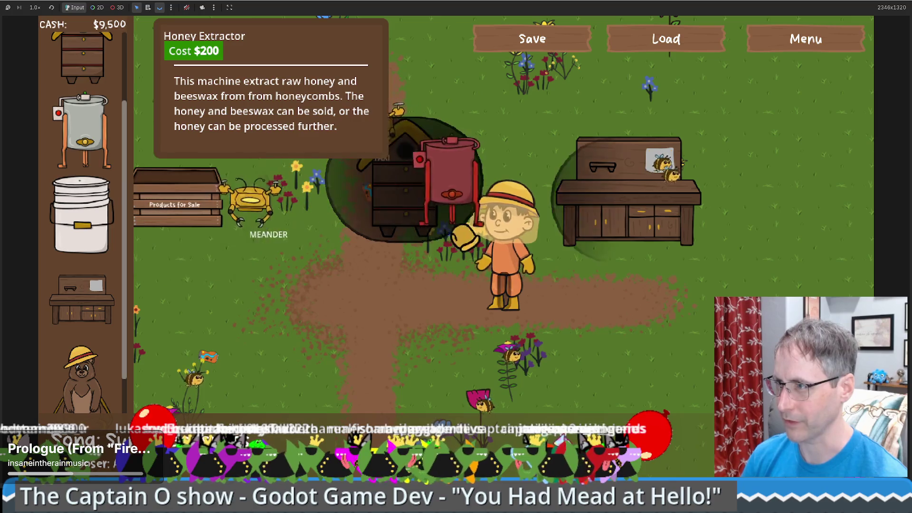
pyautogui.click(392, 197)
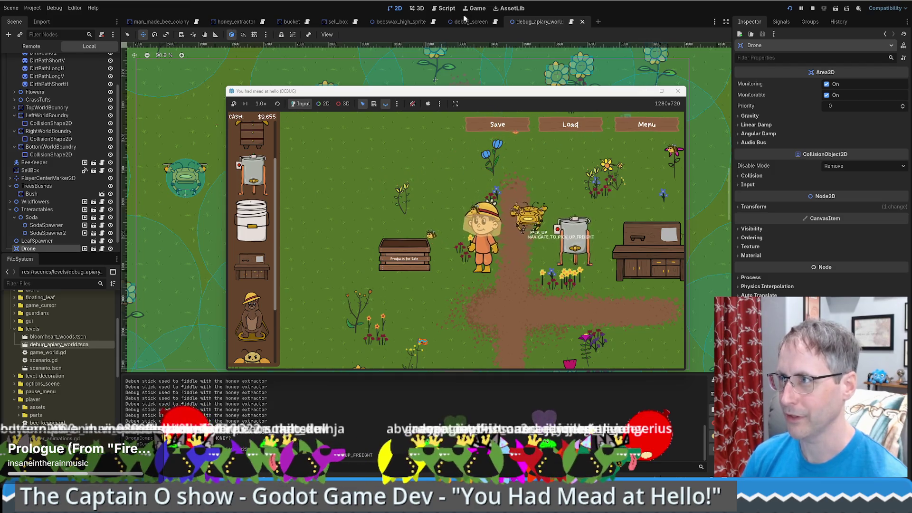
# - Back in drone.gd, search the script for 'pick_up' and step to the PICK_UP match
pyautogui.click(438, 9)
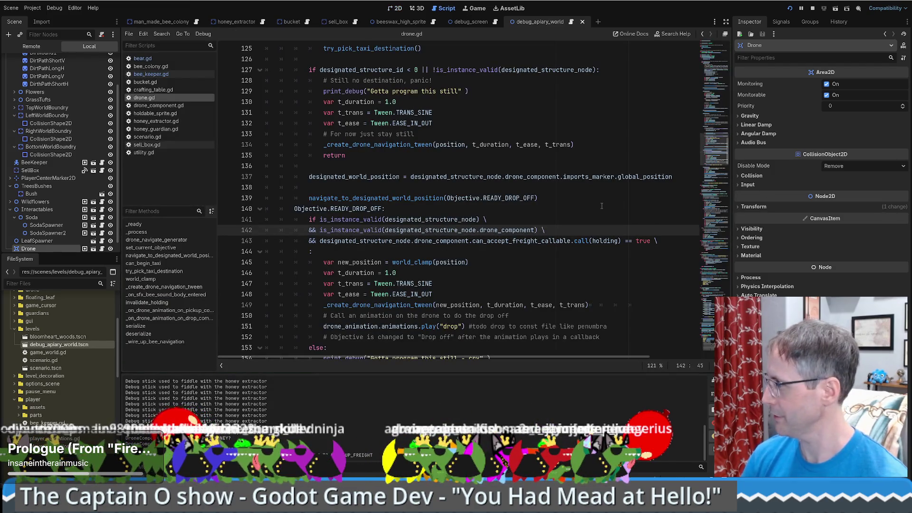
pyautogui.scroll(-1, 602, 205)
pyautogui.scroll(1, 606, 244)
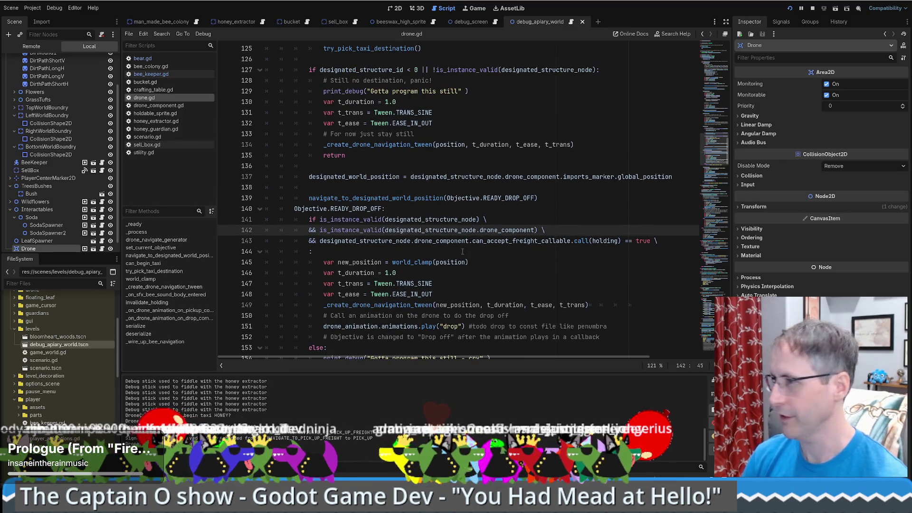
pyautogui.scroll(1, 462, 251)
pyautogui.scroll(-2, 462, 251)
pyautogui.click(478, 230)
pyautogui.hotkey('ctrl', 'f')
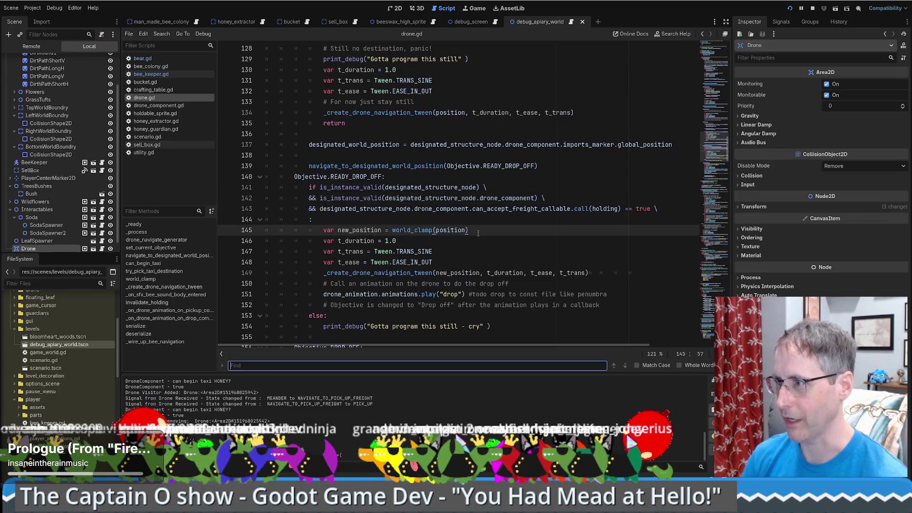
pyautogui.write('pick_up')
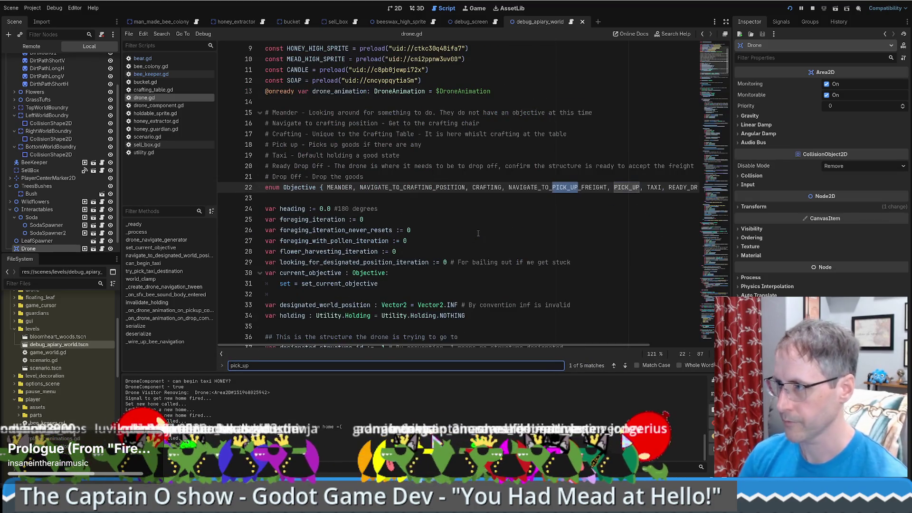
pyautogui.press('Return')
pyautogui.press('Return')
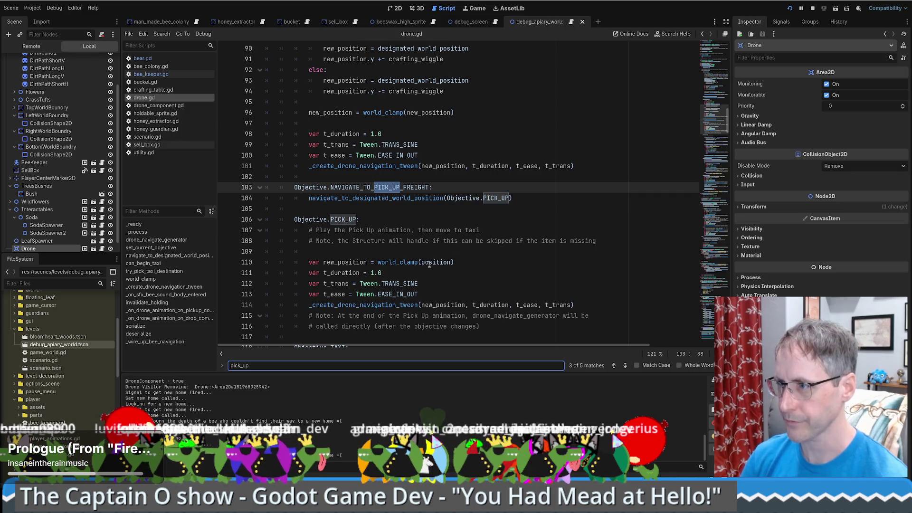
# - Place the caret inside the PICK_UP branch on the line 114 tween call
pyautogui.click(469, 268)
pyautogui.scroll(-2, 468, 268)
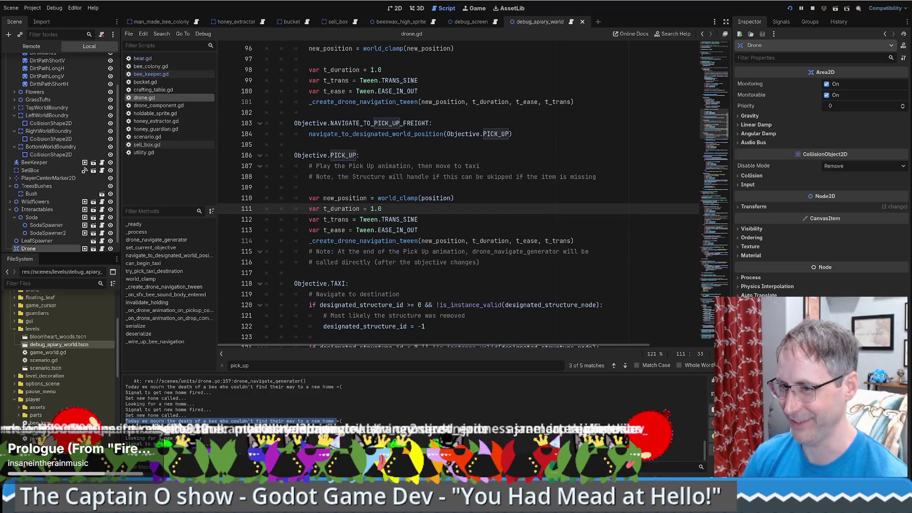
pyautogui.click(472, 231)
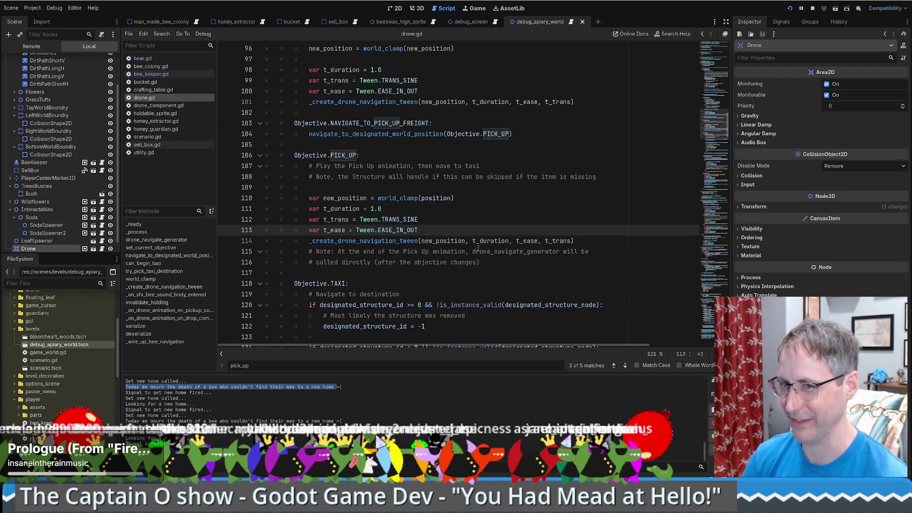
pyautogui.scroll(1, 473, 247)
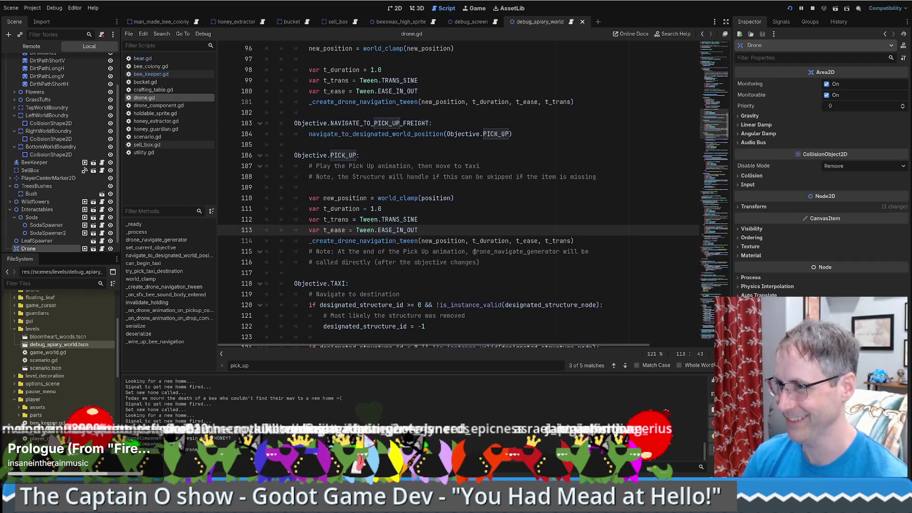
pyautogui.scroll(-2, 466, 255)
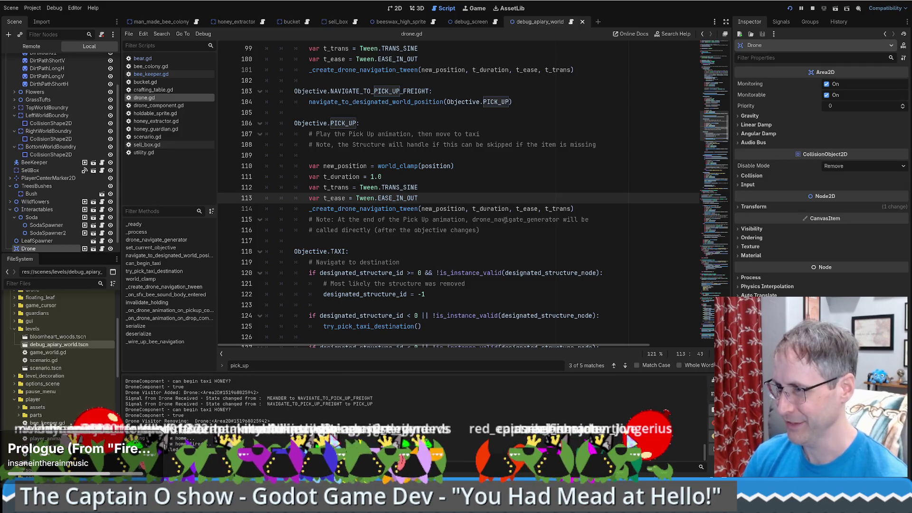
pyautogui.click(338, 209)
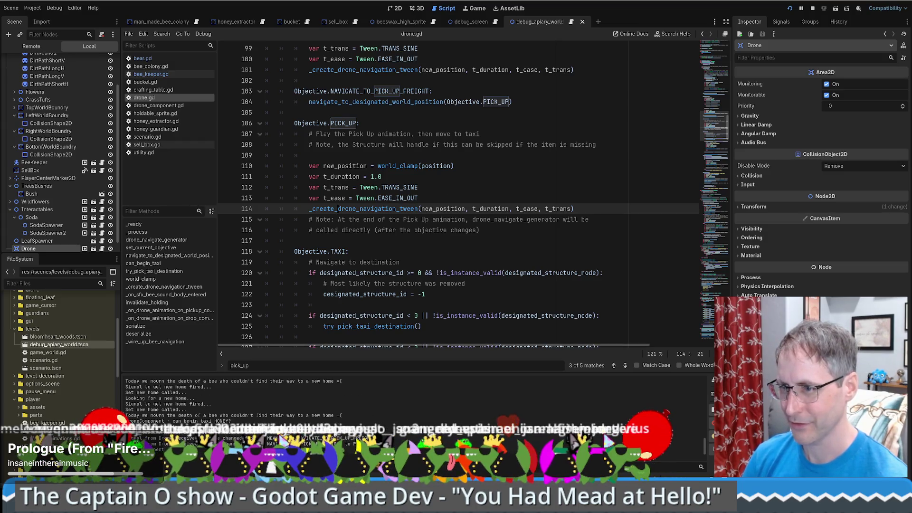
# - Select the dropped-off message in the output log and enlarge the log panel
pyautogui.scroll(1, 221, 420)
pyautogui.moveTo(161, 421); pyautogui.dragTo(236, 420)
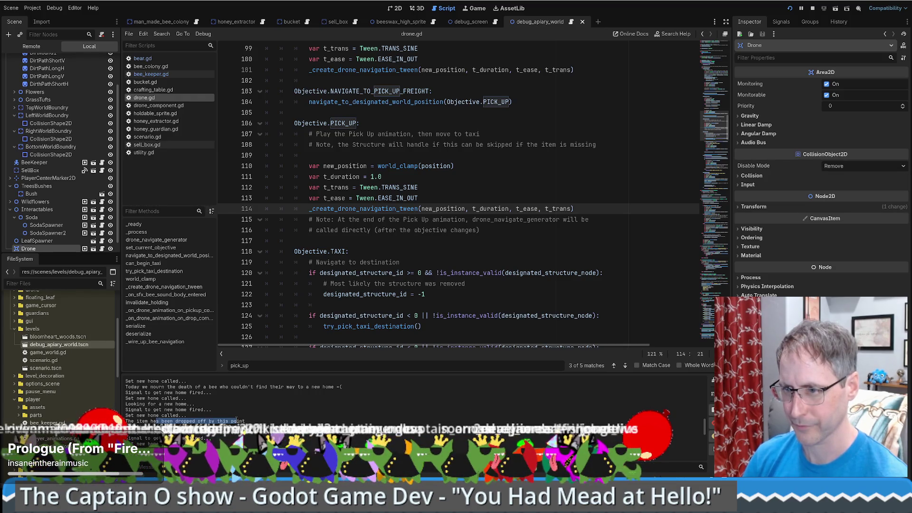
pyautogui.moveTo(237, 420); pyautogui.dragTo(232, 422)
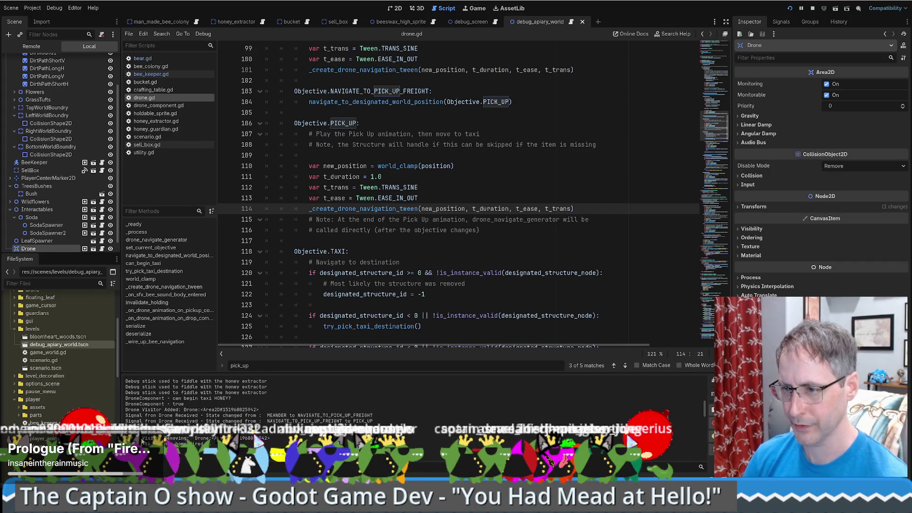
pyautogui.moveTo(309, 375); pyautogui.dragTo(300, 248)
# - Select the drone state-change and 'can begin taxi HONEY?' log lines, then run the game
pyautogui.scroll(8, 266, 321)
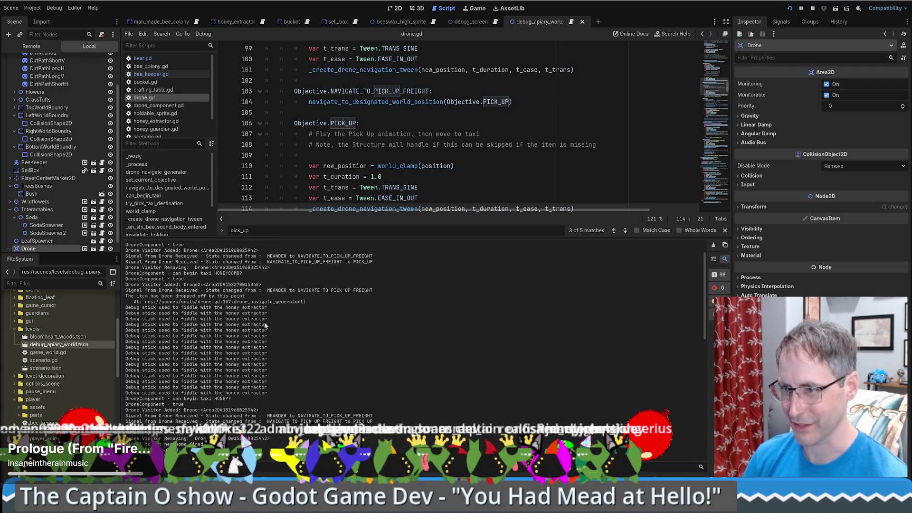
pyautogui.scroll(-5, 263, 322)
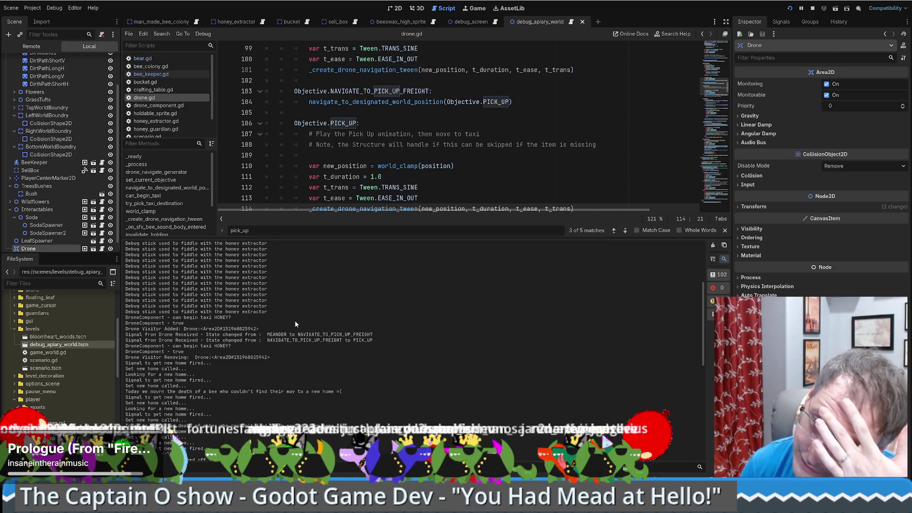
pyautogui.moveTo(279, 334); pyautogui.dragTo(342, 340)
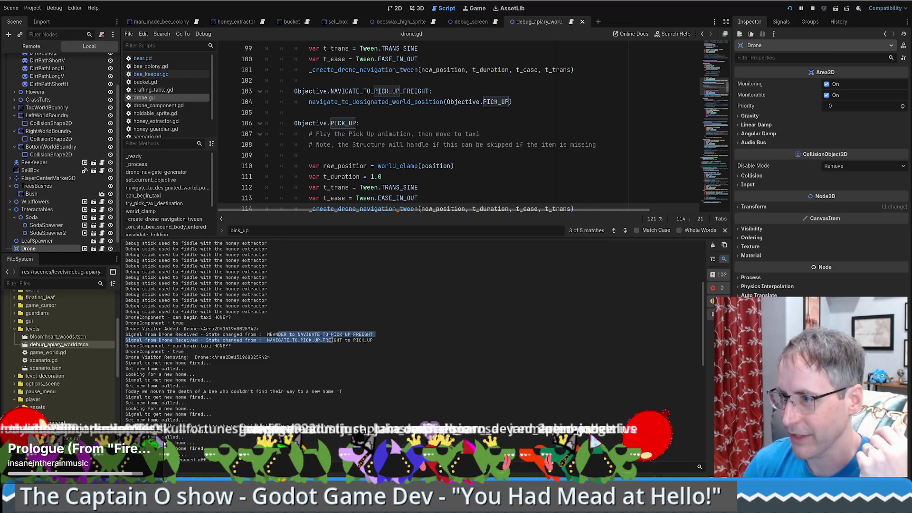
pyautogui.click(350, 342)
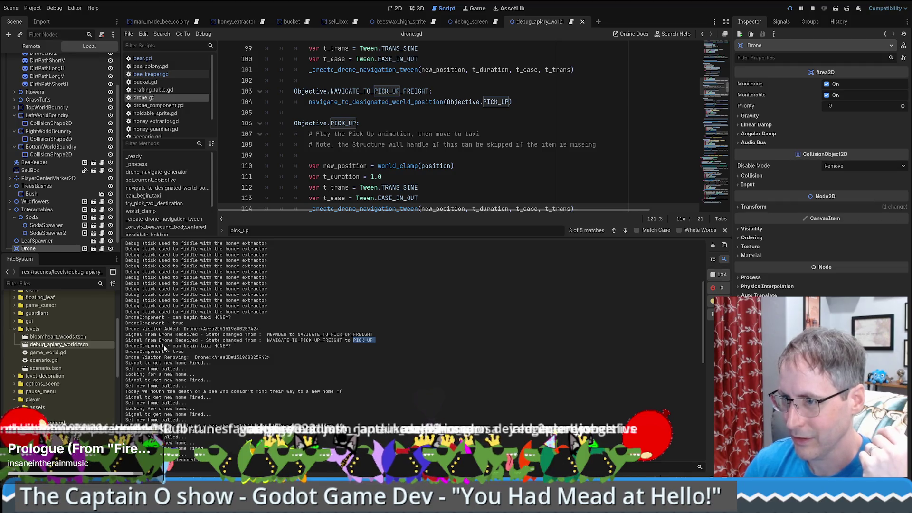
pyautogui.moveTo(165, 346); pyautogui.dragTo(238, 346)
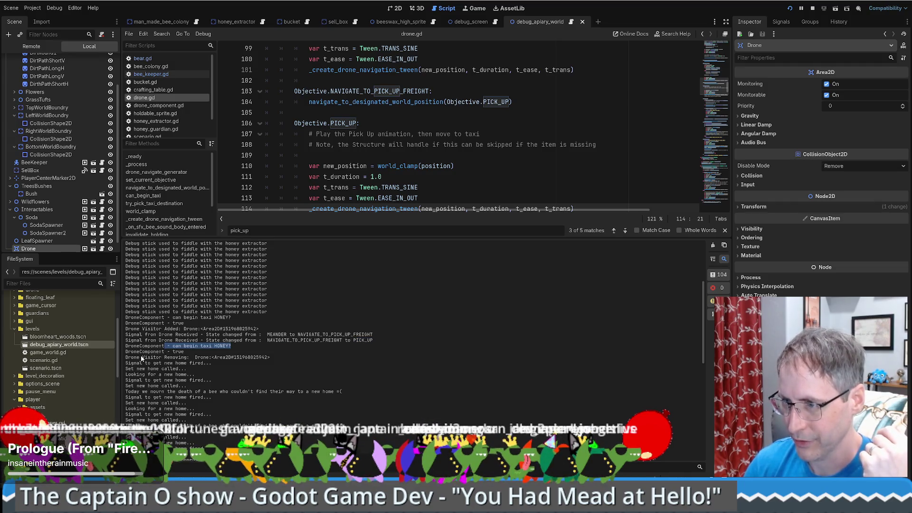
pyautogui.press('F5')
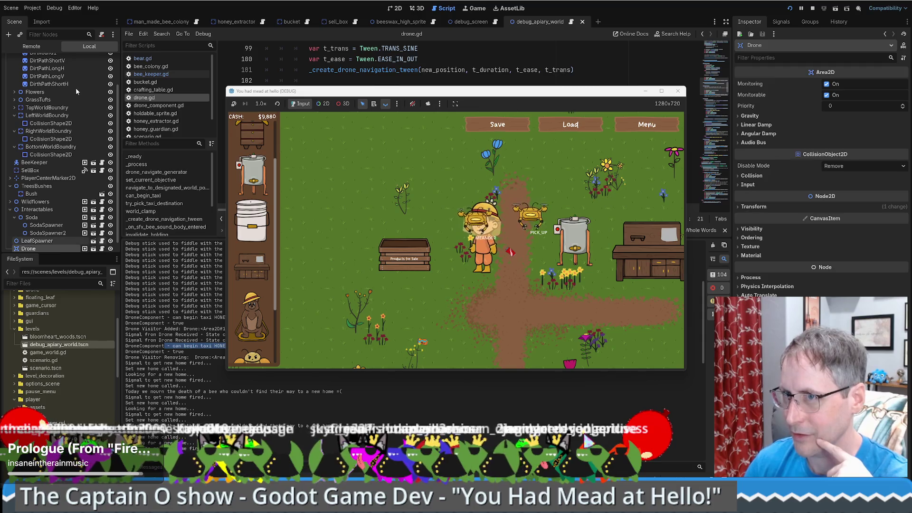
# - In the Remote scene tree, expand Scenario > DebugApiaryWorld and inspect Drone's live properties
pyautogui.click(31, 47)
pyautogui.click(10, 91)
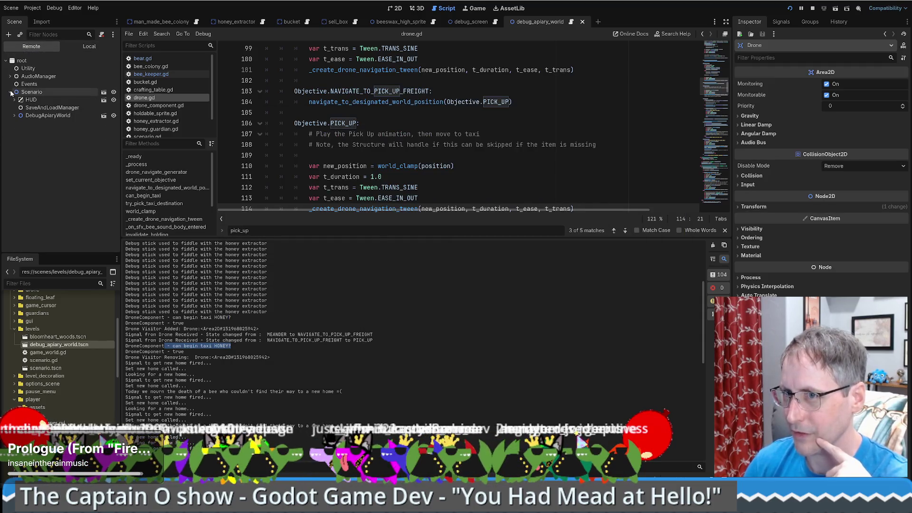
pyautogui.click(14, 115)
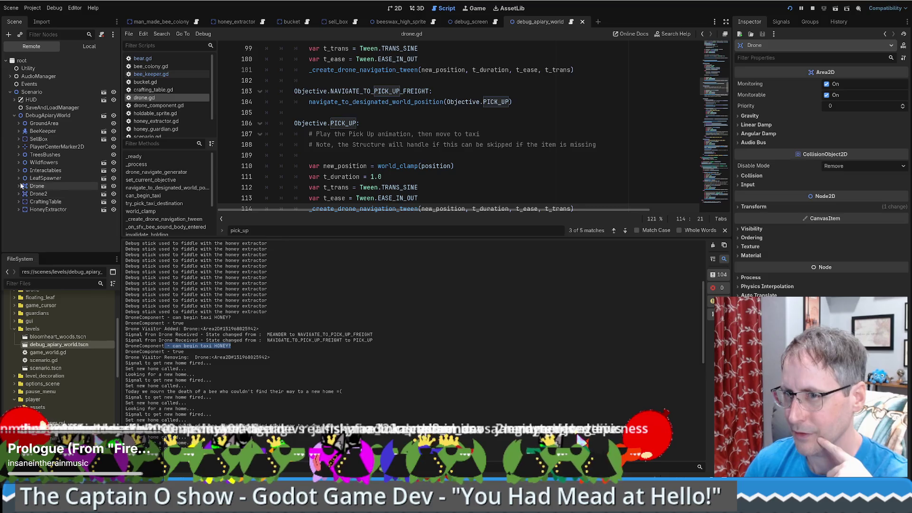
pyautogui.click(36, 186)
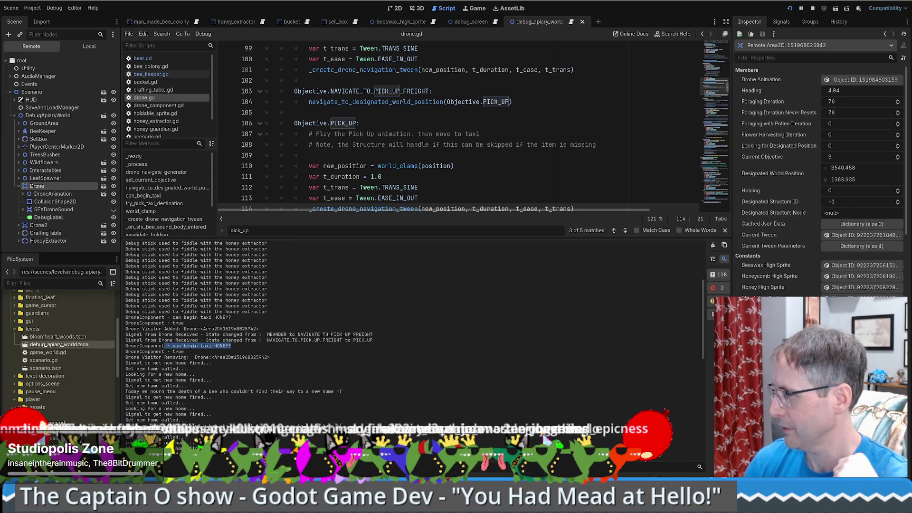
pyautogui.scroll(-4, 818, 180)
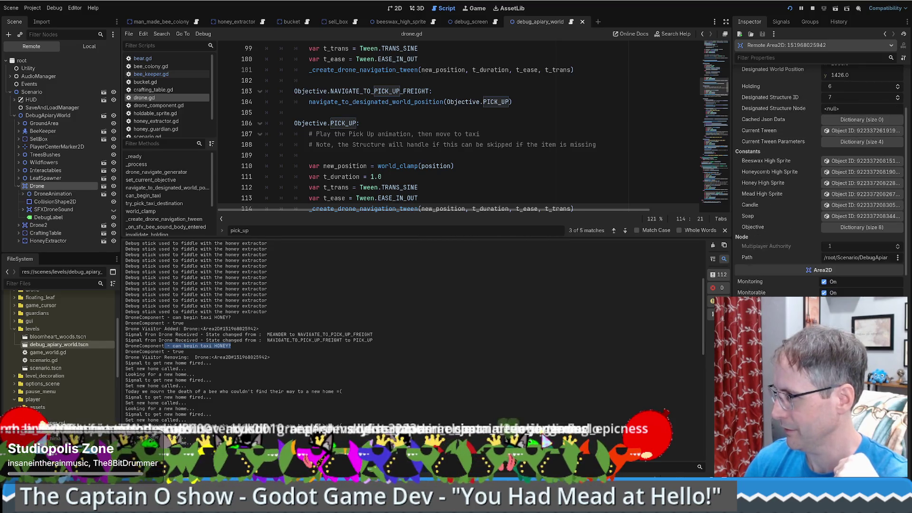
pyautogui.scroll(-10, 818, 190)
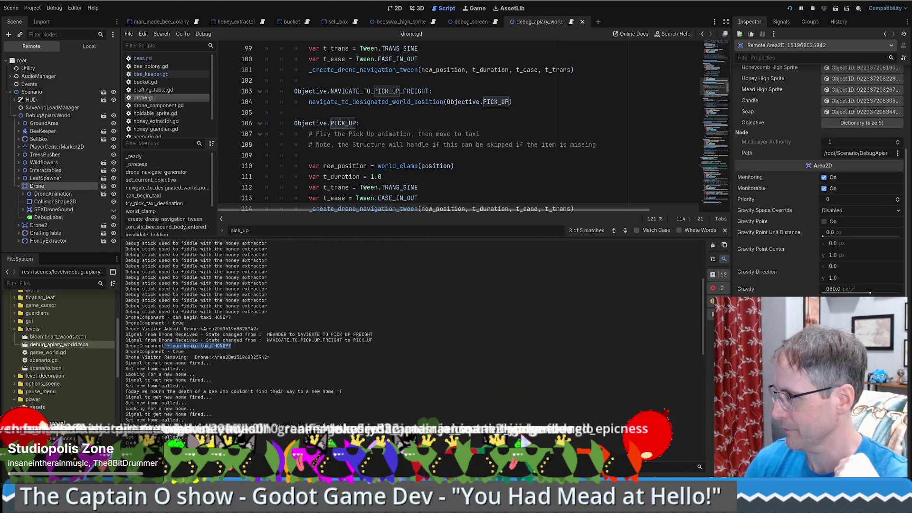
pyautogui.scroll(12, 791, 143)
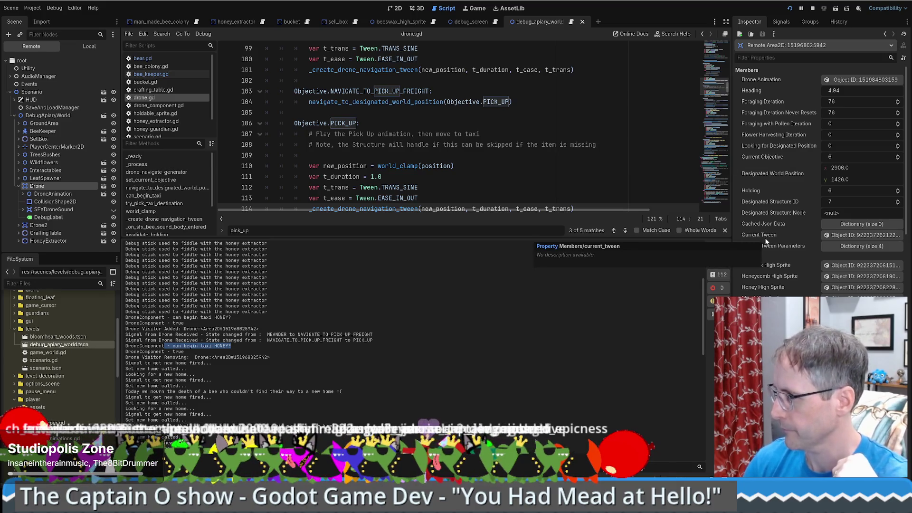
pyautogui.scroll(-5, 768, 240)
pyautogui.scroll(5, 776, 280)
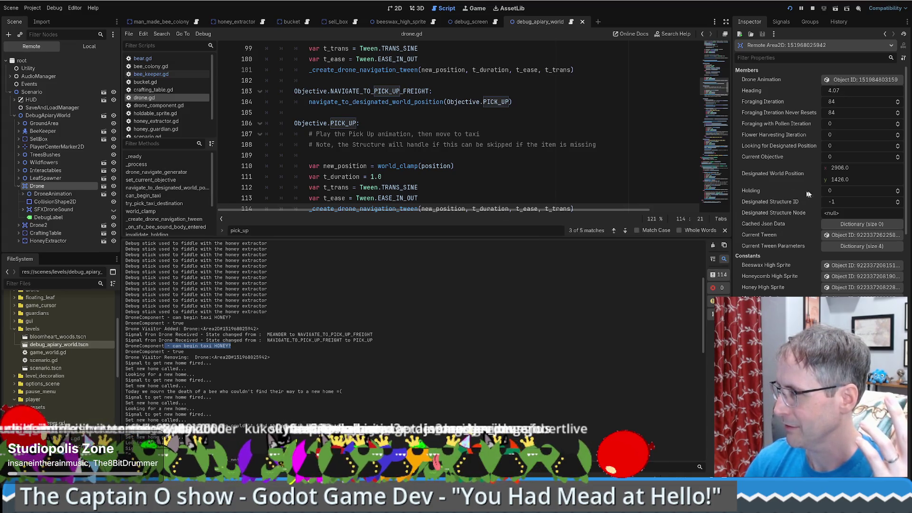
# - Compare Drone2's and Drone's live values, then bring the running game forward
pyautogui.click(40, 226)
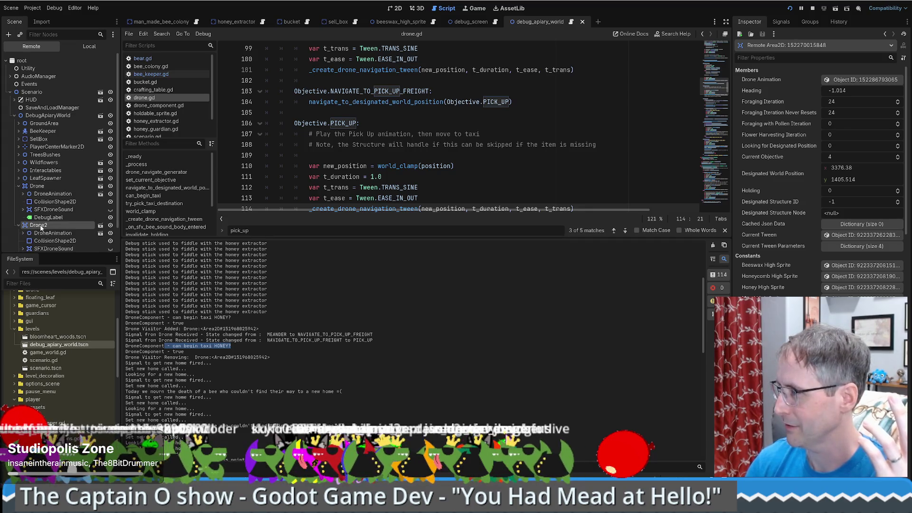
pyautogui.click(42, 186)
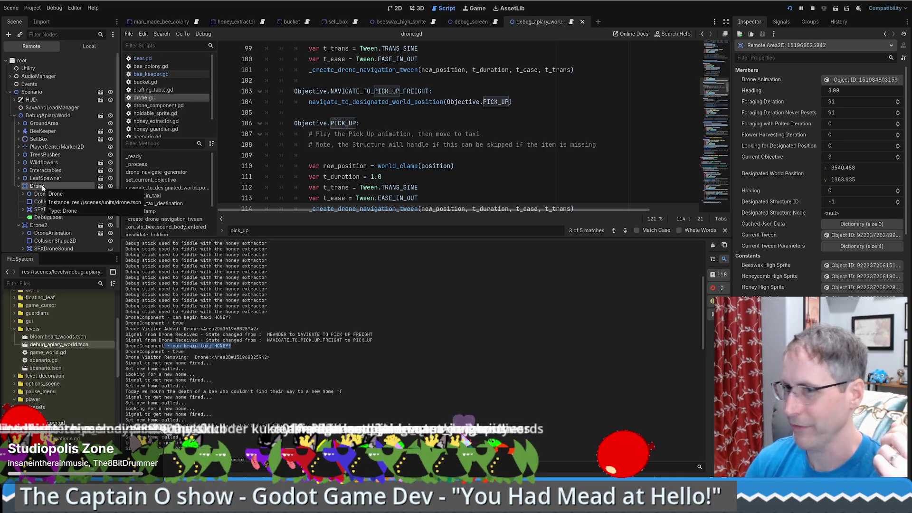
pyautogui.click(38, 225)
pyautogui.click(479, 9)
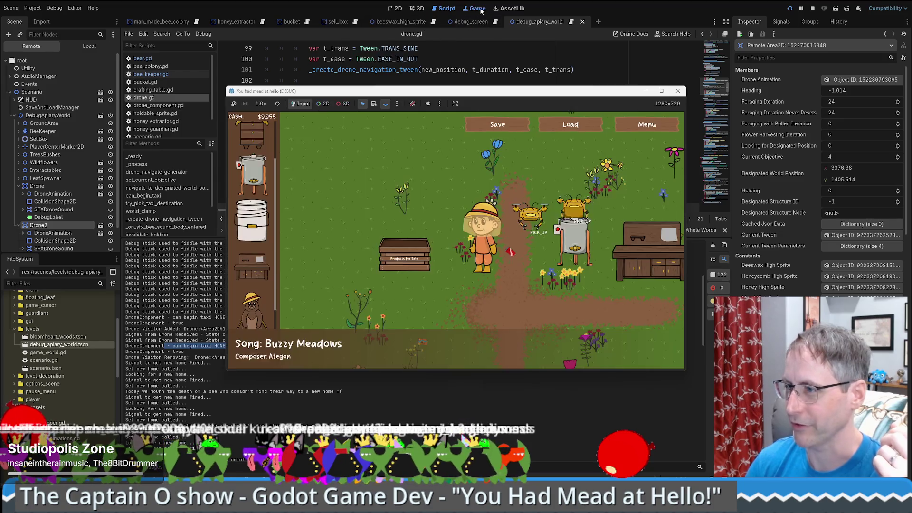
pyautogui.click(70, 226)
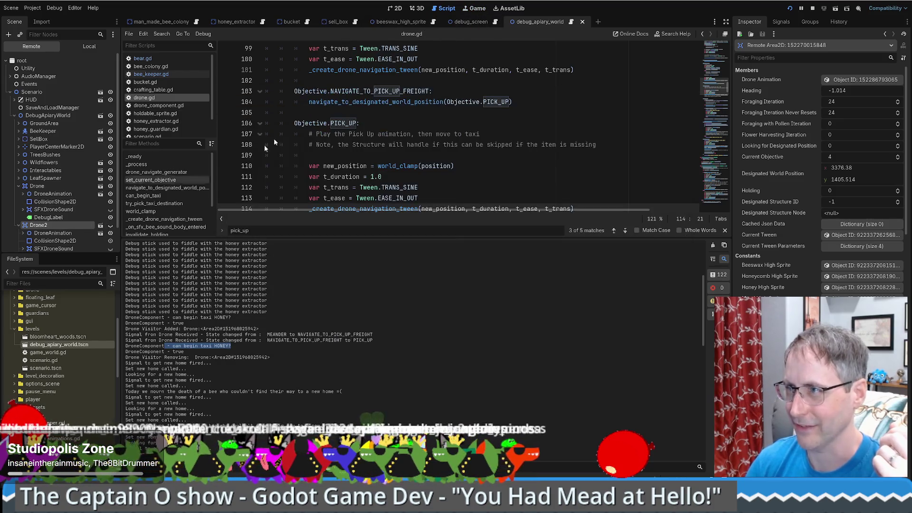
pyautogui.click(478, 8)
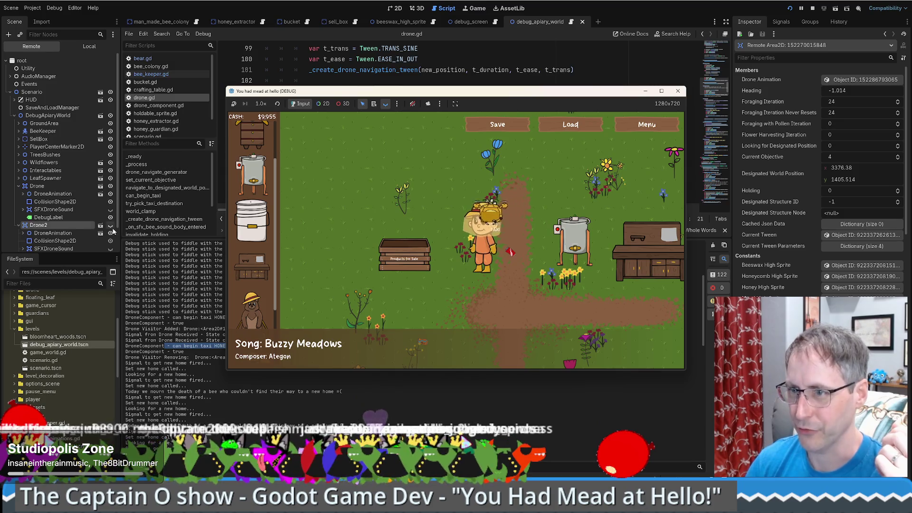
pyautogui.click(113, 231)
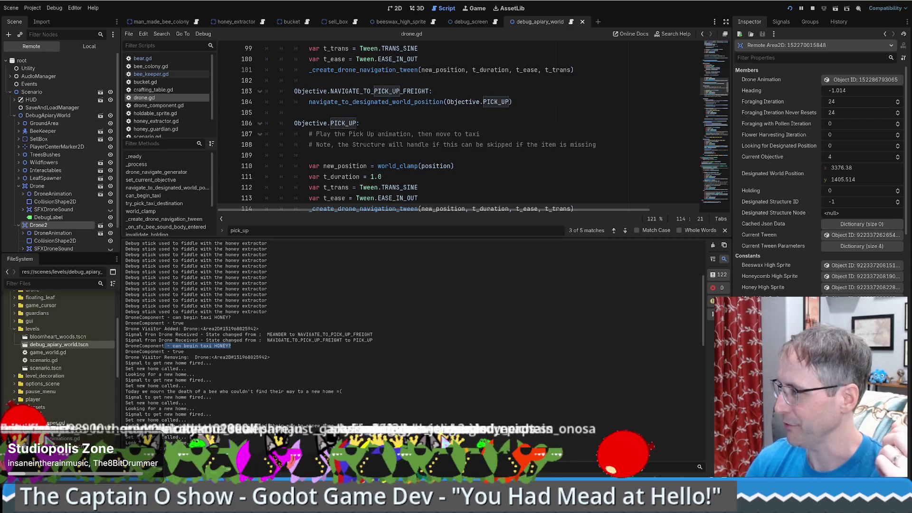
pyautogui.scroll(-4, 820, 180)
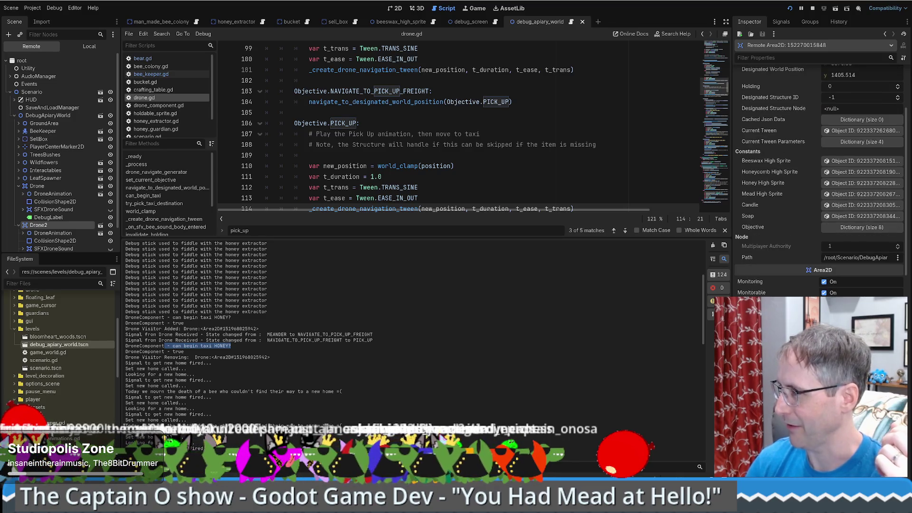
pyautogui.scroll(4, 819, 181)
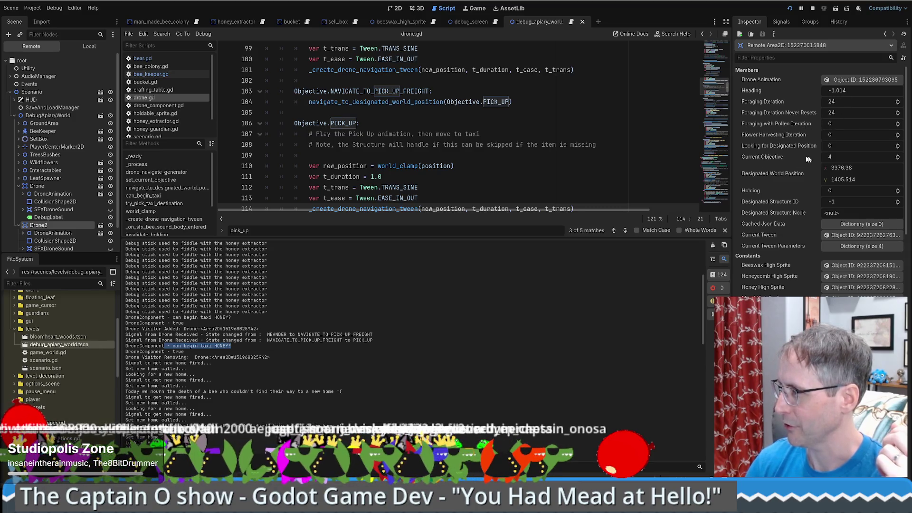
pyautogui.keyDown('ctrl'); pyautogui.click(342, 125); pyautogui.keyUp('ctrl')
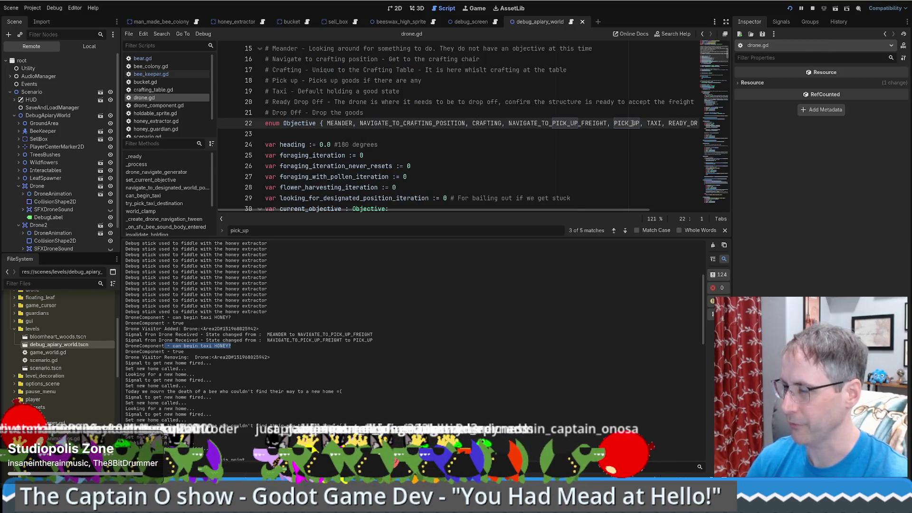
pyautogui.click(712, 85)
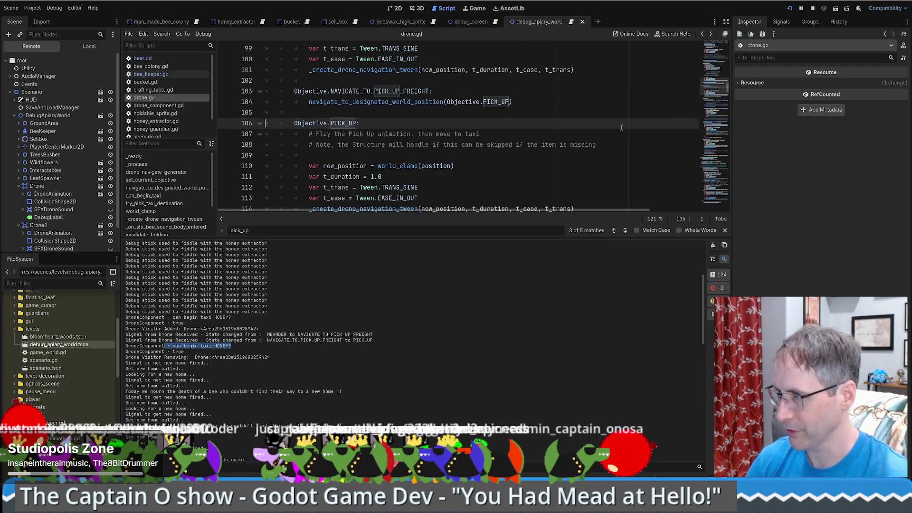
pyautogui.click(42, 225)
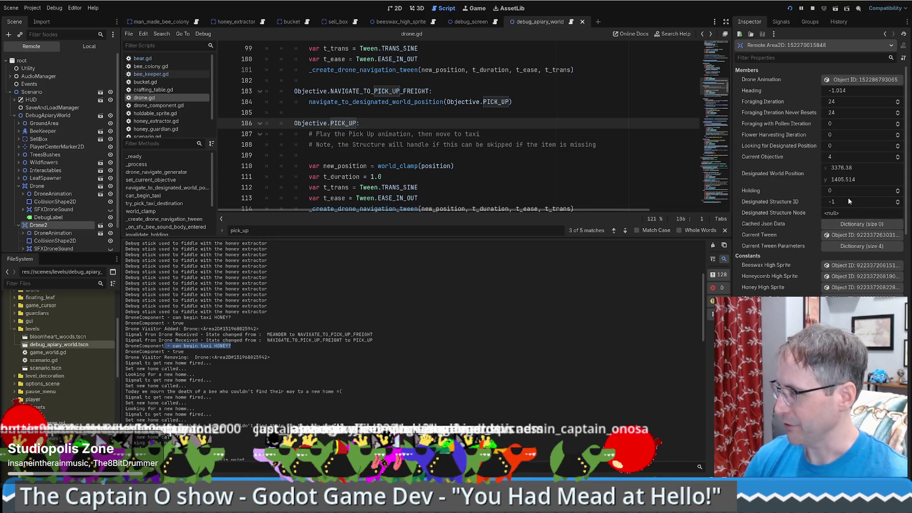
pyautogui.click(495, 165)
pyautogui.scroll(-1, 491, 165)
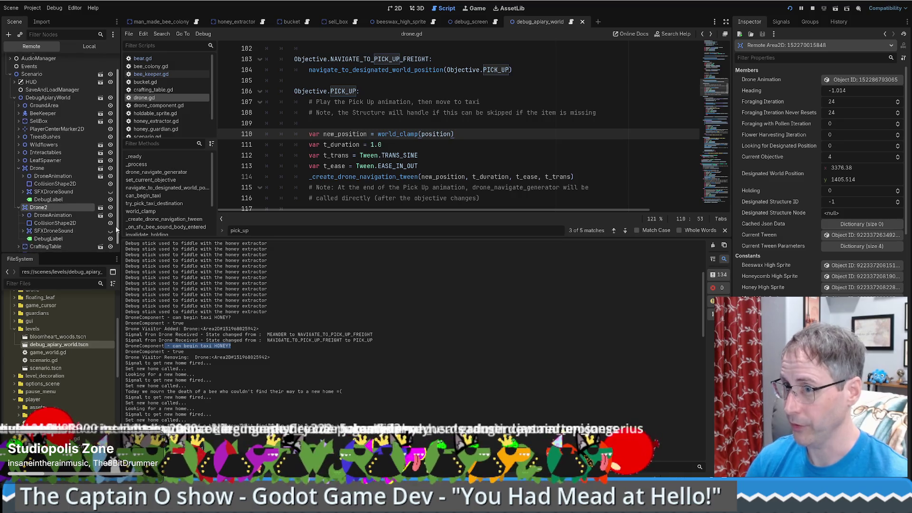
pyautogui.click(159, 106)
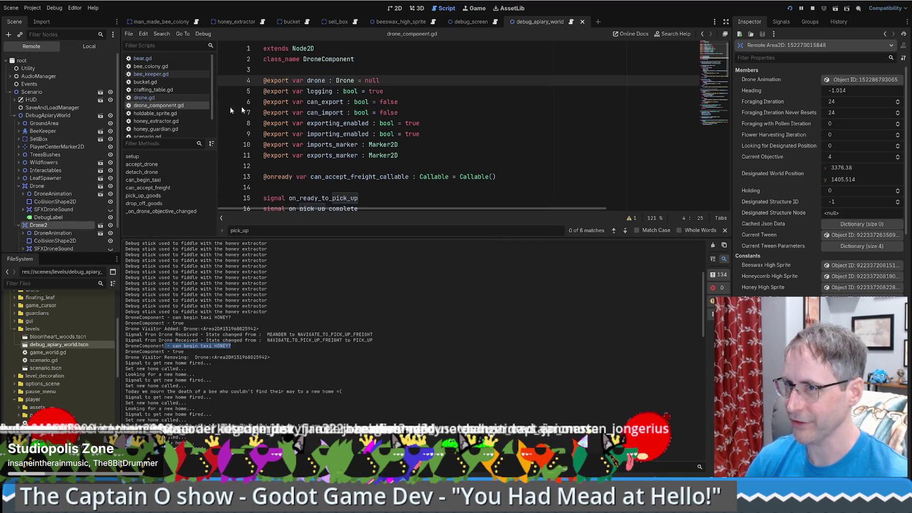
# - Return to drone.gd and add a breakpoint on line 110 in the PICK_UP branch
pyautogui.hotkey('alt', 'Left')
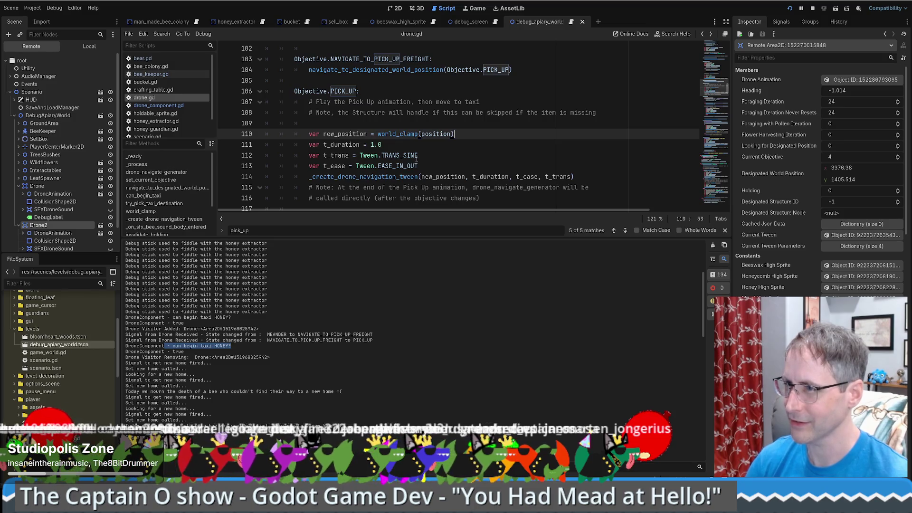
pyautogui.scroll(3, 410, 156)
pyautogui.scroll(-5, 411, 160)
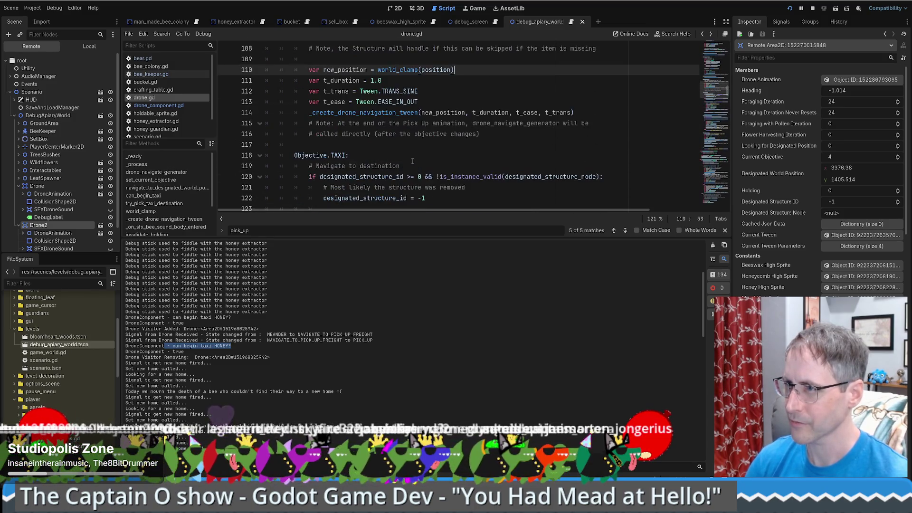
pyautogui.scroll(1, 422, 160)
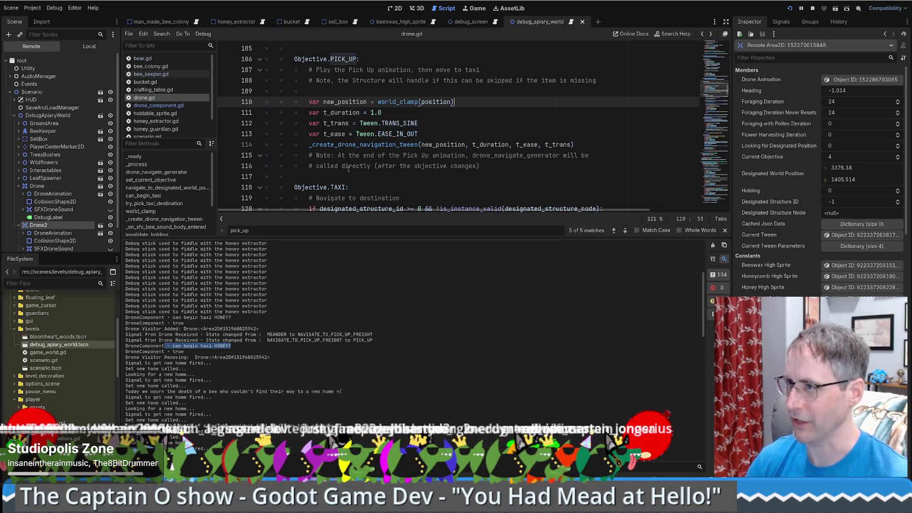
pyautogui.moveTo(338, 155); pyautogui.dragTo(559, 156)
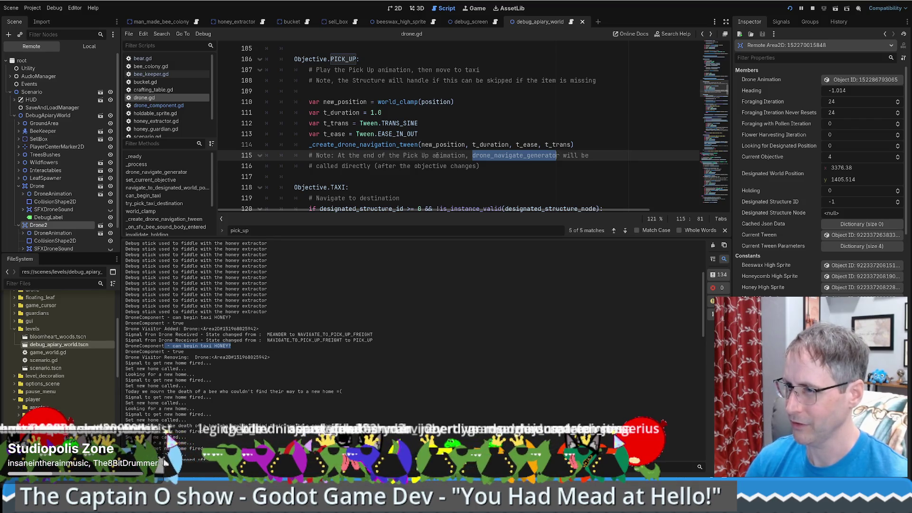
pyautogui.scroll(15, 420, 152)
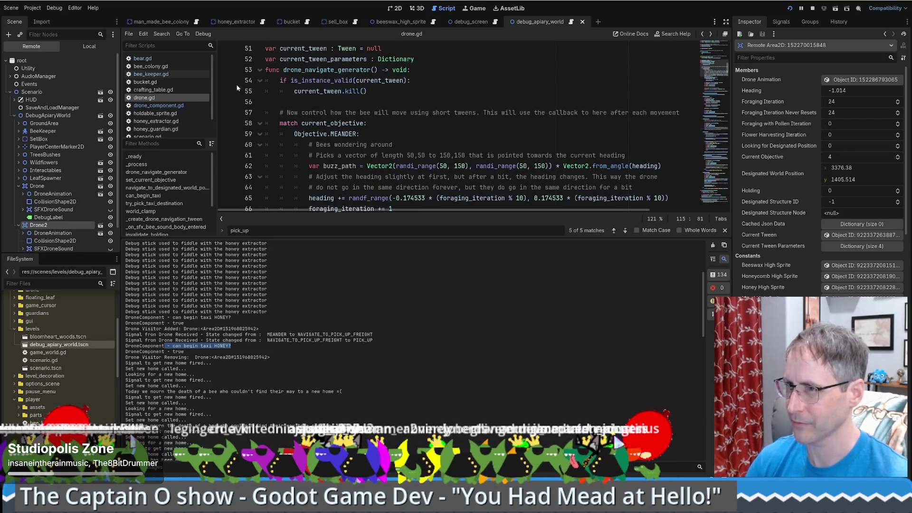
pyautogui.scroll(-10, 326, 180)
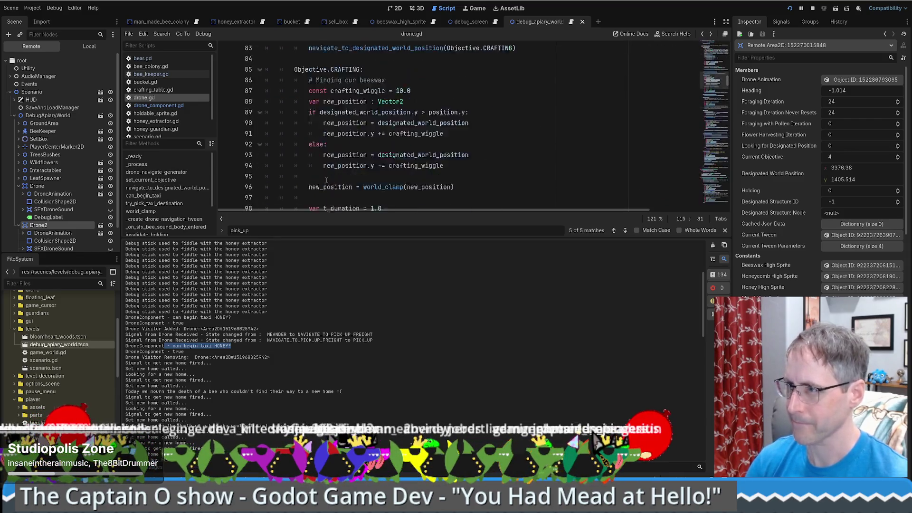
pyautogui.scroll(-9, 326, 180)
pyautogui.scroll(3, 285, 161)
pyautogui.click(224, 135)
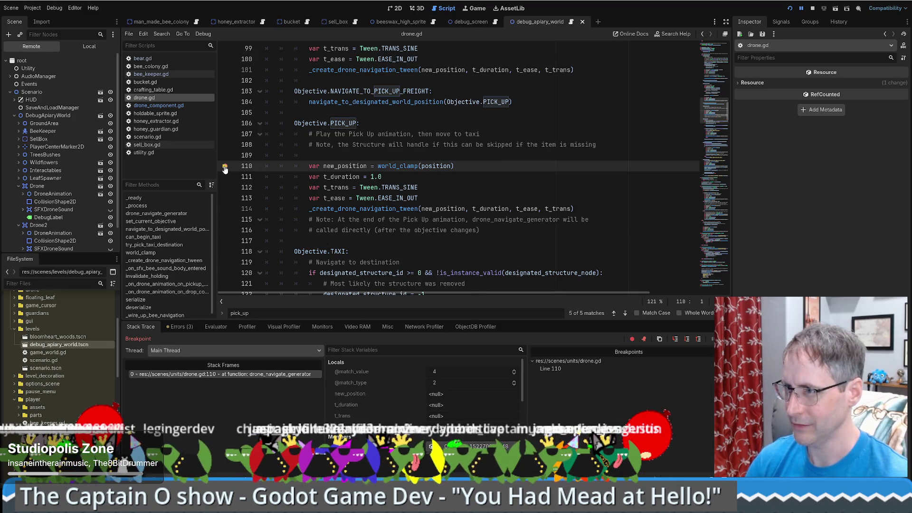
pyautogui.click(468, 185)
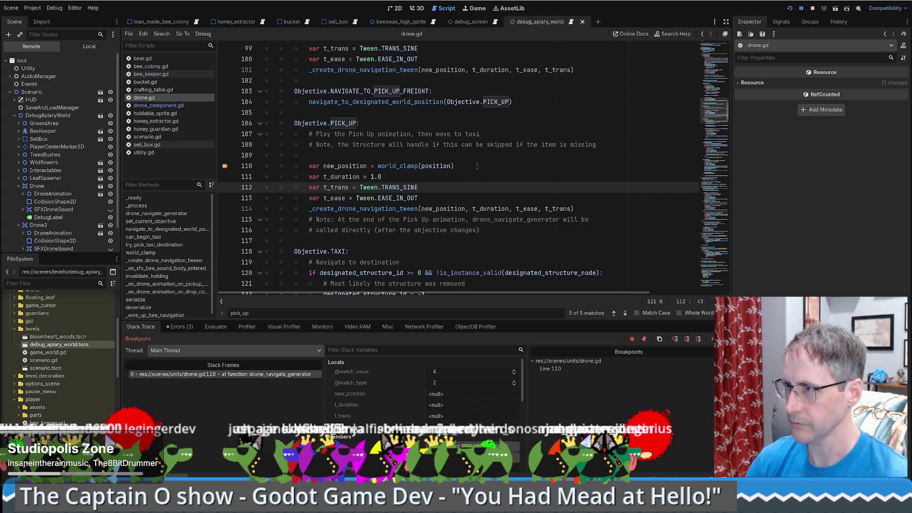
# - Review the paused drone's stack variables, then clear the line 110 breakpoint
pyautogui.scroll(-1, 386, 416)
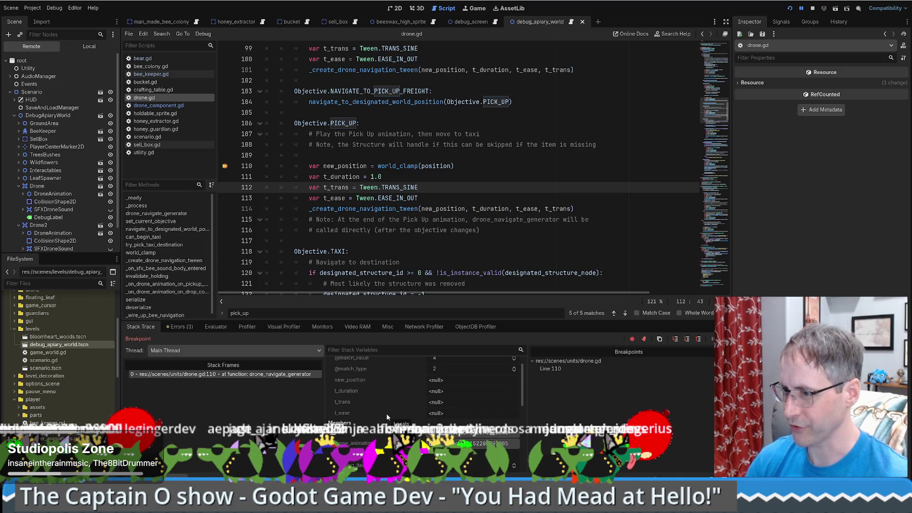
pyautogui.scroll(-5, 386, 414)
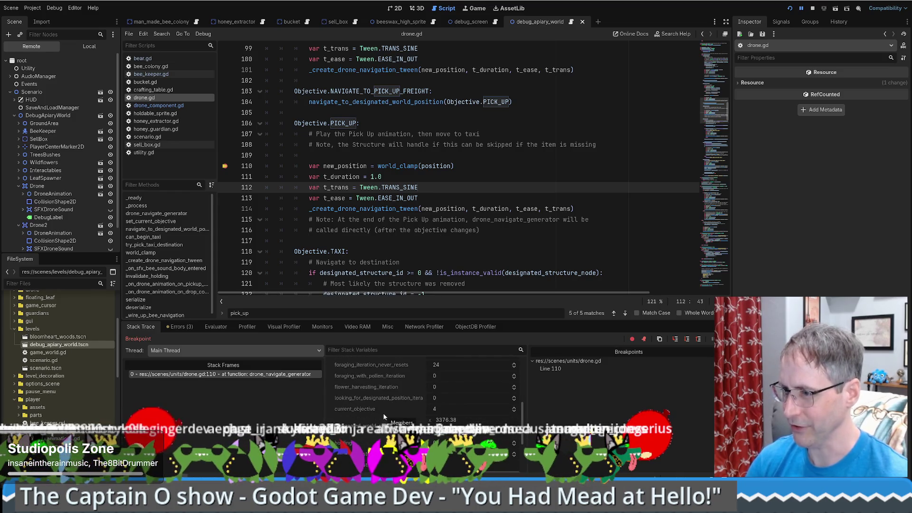
pyautogui.click(524, 198)
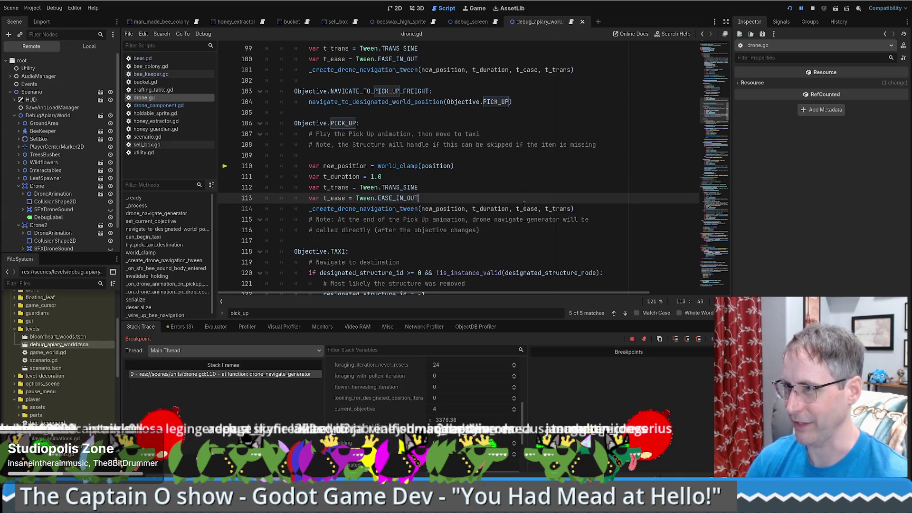
pyautogui.scroll(-5, 523, 205)
pyautogui.scroll(5, 480, 212)
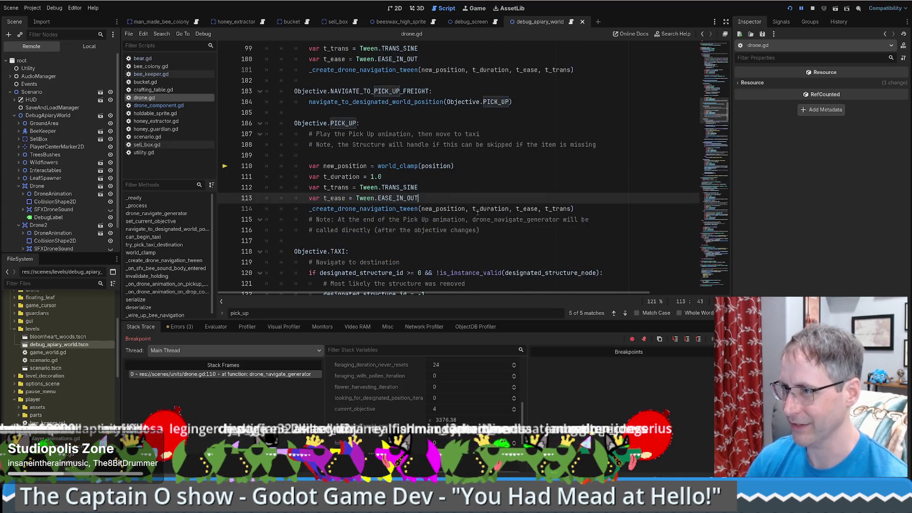
pyautogui.click(594, 155)
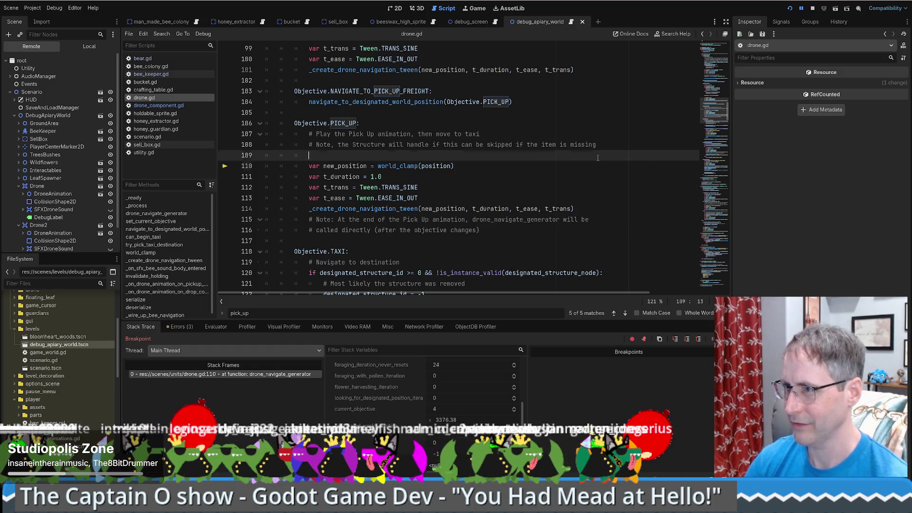
pyautogui.press('Return')
pyautogui.press('Return')
pyautogui.press('Up')
pyautogui.write('#')
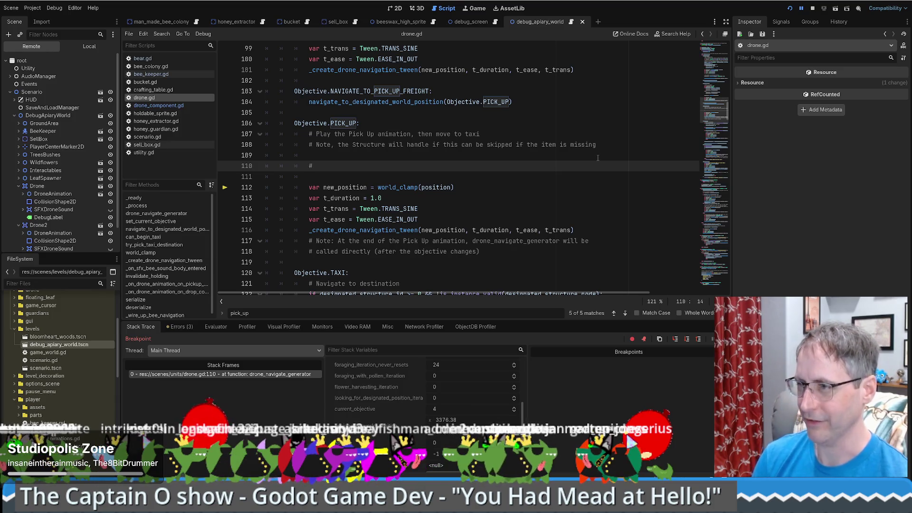
pyautogui.scroll(-5, 571, 163)
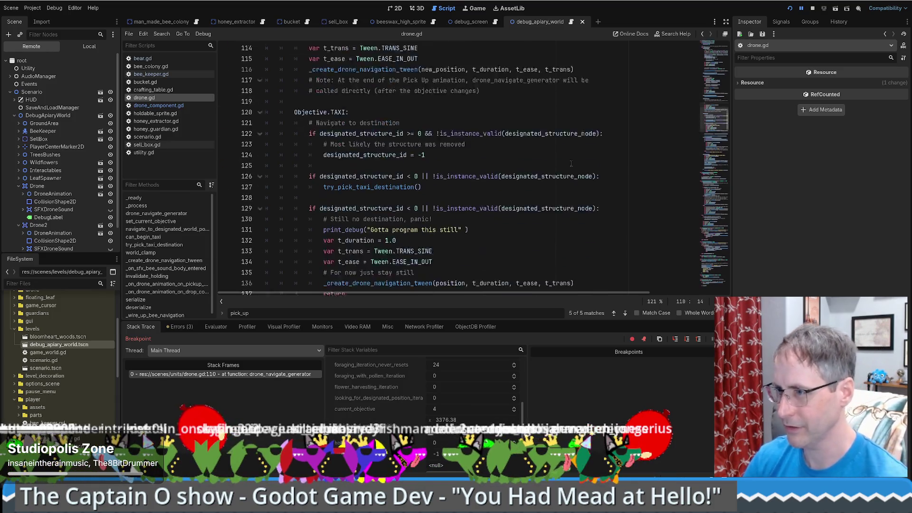
pyautogui.scroll(-1, 571, 164)
pyautogui.moveTo(309, 102)
pyautogui.mouseDown()
pyautogui.moveTo(456, 113)
pyautogui.moveTo(441, 120)
pyautogui.mouseUp()
pyautogui.hotkey('ctrl', 'c')
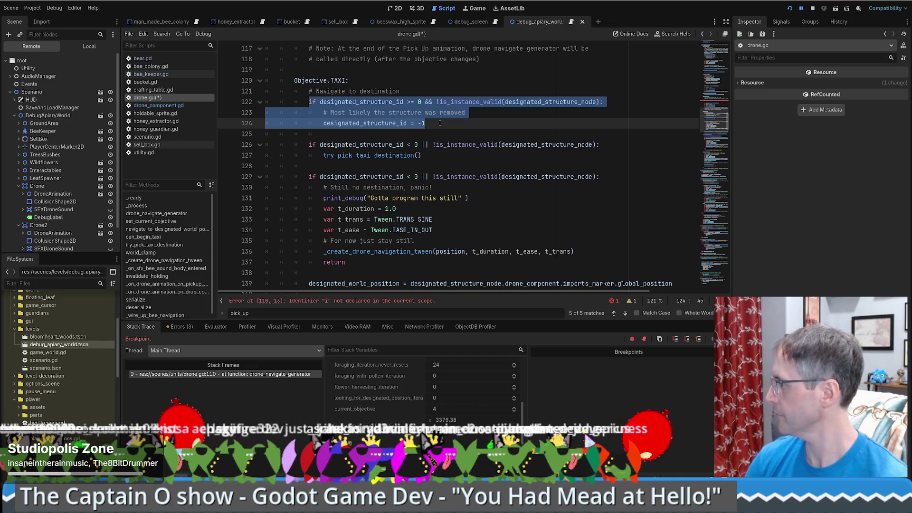
pyautogui.scroll(1, 437, 128)
pyautogui.scroll(3, 437, 129)
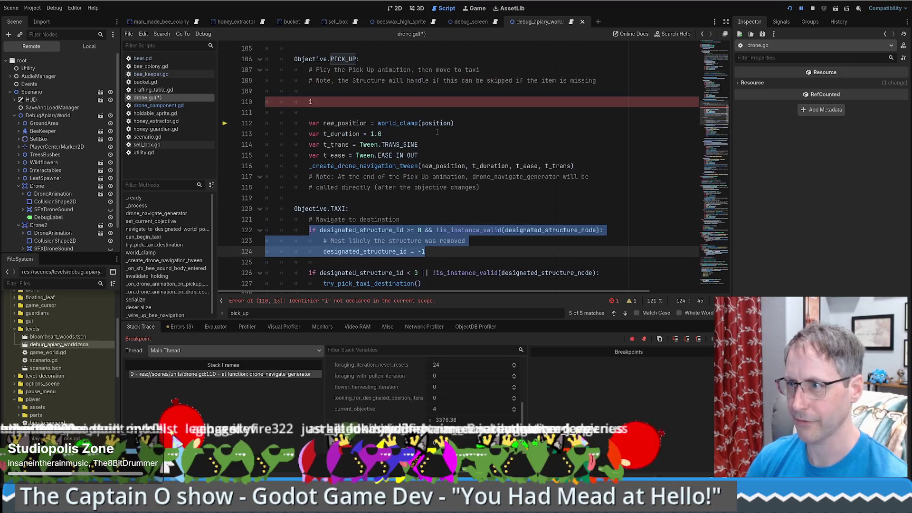
pyautogui.click(330, 103)
pyautogui.press('BackSpace')
pyautogui.hotkey('ctrl', 'v')
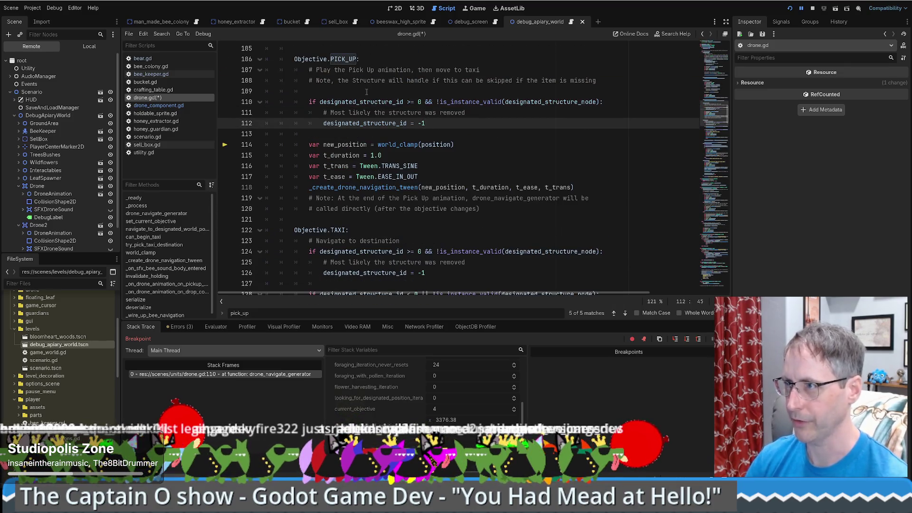
pyautogui.moveTo(408, 102); pyautogui.dragTo(426, 101)
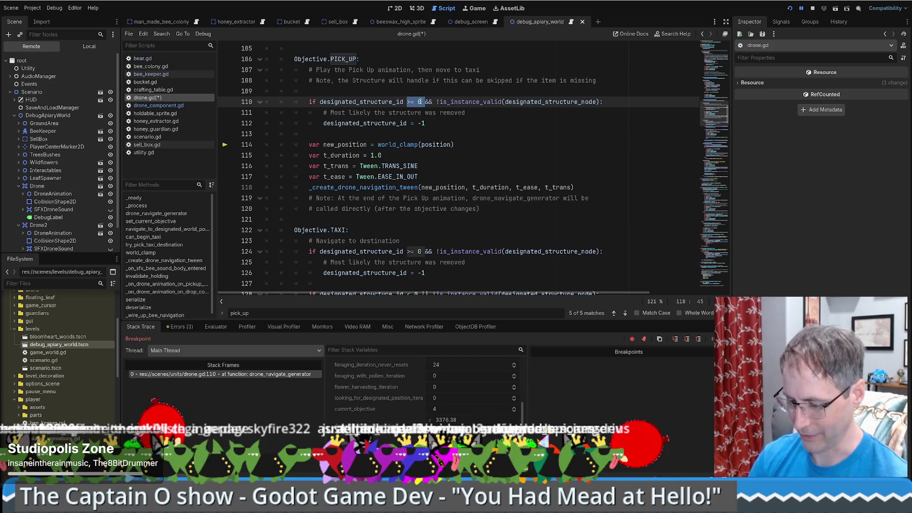
pyautogui.write('< 1')
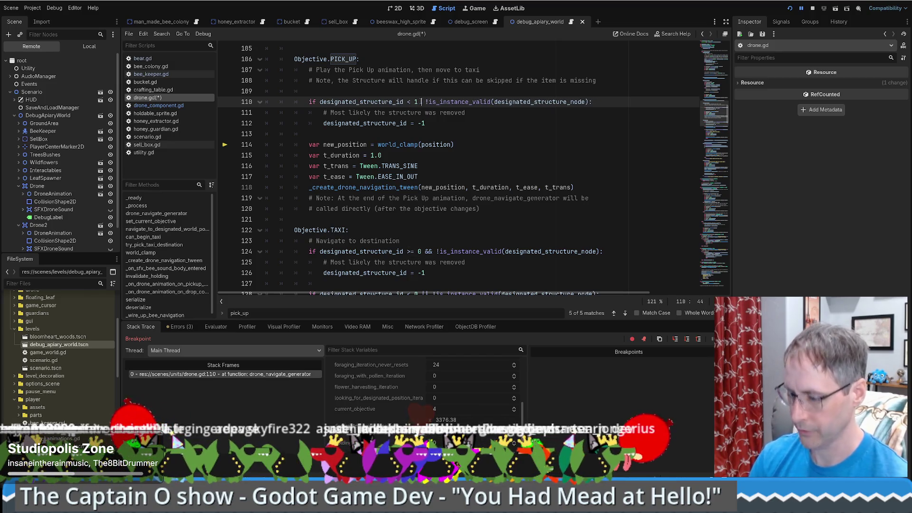
pyautogui.write(' ||')
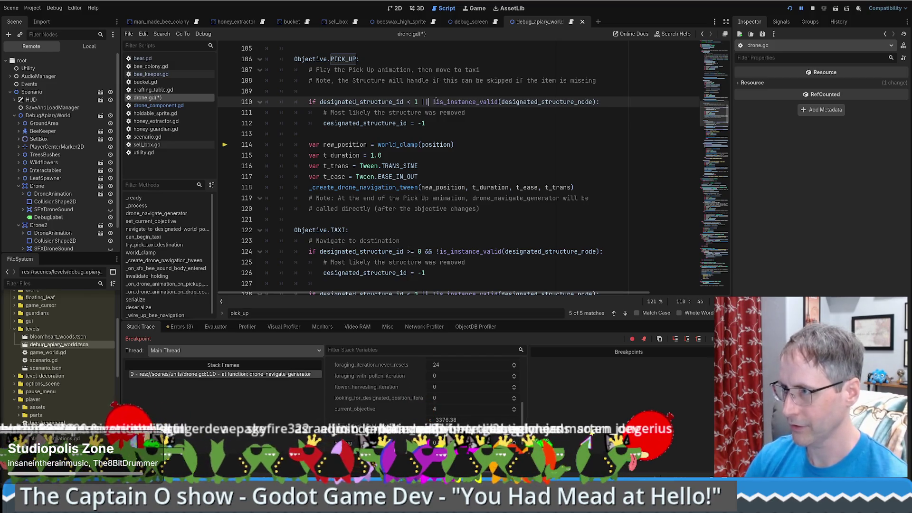
pyautogui.press('BackSpace')
pyautogui.doubleClick(561, 102)
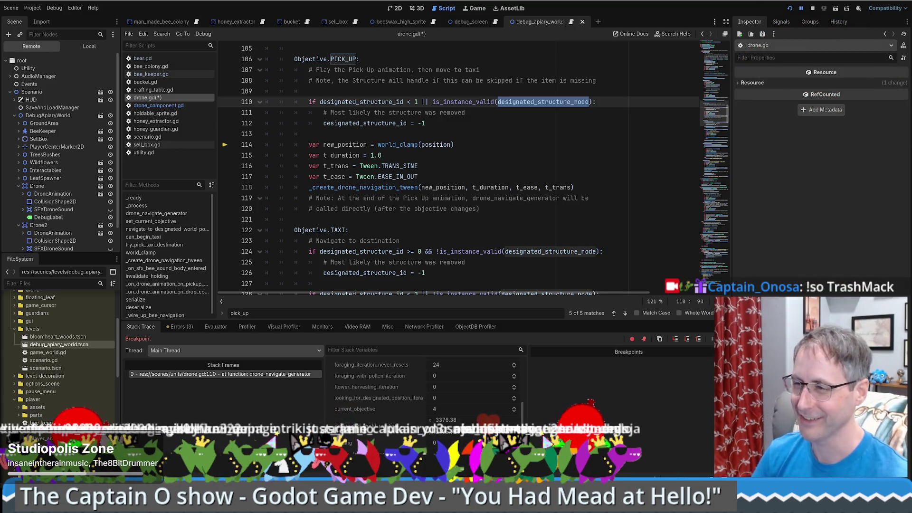
pyautogui.click(457, 145)
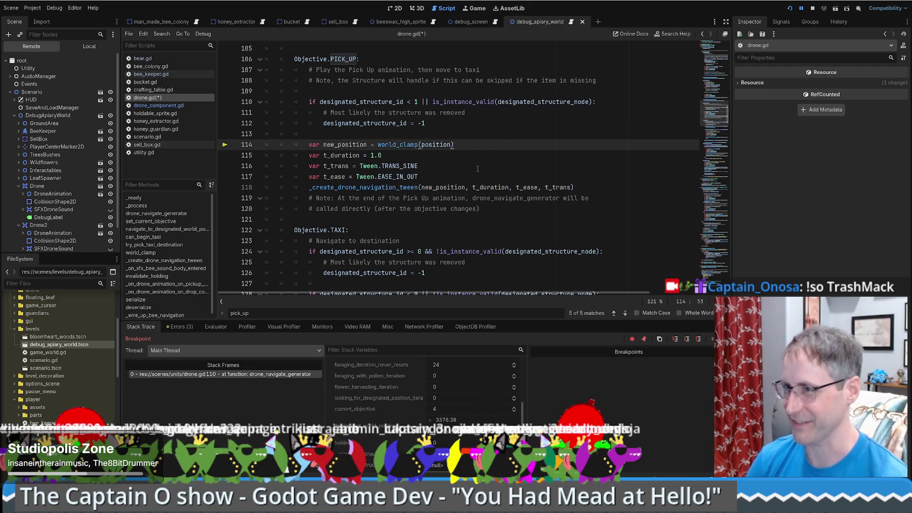
pyautogui.scroll(1, 465, 164)
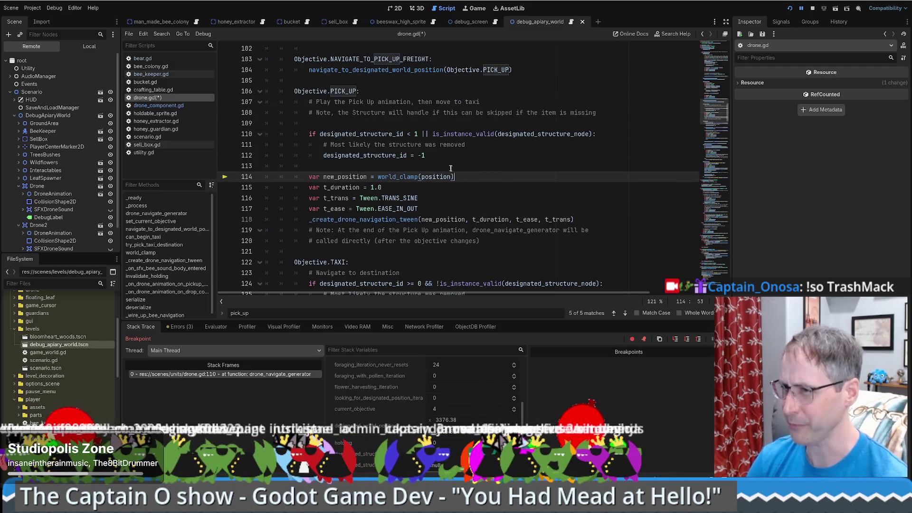
pyautogui.click(451, 167)
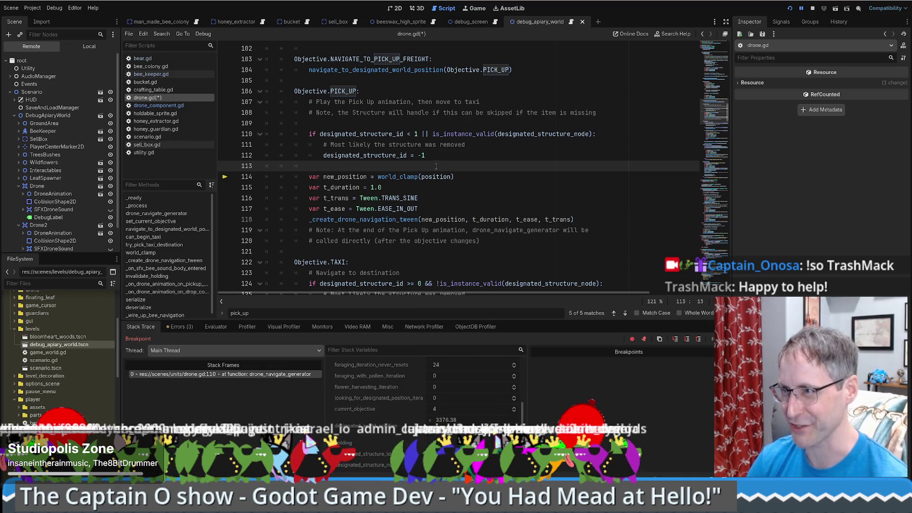
pyautogui.click(420, 123)
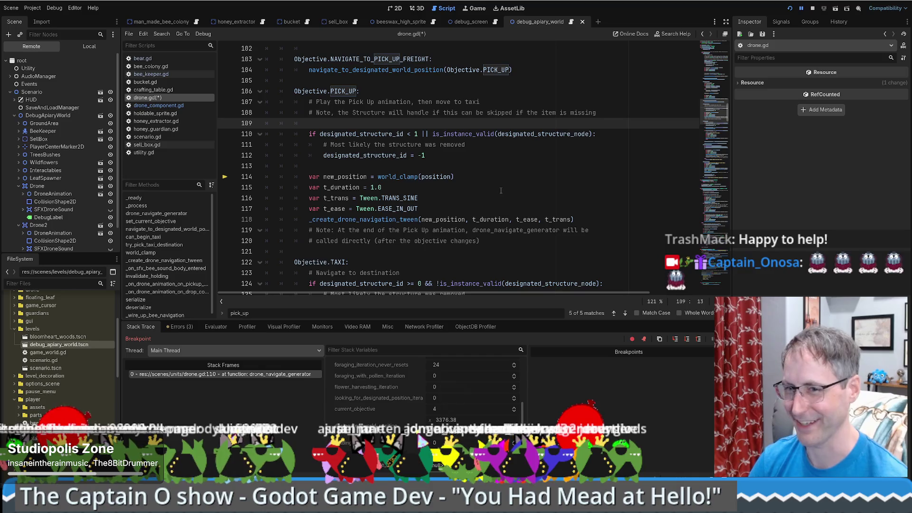
pyautogui.scroll(-2, 561, 211)
pyautogui.scroll(4, 561, 219)
pyautogui.click(563, 228)
pyautogui.scroll(-2, 563, 228)
pyautogui.scroll(-1, 497, 179)
pyautogui.scroll(2, 496, 186)
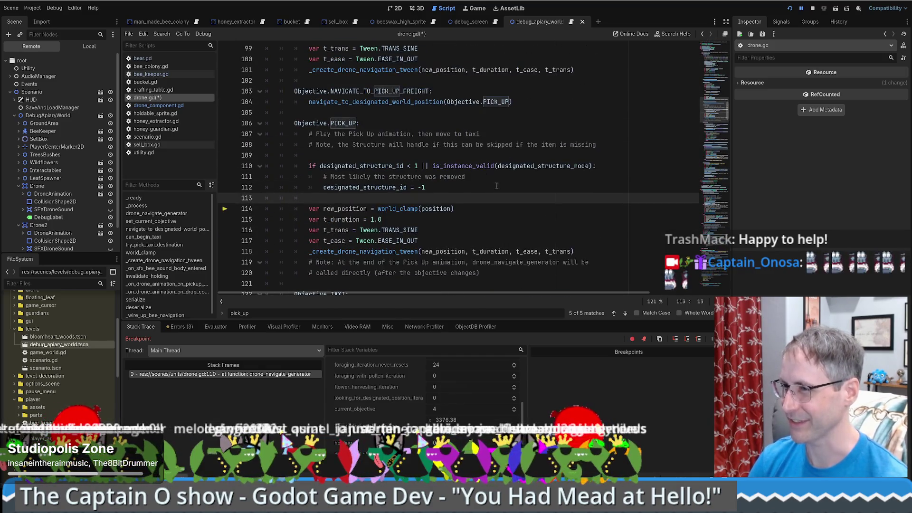
pyautogui.click(380, 187)
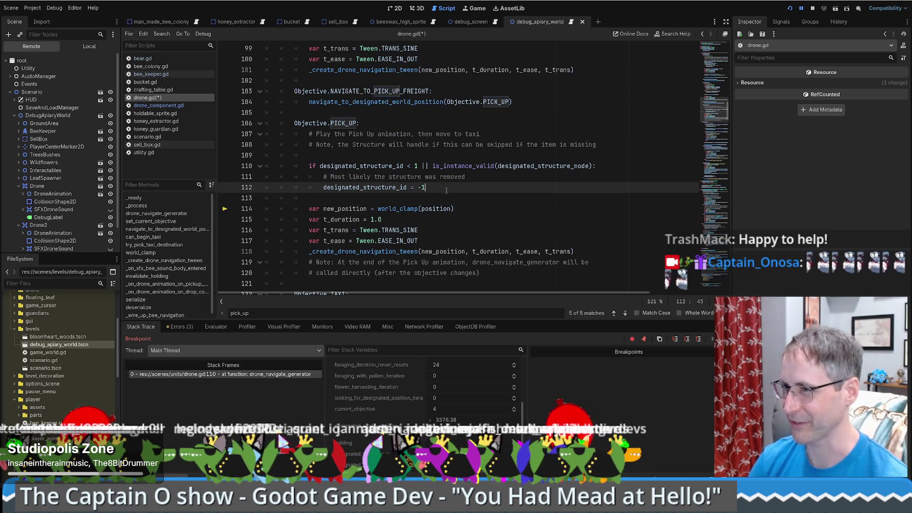
pyautogui.scroll(-2, 418, 171)
pyautogui.click(461, 156)
pyautogui.click(482, 141)
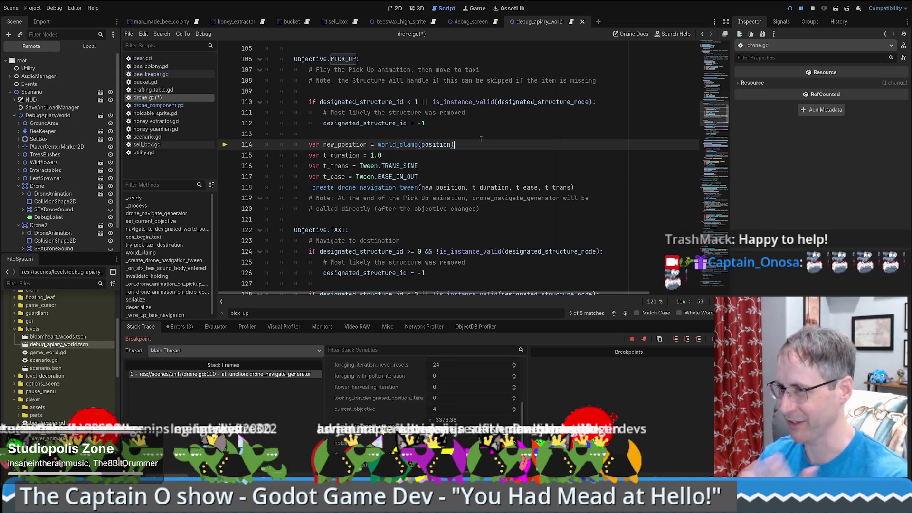
pyautogui.scroll(-1, 458, 161)
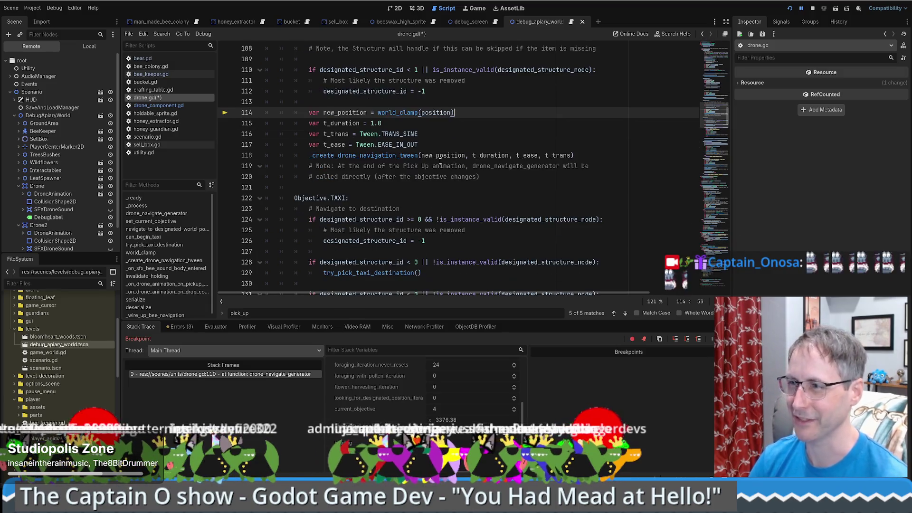
pyautogui.click(438, 149)
pyautogui.click(504, 115)
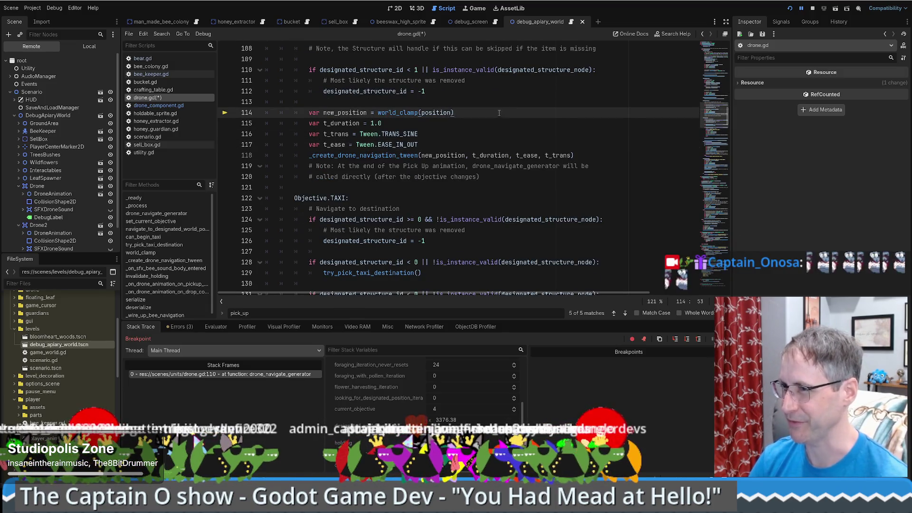
pyautogui.scroll(2, 499, 113)
pyautogui.press('Up')
pyautogui.press('Up')
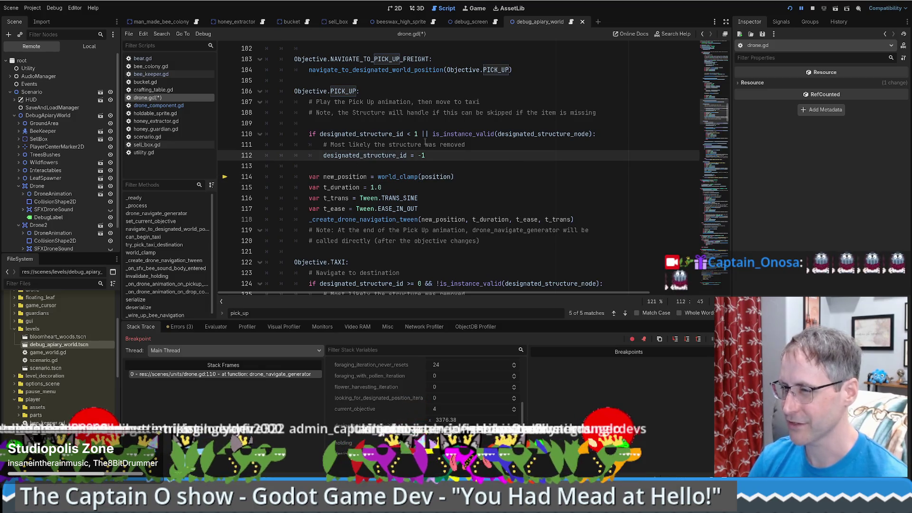
pyautogui.press('F12')
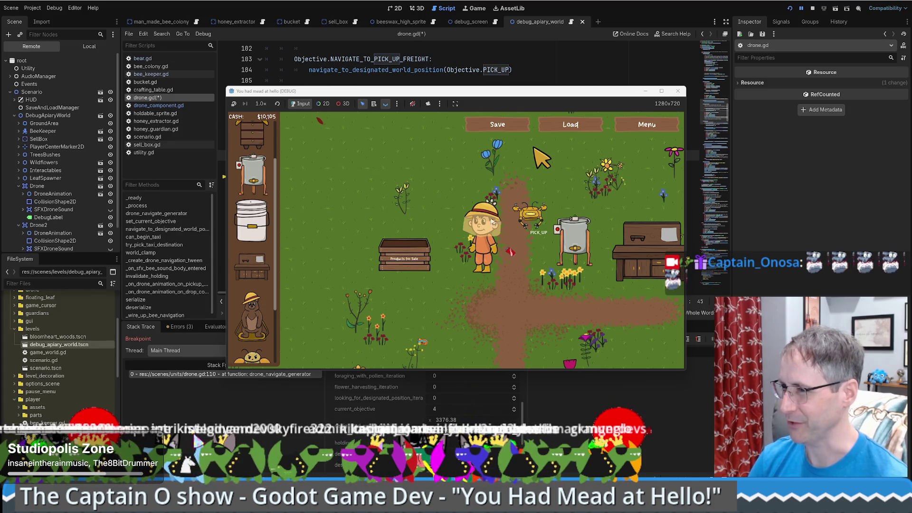
pyautogui.click(581, 71)
pyautogui.scroll(1, 432, 198)
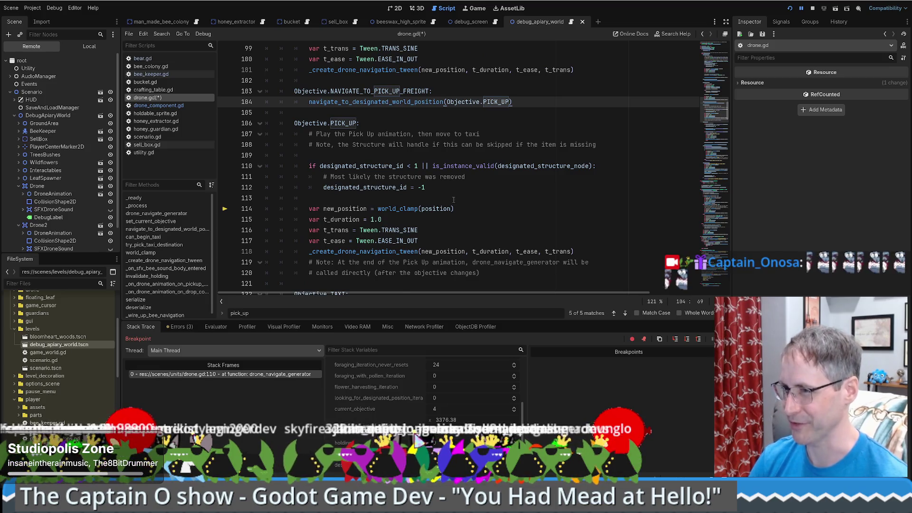
pyautogui.scroll(-2, 454, 200)
pyautogui.click(472, 176)
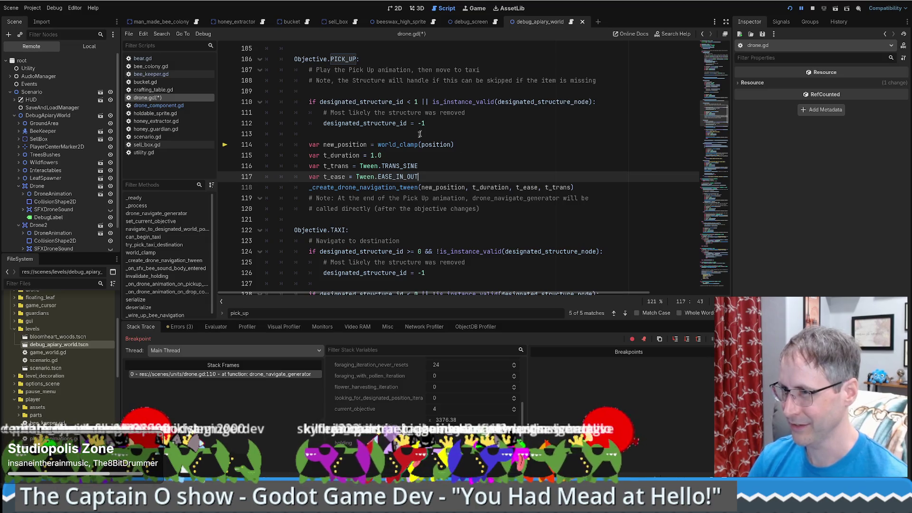
pyautogui.click(446, 123)
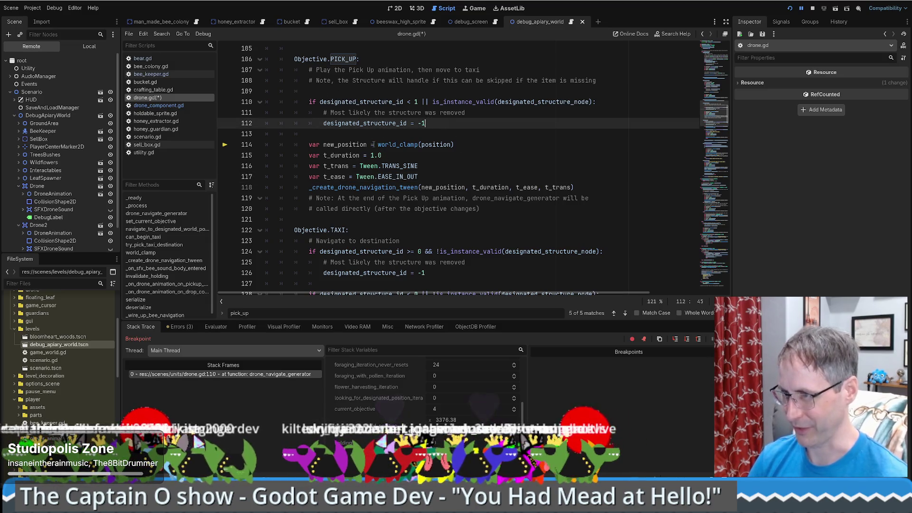
pyautogui.scroll(-5, 399, 163)
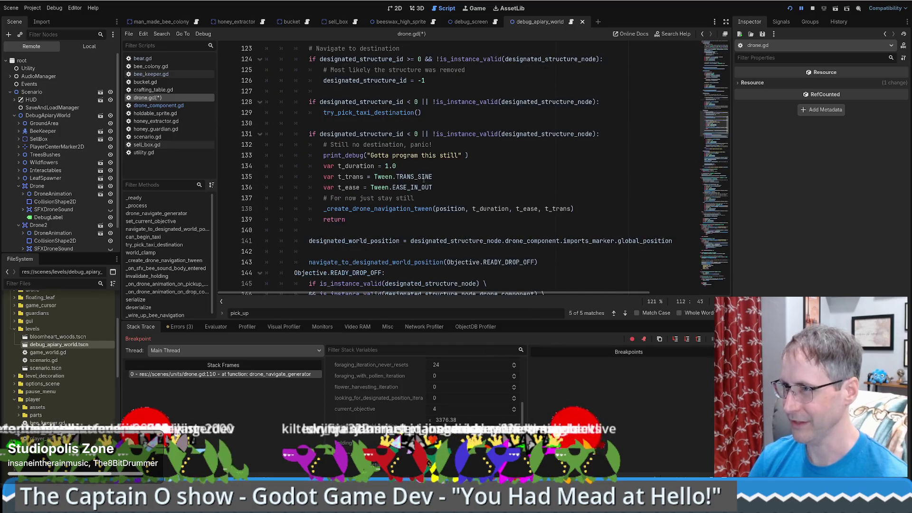
pyautogui.tripleClick(324, 113)
pyautogui.hotkey('ctrl', 'c')
pyautogui.scroll(6, 459, 134)
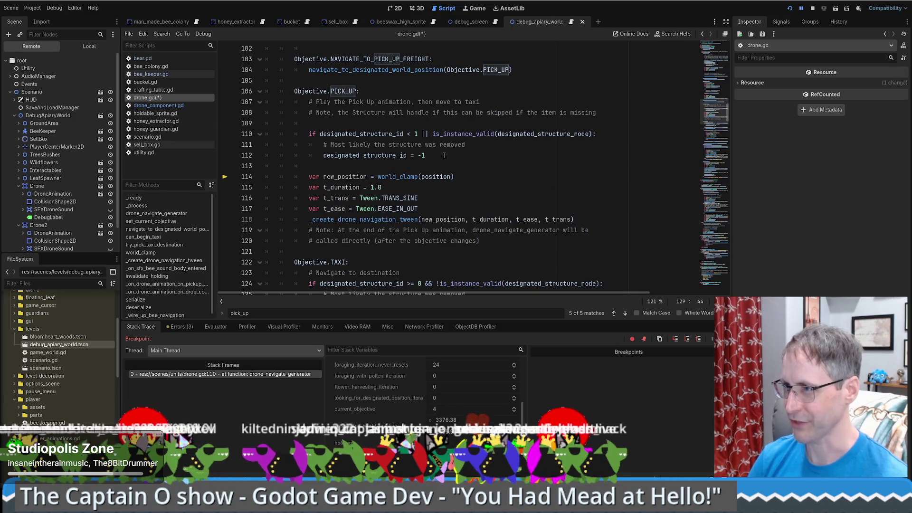
pyautogui.click(444, 155)
pyautogui.press('Return')
pyautogui.hotkey('ctrl', 'v')
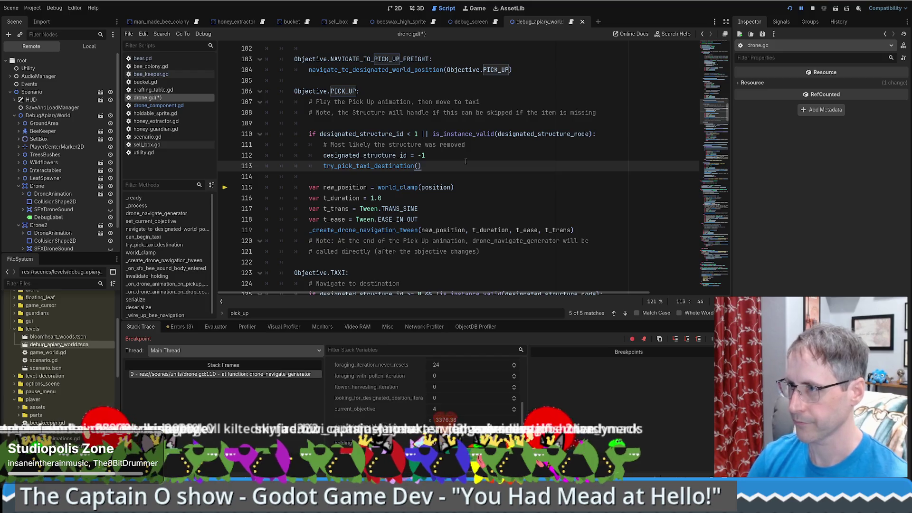
pyautogui.press('Up')
pyautogui.press('Return')
pyautogui.write('designated_structure_node = n')
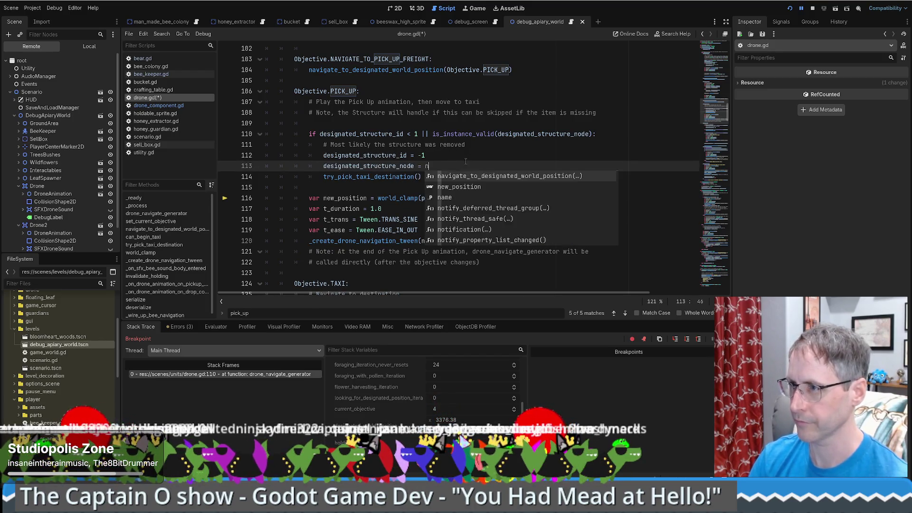
pyautogui.write('ull')
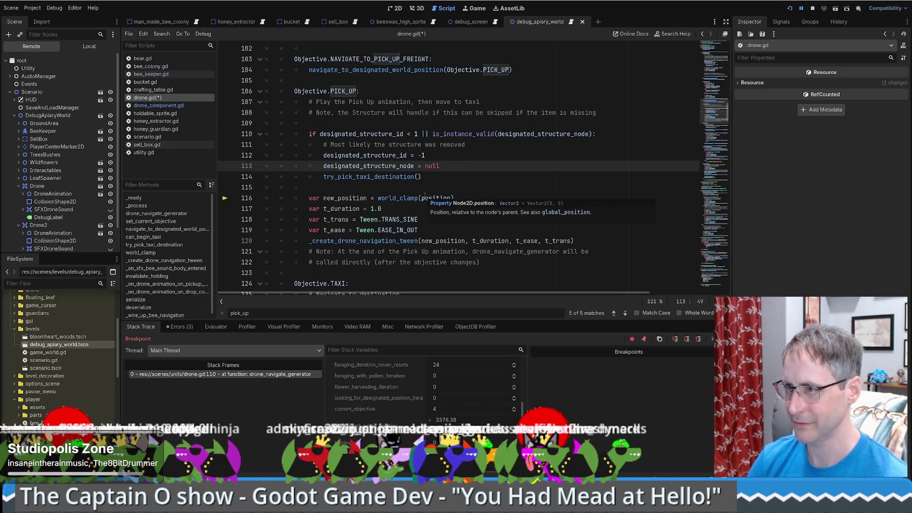
pyautogui.click(376, 177)
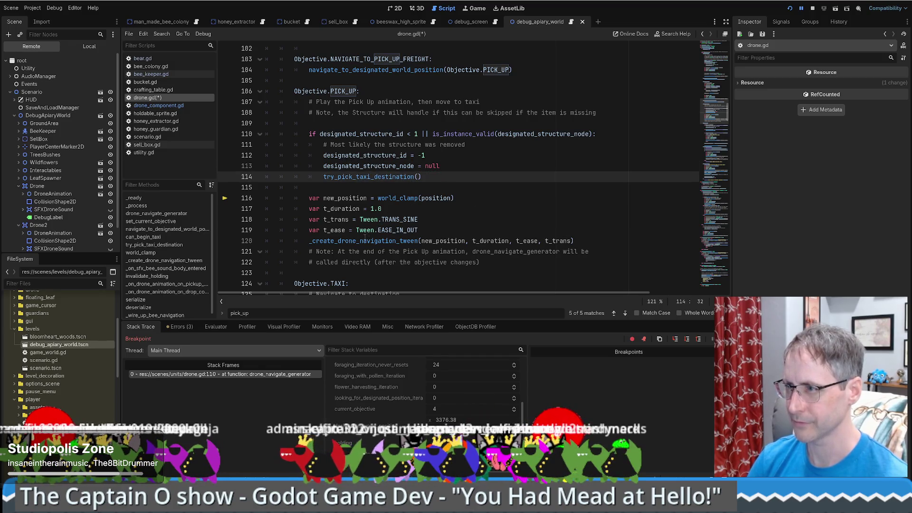
pyautogui.click(441, 239)
pyautogui.keyDown('ctrl'); pyautogui.click(440, 238); pyautogui.keyUp('ctrl')
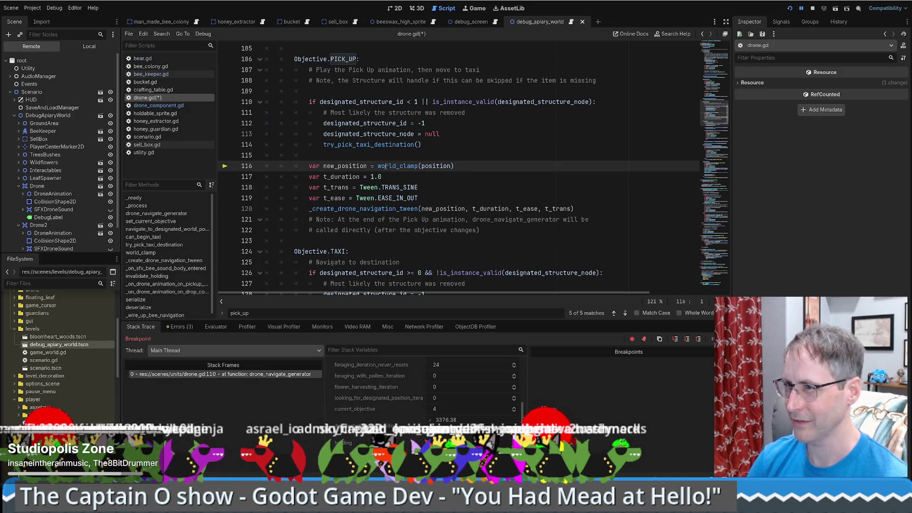
pyautogui.keyDown('ctrl'); pyautogui.click(442, 164); pyautogui.keyUp('ctrl')
pyautogui.hotkey('alt', 'Left')
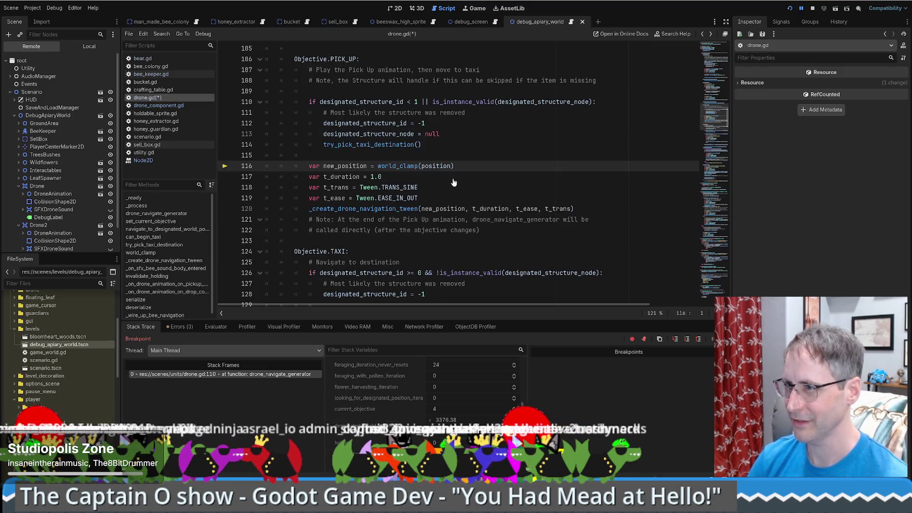
pyautogui.scroll(-6, 437, 173)
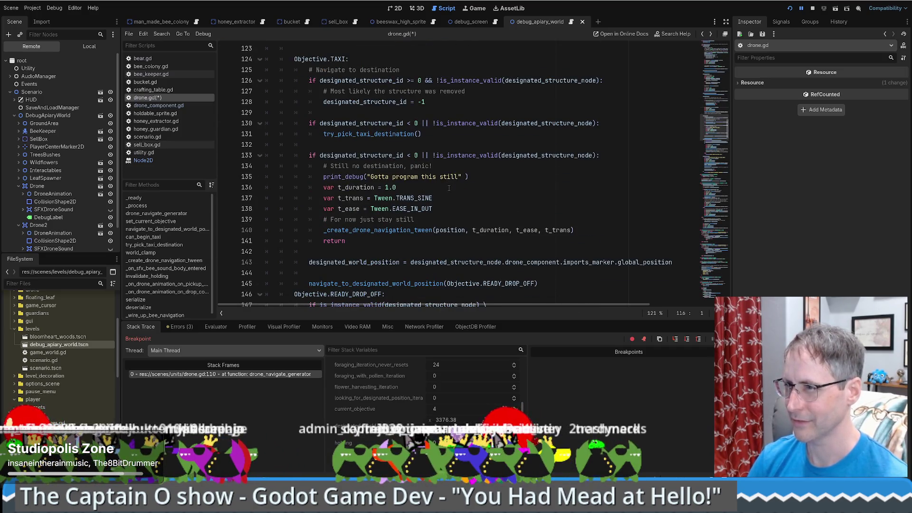
pyautogui.scroll(7, 449, 188)
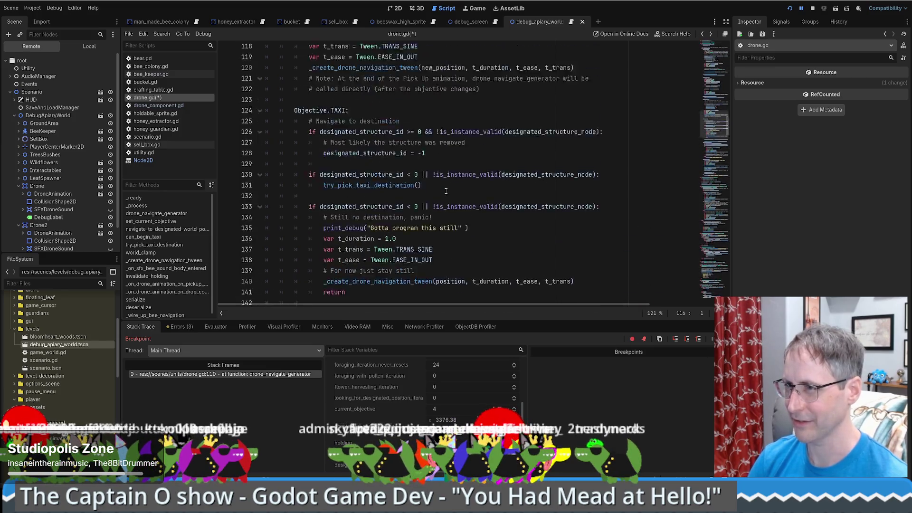
pyautogui.scroll(3, 444, 189)
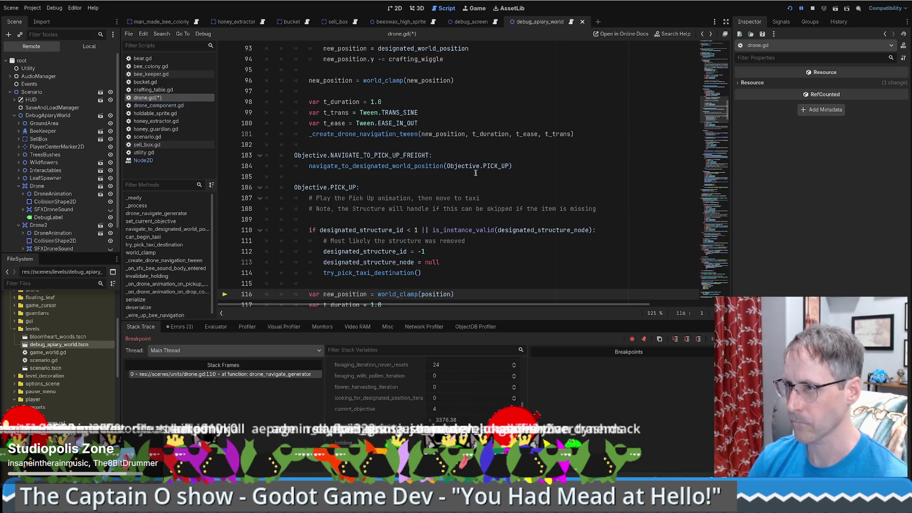
pyautogui.scroll(-3, 453, 173)
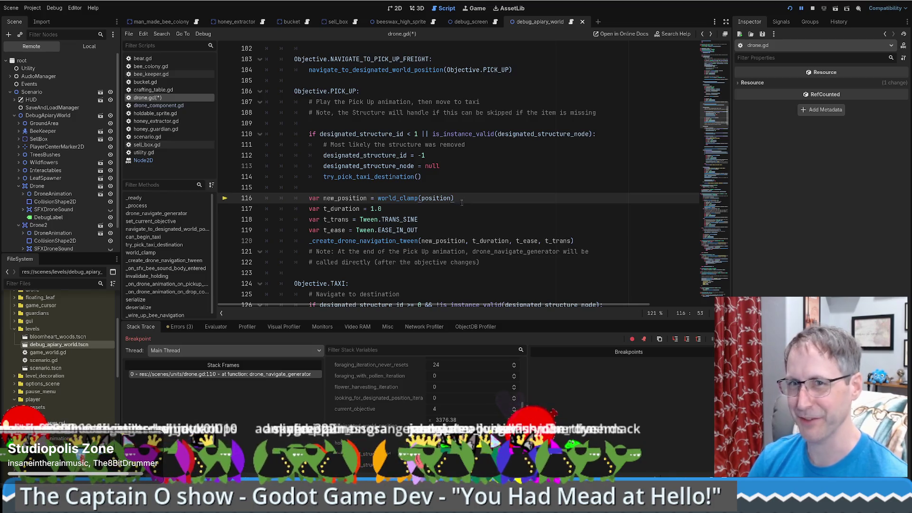
pyautogui.click(450, 218)
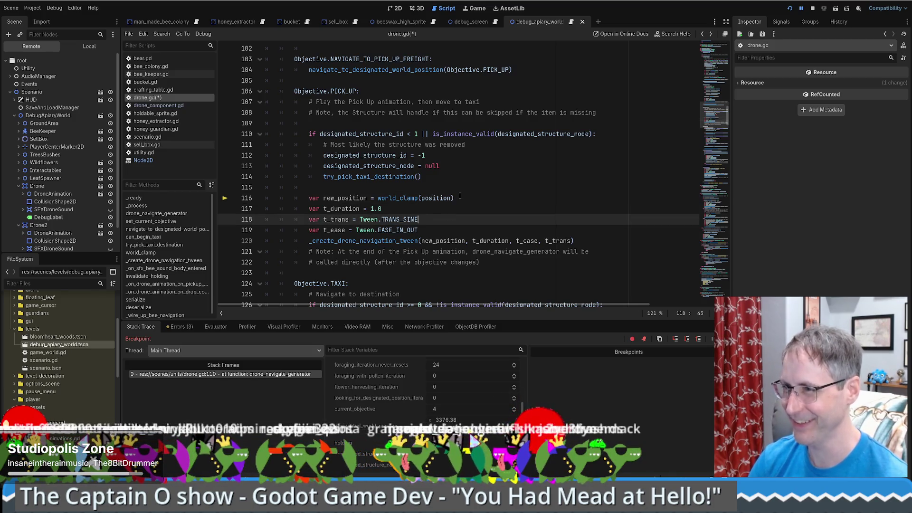
pyautogui.click(460, 197)
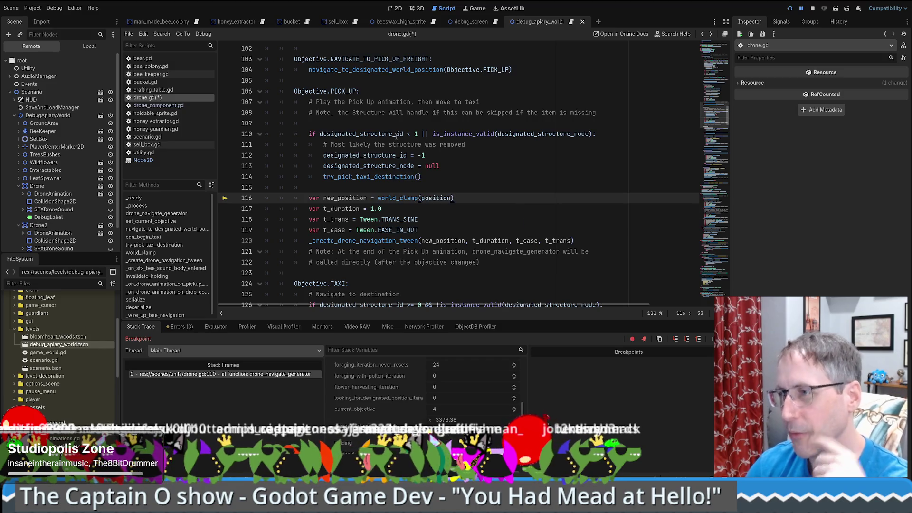
pyautogui.moveTo(397, 135)
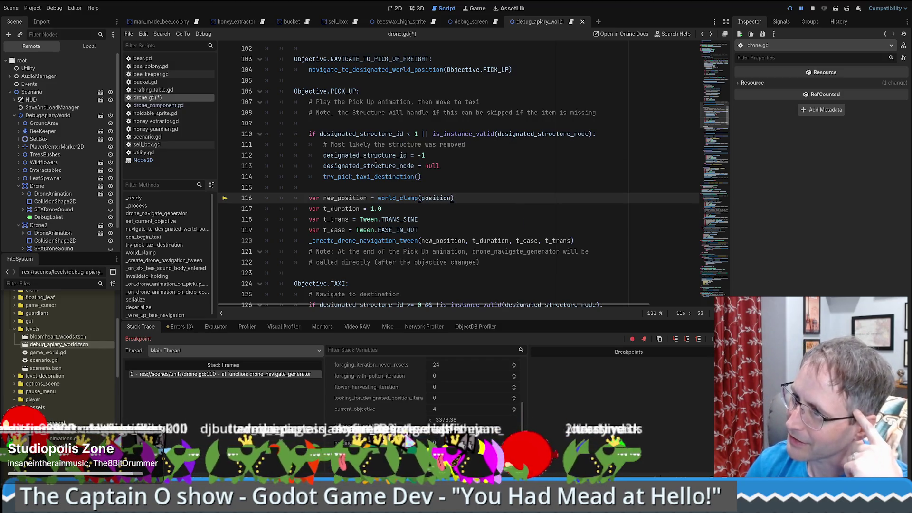
pyautogui.scroll(-2, 380, 175)
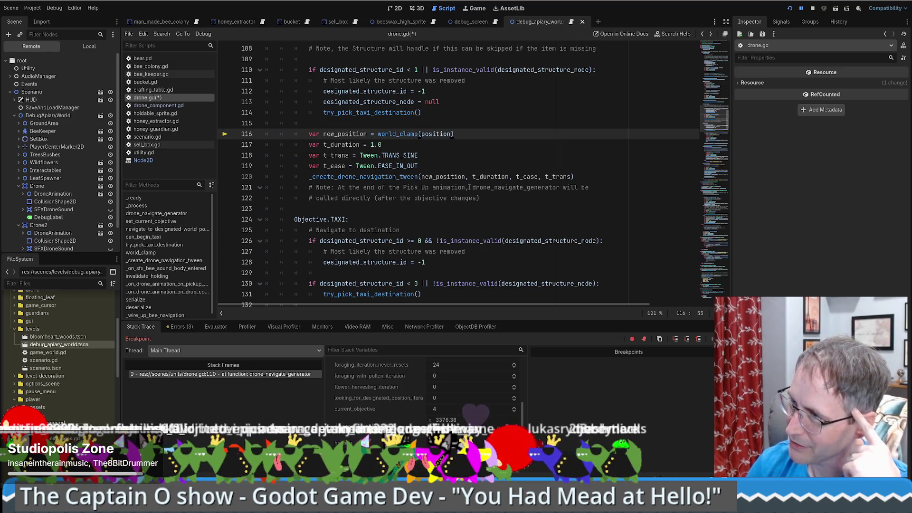
pyautogui.scroll(2, 471, 187)
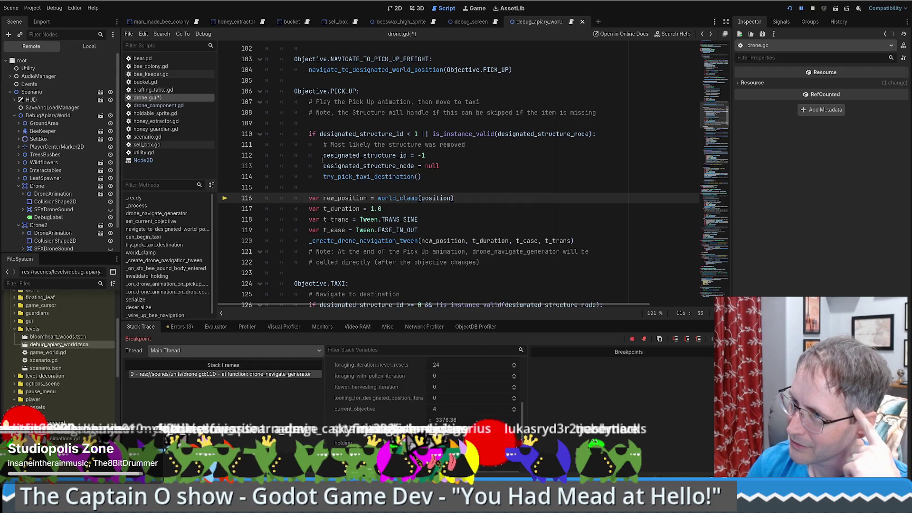
pyautogui.moveTo(325, 146)
pyautogui.mouseDown()
pyautogui.moveTo(449, 177)
pyautogui.moveTo(518, 145)
pyautogui.mouseUp()
# - Replace the old reset lines with current_objective = Objective.MEANDER copied from line 170
pyautogui.press('BackSpace')
pyautogui.press('Return')
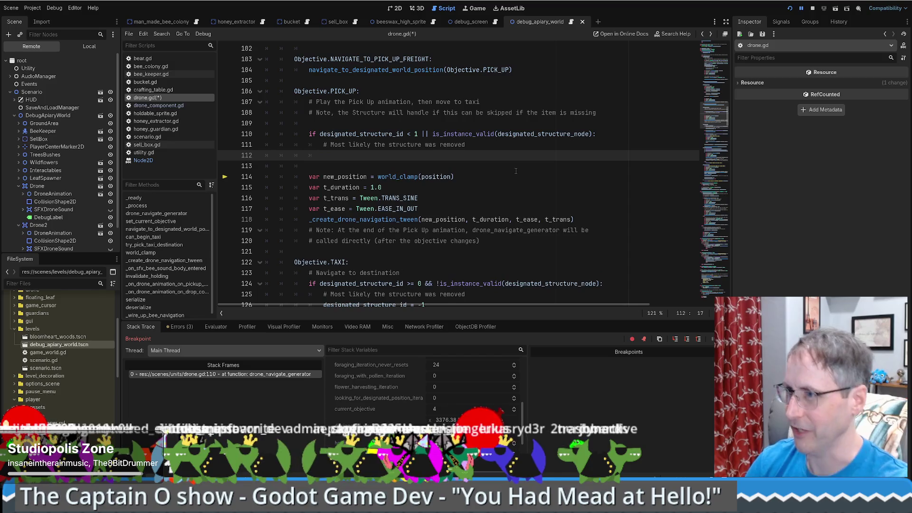
pyautogui.scroll(5, 478, 181)
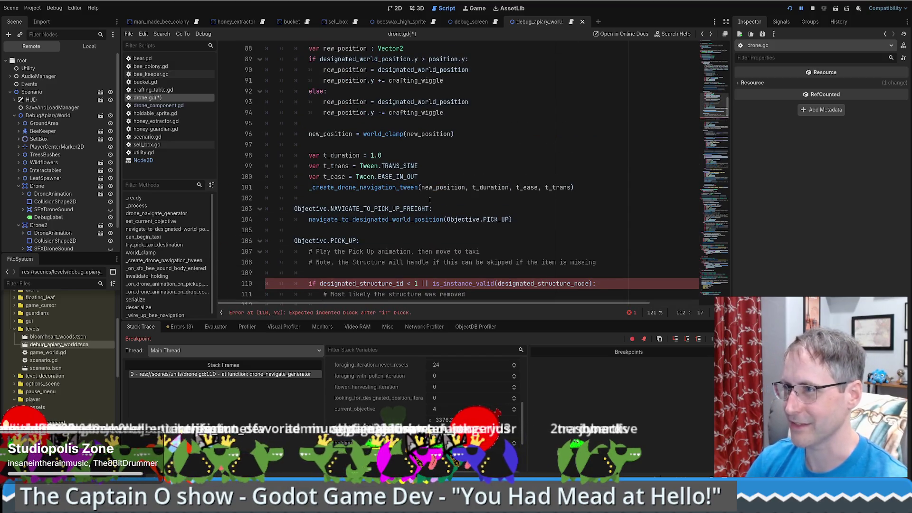
pyautogui.scroll(6, 430, 200)
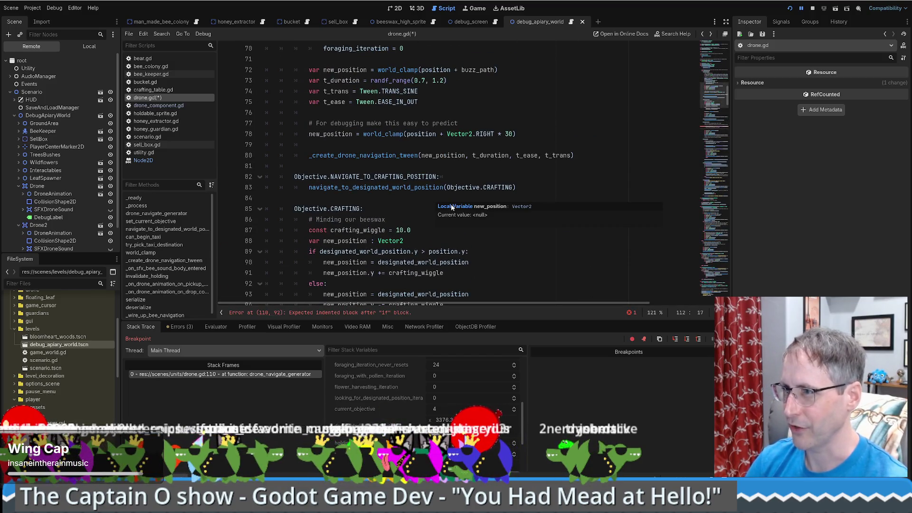
pyautogui.scroll(-14, 451, 208)
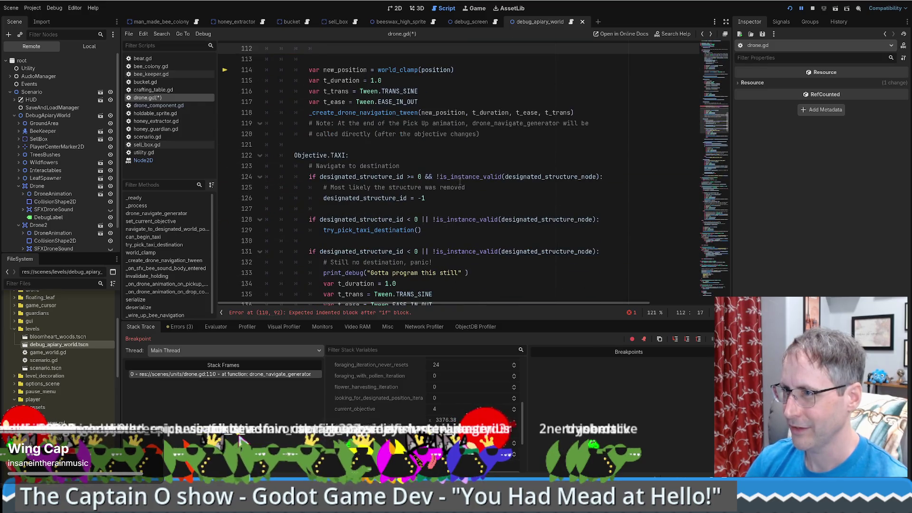
pyautogui.scroll(3, 460, 181)
pyautogui.scroll(-8, 456, 180)
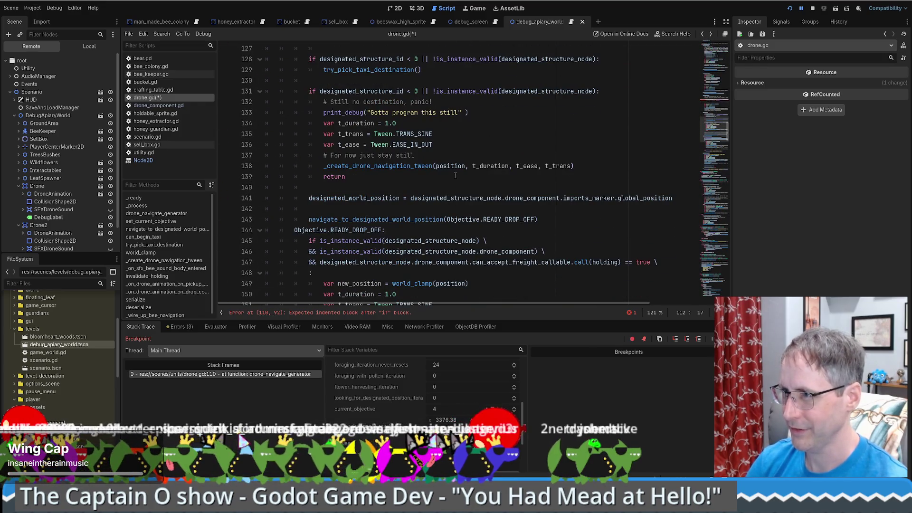
pyautogui.scroll(-2, 455, 175)
pyautogui.scroll(-3, 456, 175)
pyautogui.scroll(-3, 384, 169)
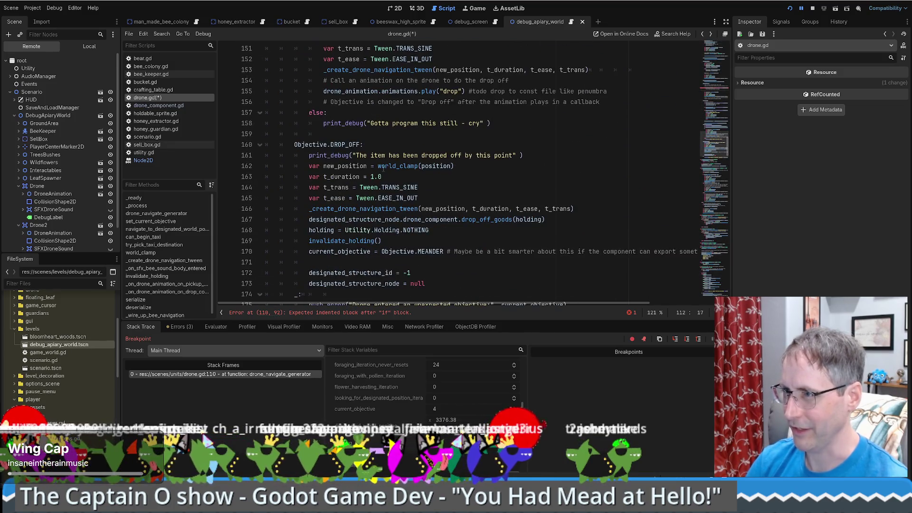
pyautogui.moveTo(309, 252); pyautogui.dragTo(445, 252)
pyautogui.hotkey('alt', 'Left')
pyautogui.click(484, 166)
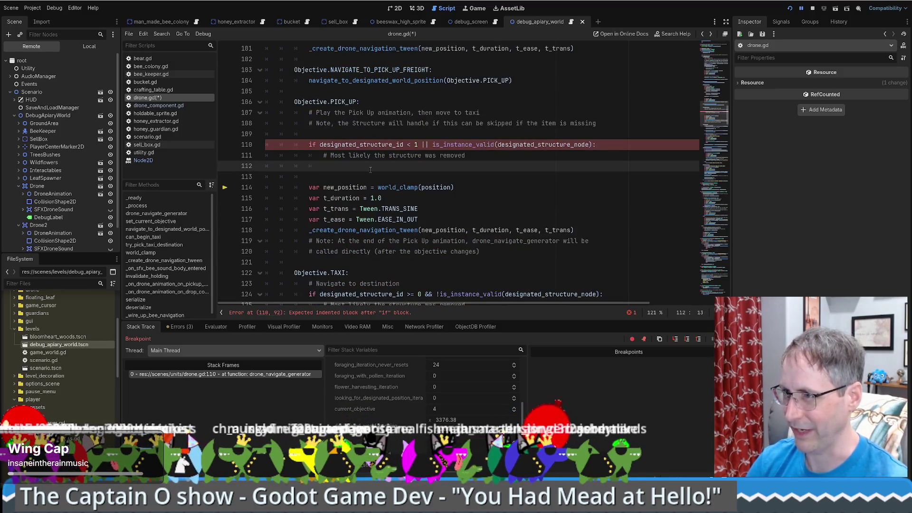
pyautogui.hotkey('ctrl', 'v')
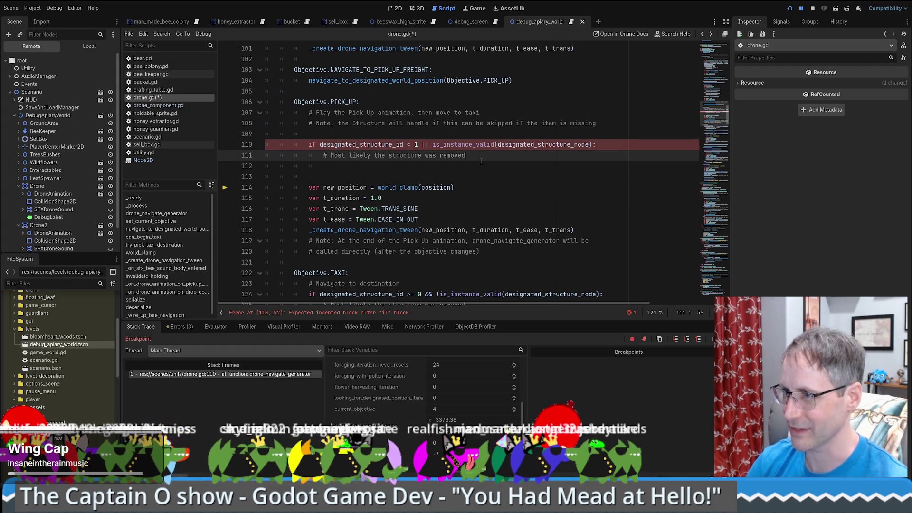
# - Extend the comment after 'removed' with 'before we picked anything up'
pyautogui.click(468, 155)
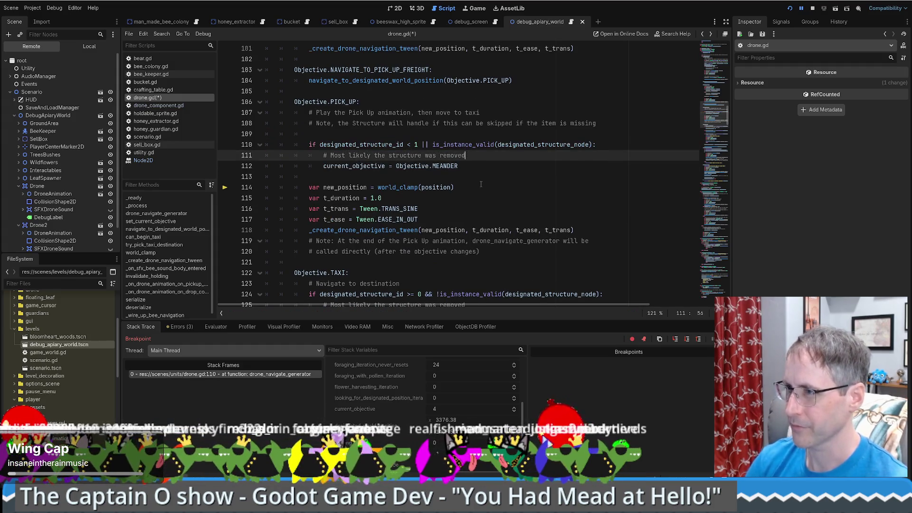
pyautogui.write(' bef')
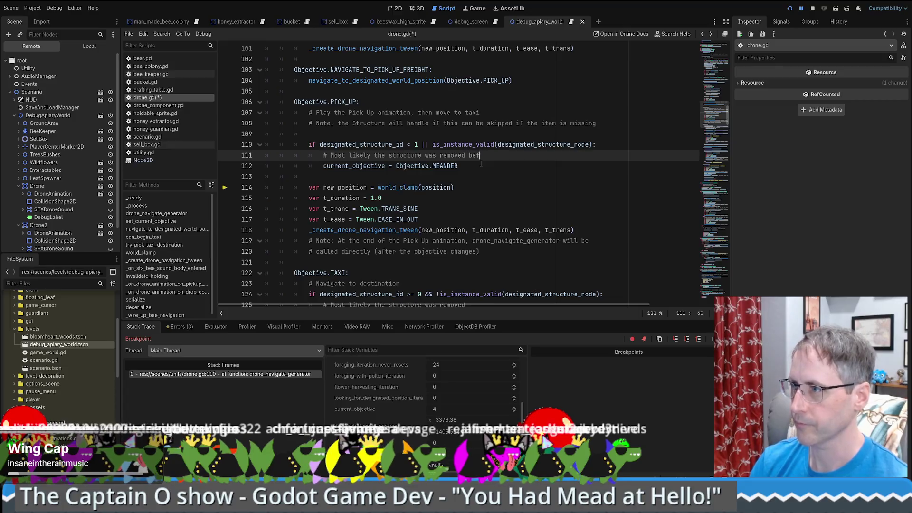
pyautogui.write('ore we picked anything up')
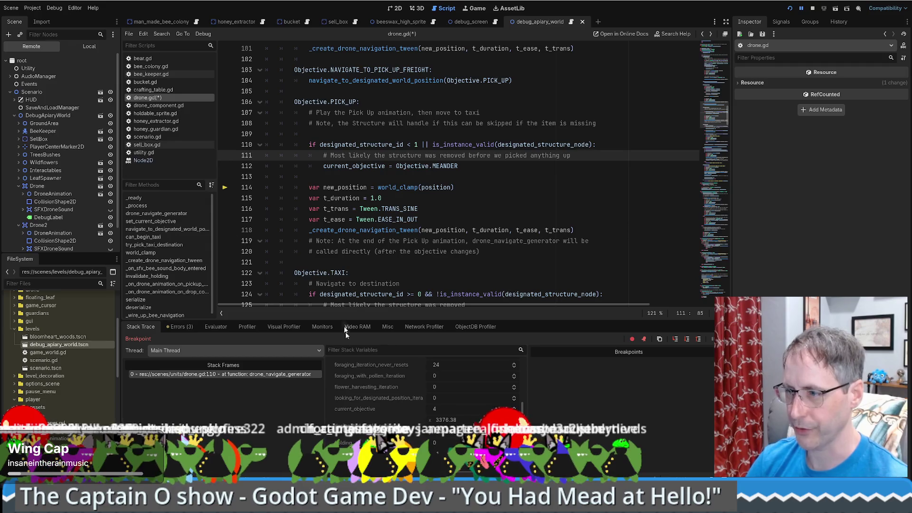
pyautogui.click(236, 375)
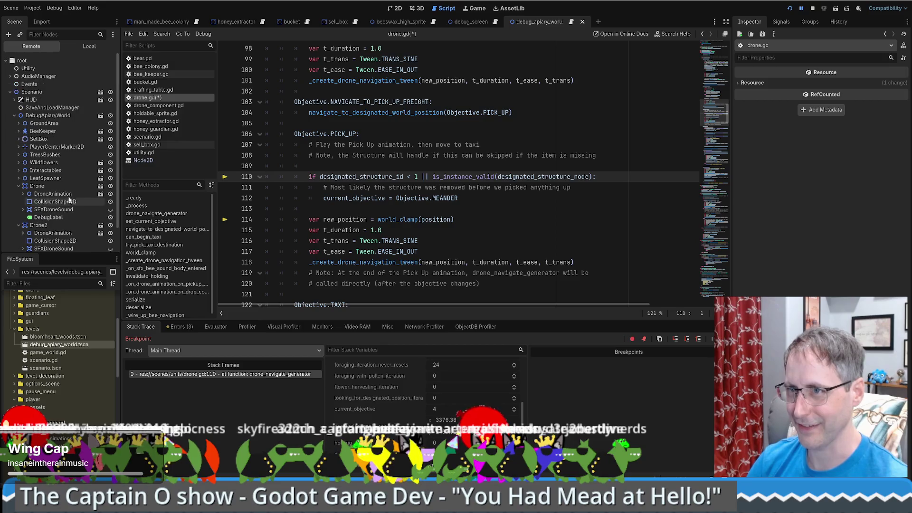
# - Switch the Scene dock to the Remote tree and select Drone2 to view its live properties
pyautogui.click(86, 48)
pyautogui.click(48, 47)
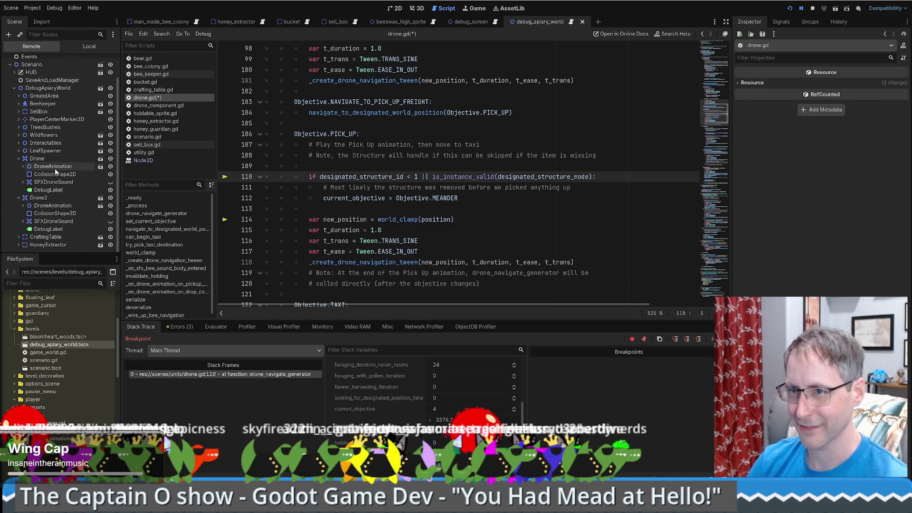
pyautogui.click(42, 199)
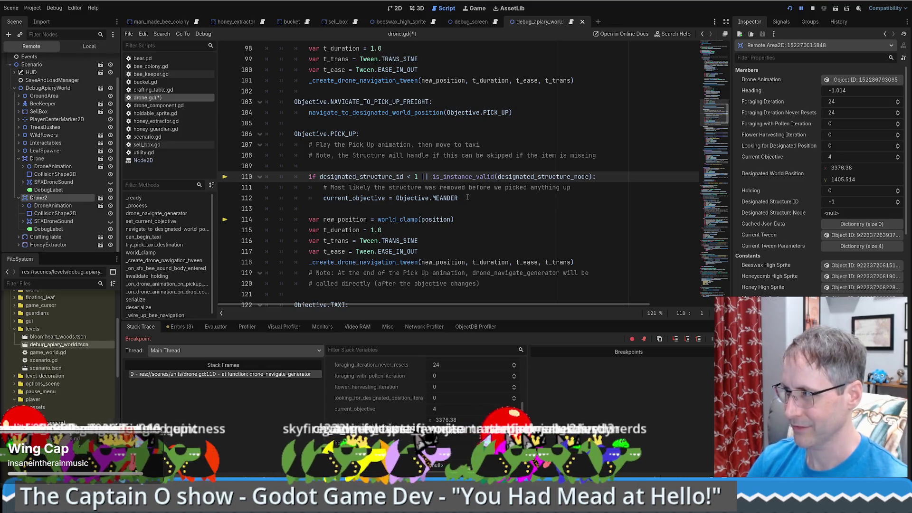
pyautogui.click(468, 196)
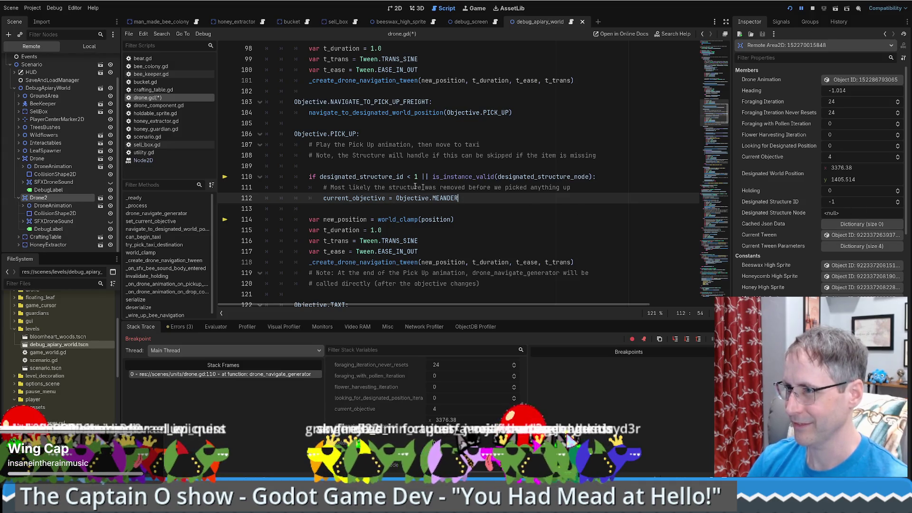
# - Under line 110, add 'if holding != Utility.Holding.NOTHING:' with a printerr about an unexpected held item
pyautogui.click(611, 180)
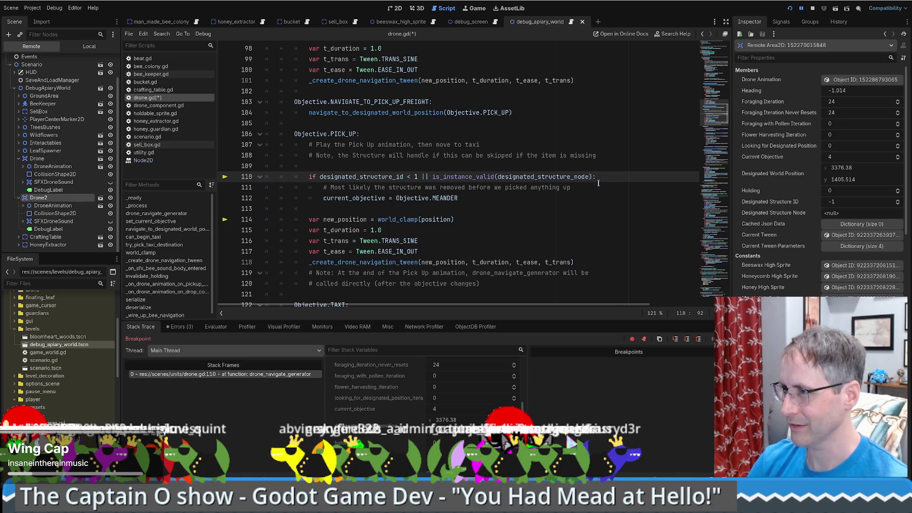
pyautogui.press('Return')
pyautogui.write('if hold')
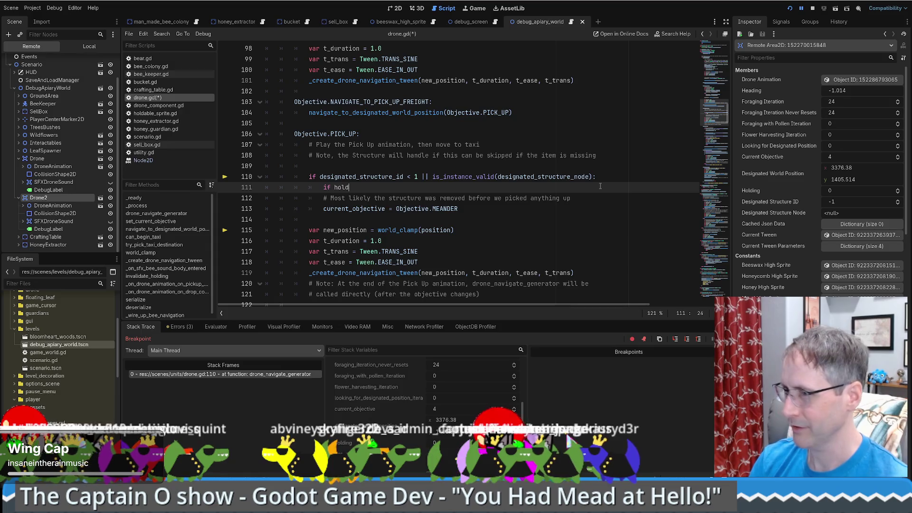
pyautogui.write('ing !==')
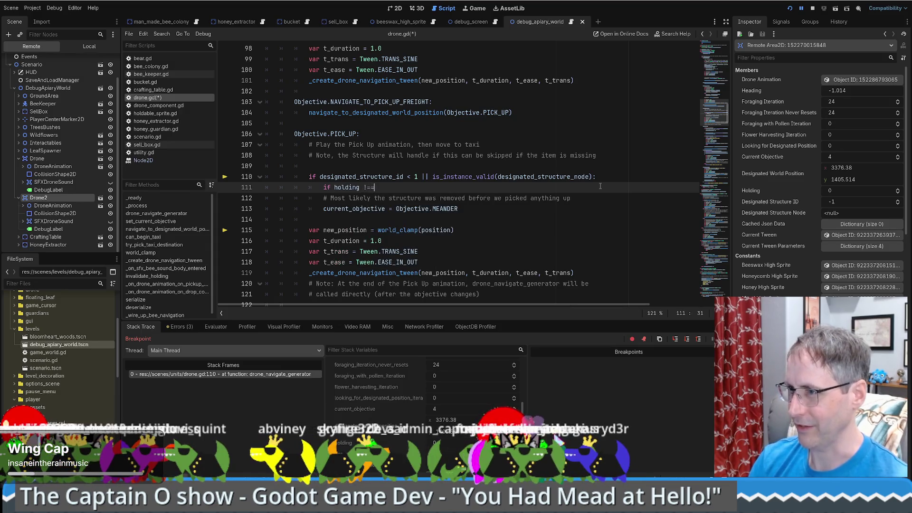
pyautogui.press('BackSpace')
pyautogui.write('Utility.')
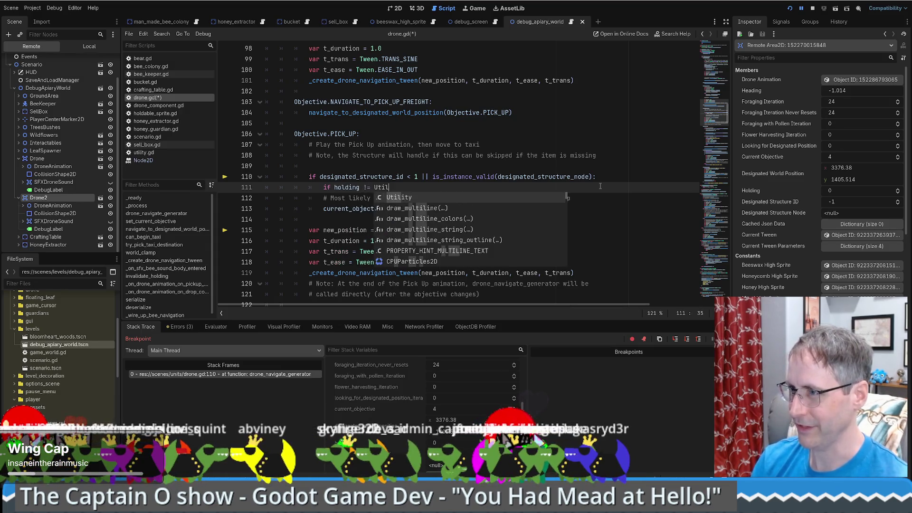
pyautogui.write('no')
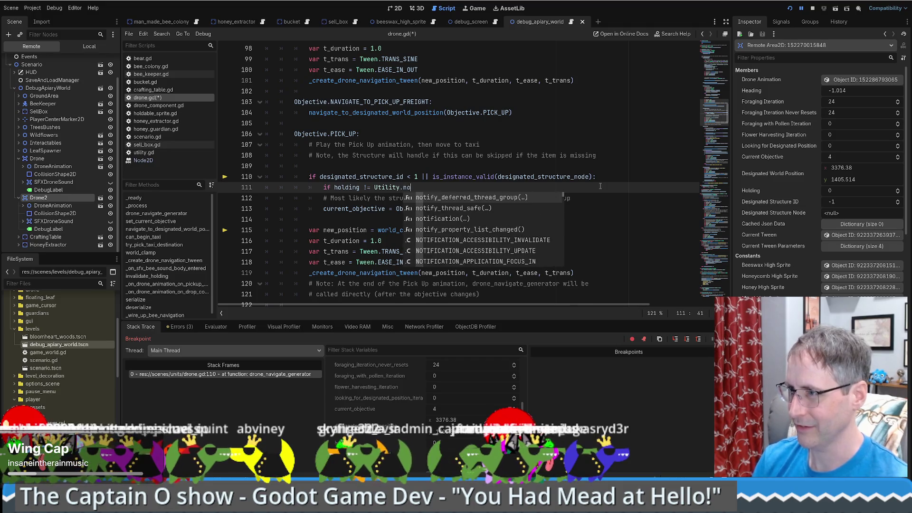
pyautogui.press('BackSpace')
pyautogui.press('BackSpace')
pyautogui.press('BackSpace')
pyautogui.write('Holding.no')
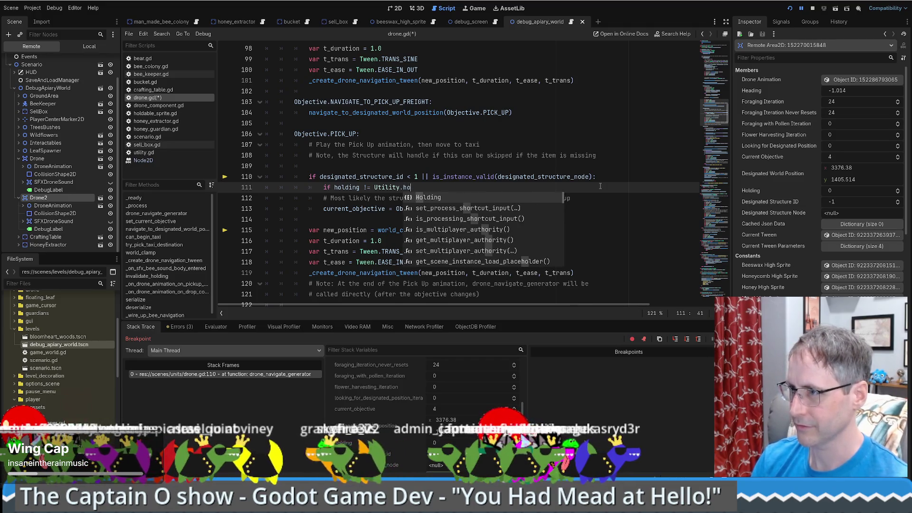
pyautogui.press('Return')
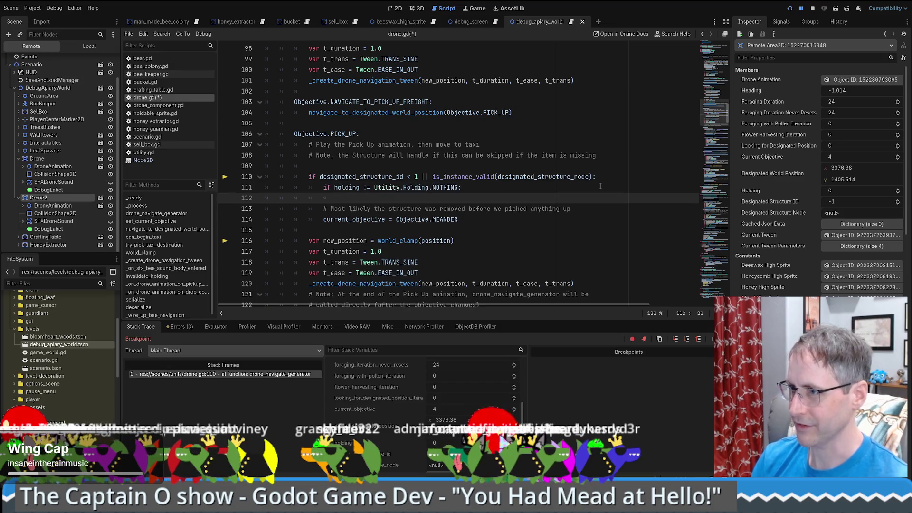
pyautogui.write('printerr("')
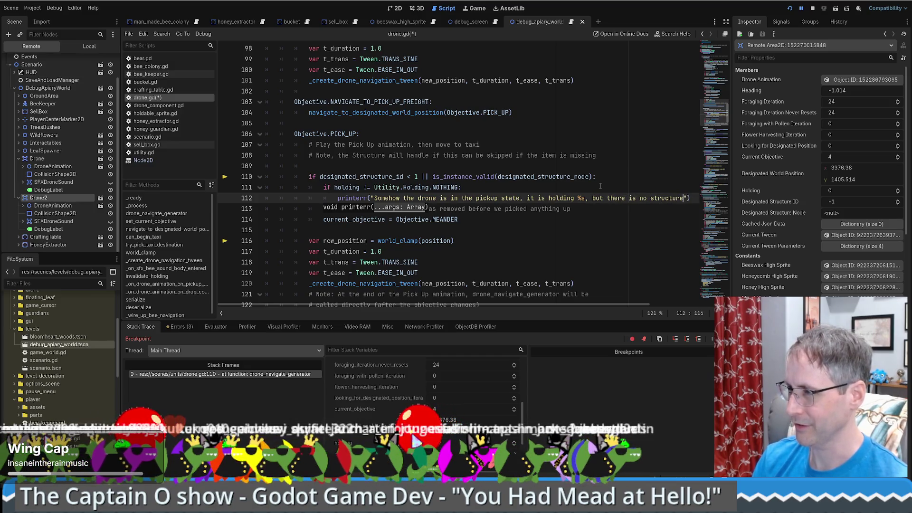
pyautogui.write(", so I'mnto sure what to do here.")
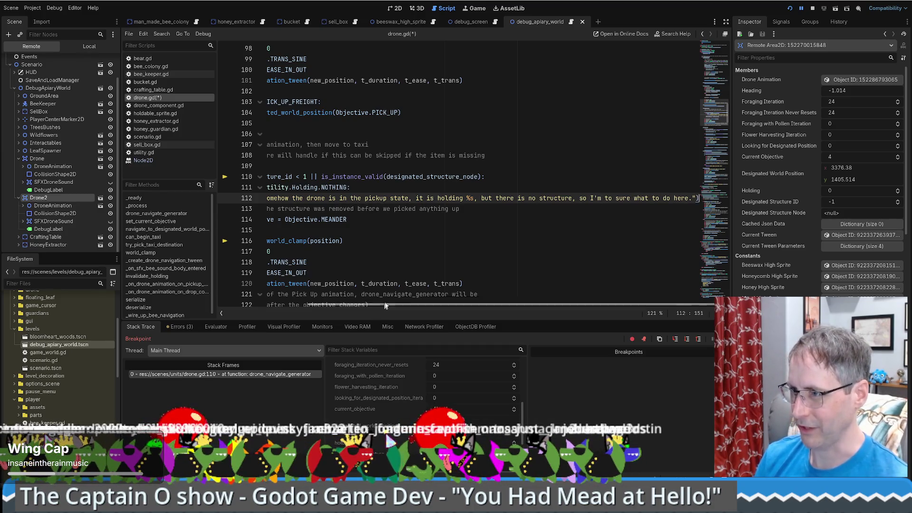
# - Below the printerr, add a line resetting holding to Utility.Holding.NOTHING
pyautogui.moveTo(388, 308); pyautogui.dragTo(295, 303)
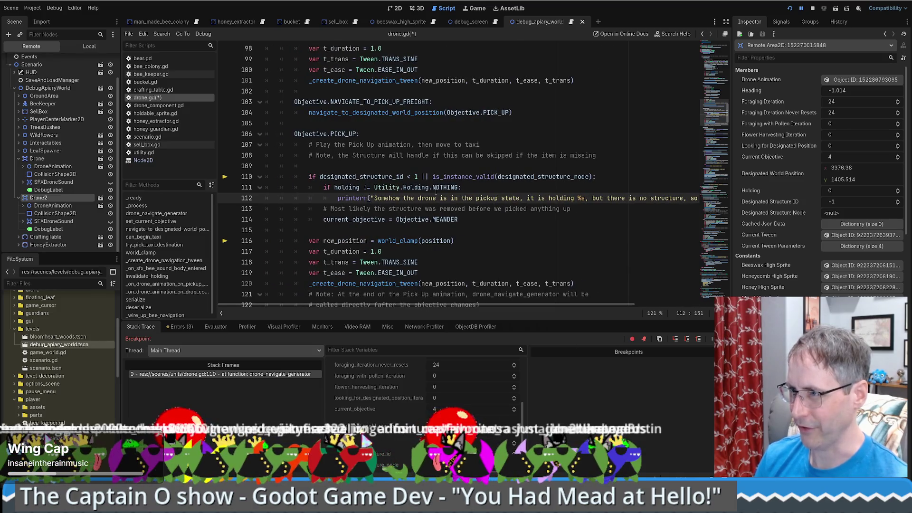
pyautogui.click(420, 220)
pyautogui.click(478, 198)
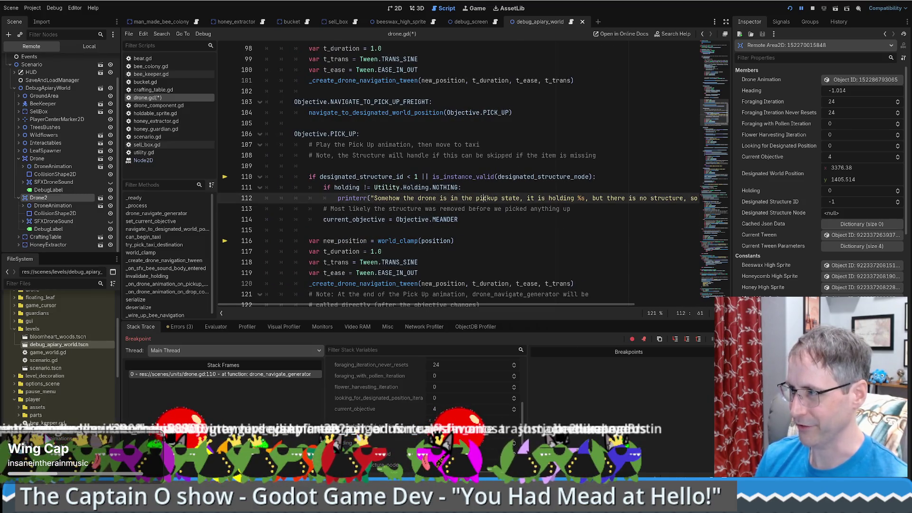
pyautogui.press('End')
pyautogui.press('Return')
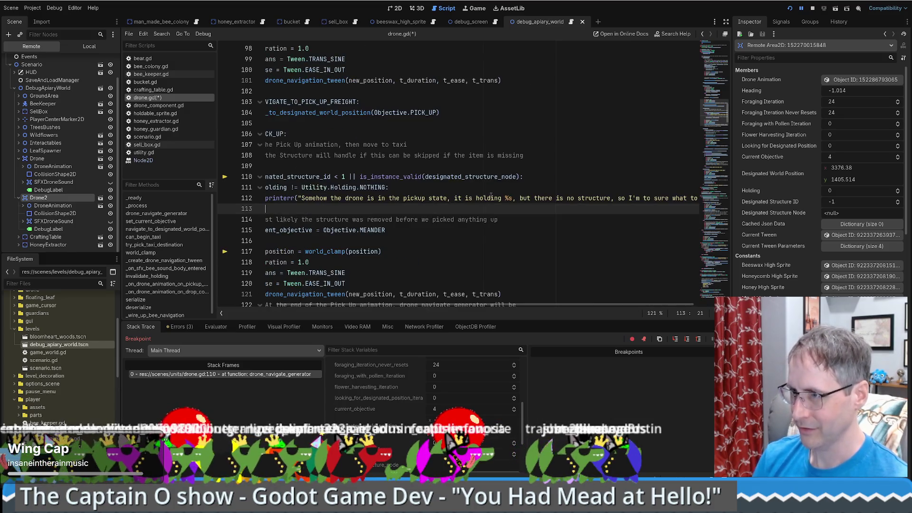
pyautogui.hscroll(-3, 421, 305)
pyautogui.write('hol')
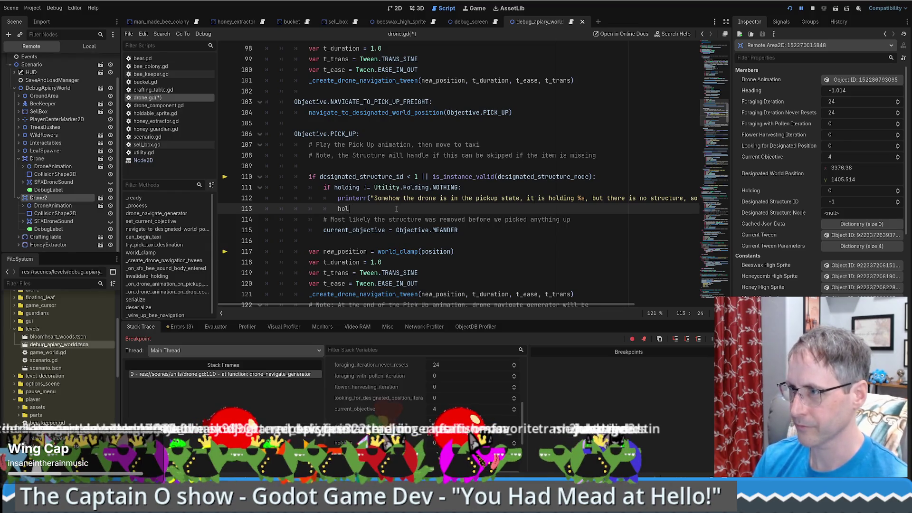
pyautogui.write('ding = 0')
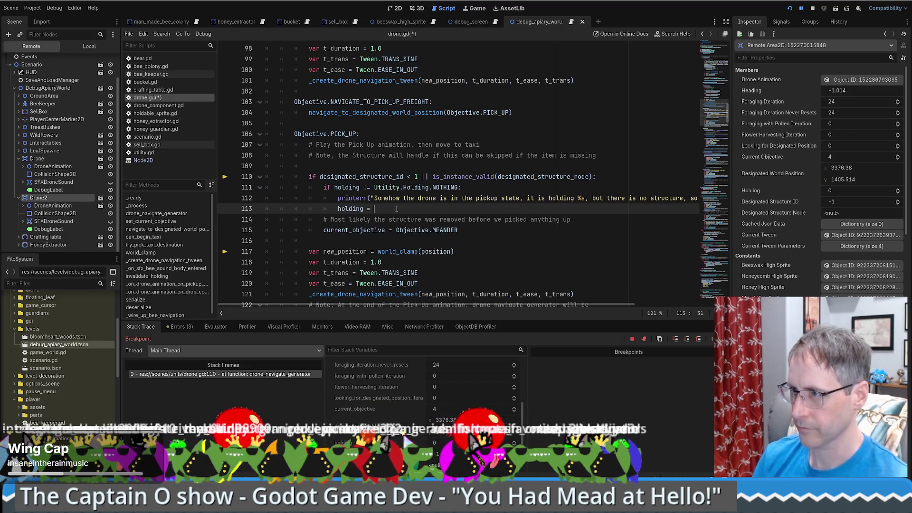
pyautogui.moveTo(375, 184); pyautogui.dragTo(415, 190)
pyautogui.click(423, 209)
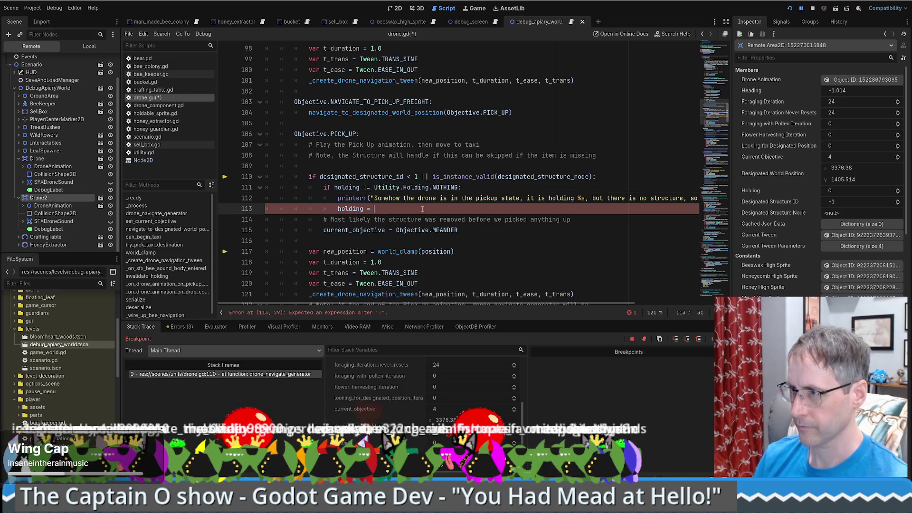
pyautogui.write('Utility.Holding.')
pyautogui.write('NOTHING')
pyautogui.press('Return')
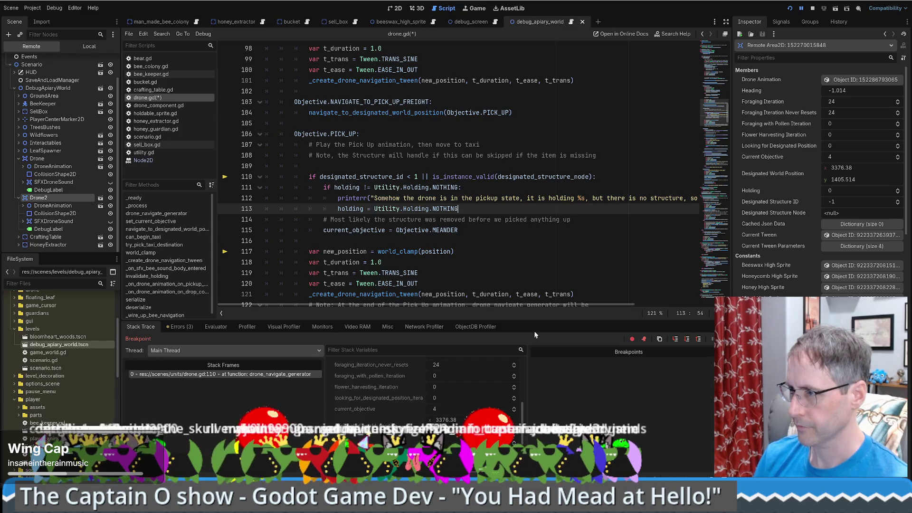
# - Append '% holding' to the printerr message, save drone.gd, and search all project files for 'holding'
pyautogui.click(697, 198)
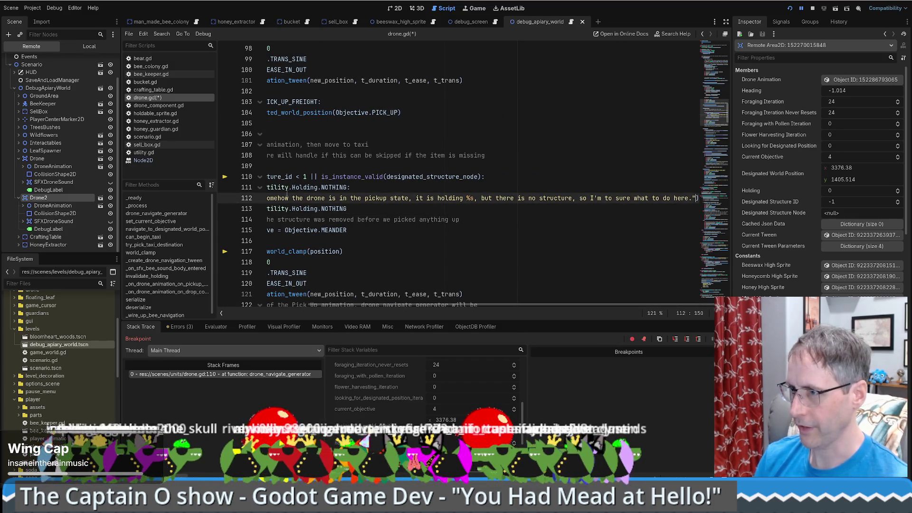
pyautogui.hscroll(-5, 411, 311)
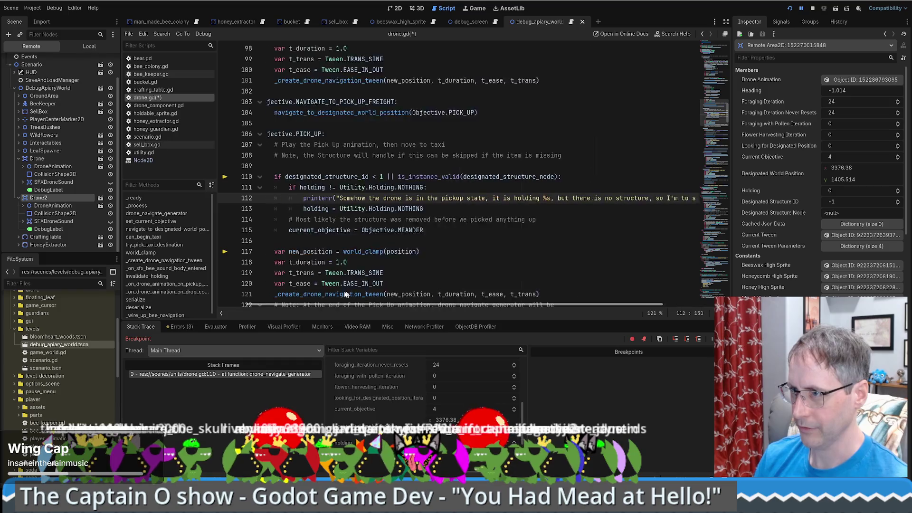
pyautogui.doubleClick(330, 209)
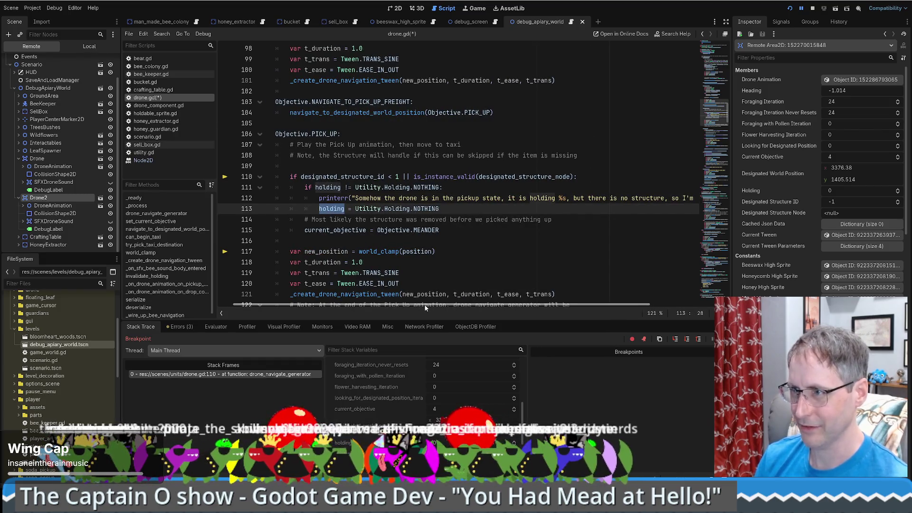
pyautogui.hscroll(5, 416, 304)
pyautogui.click(696, 198)
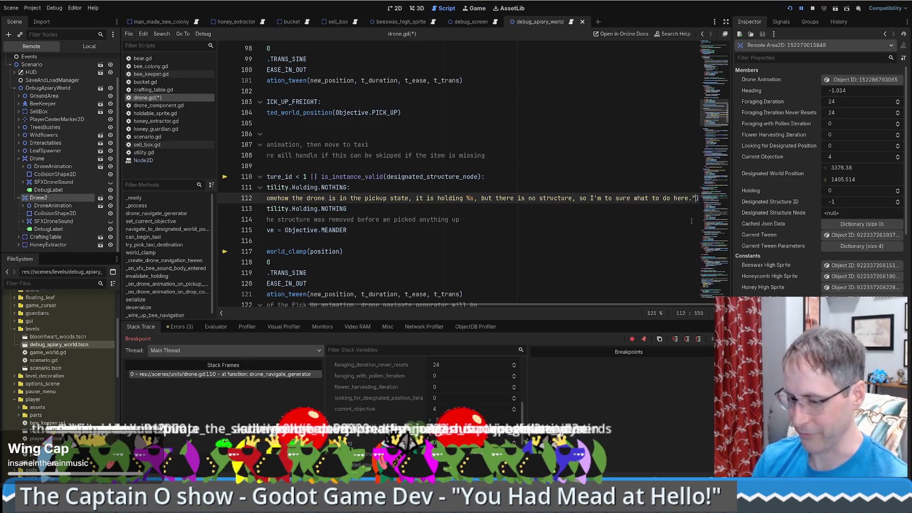
pyautogui.write('% holding')
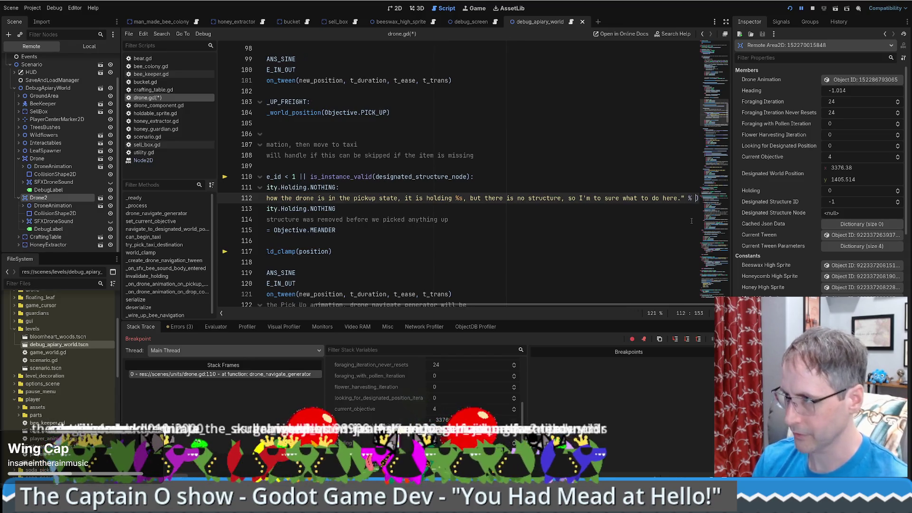
pyautogui.hotkey('ctrl', 's')
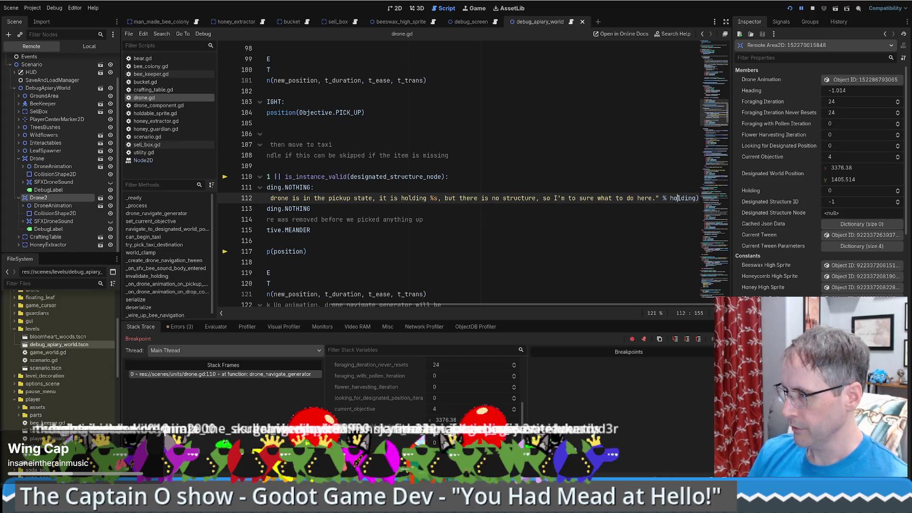
pyautogui.hotkey('ctrl', 'shift', 'f')
pyautogui.press('Return')
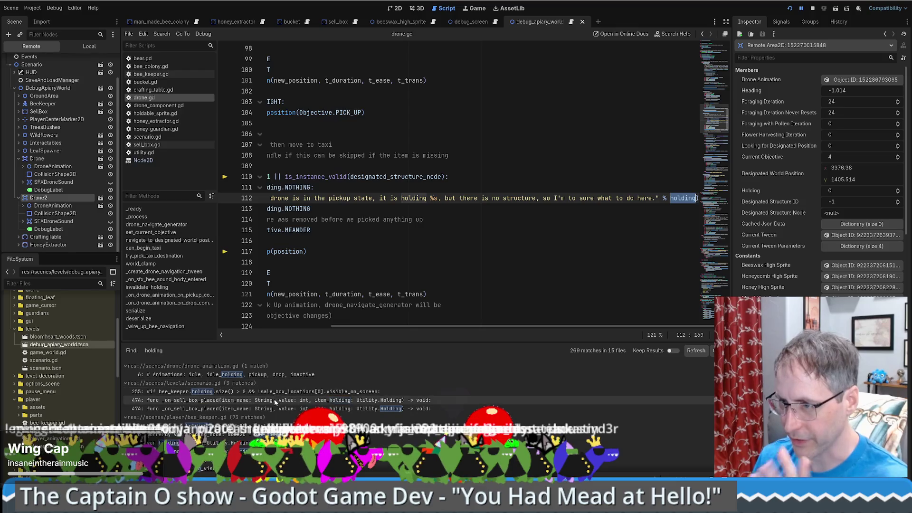
# - Scroll the 'holding' search results and open bee_keeper.gd at the stack_stats function
pyautogui.scroll(-1, 286, 385)
pyautogui.scroll(-2, 238, 439)
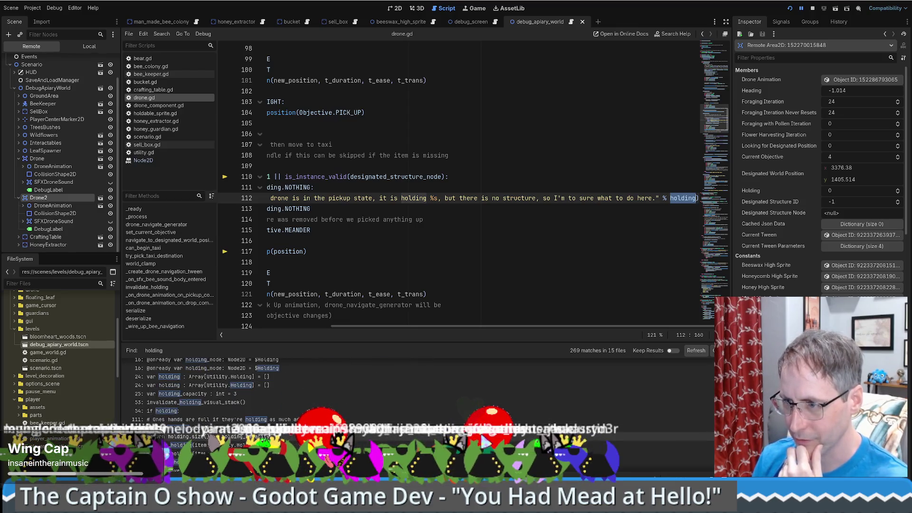
pyautogui.scroll(-4, 237, 440)
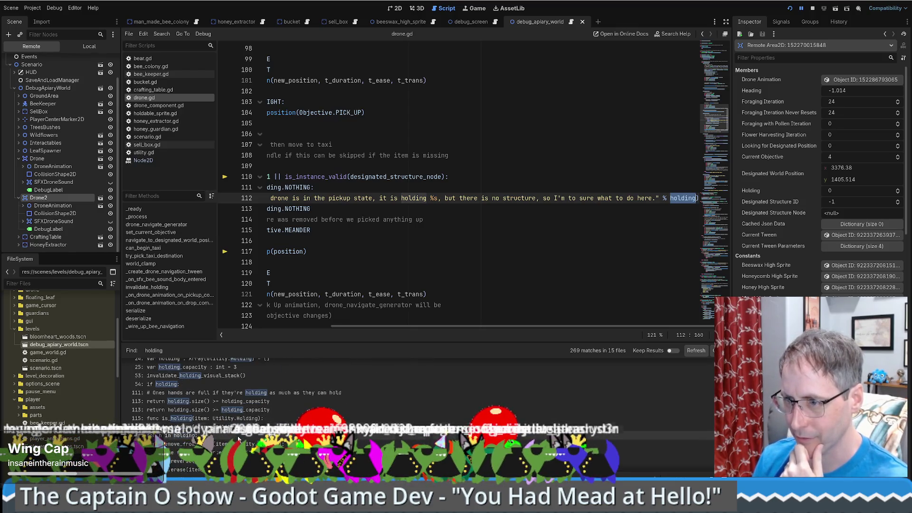
pyautogui.click(285, 416)
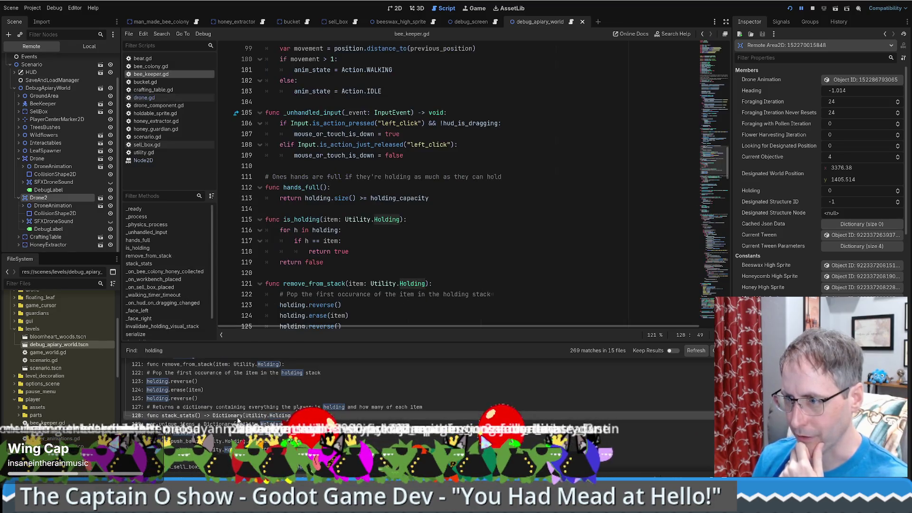
# - Open bee_keeper.gd's unknown held item debug line and jump to where item is declared
pyautogui.scroll(-2, 285, 418)
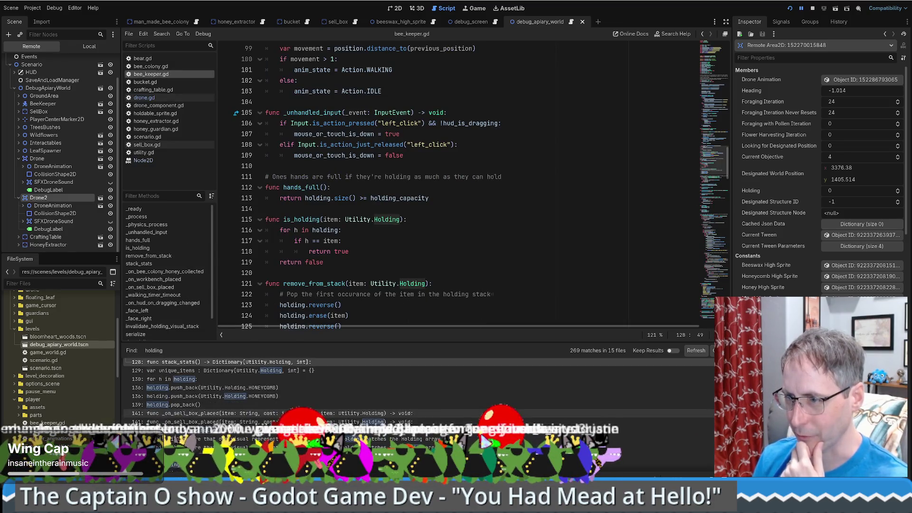
pyautogui.scroll(-4, 366, 415)
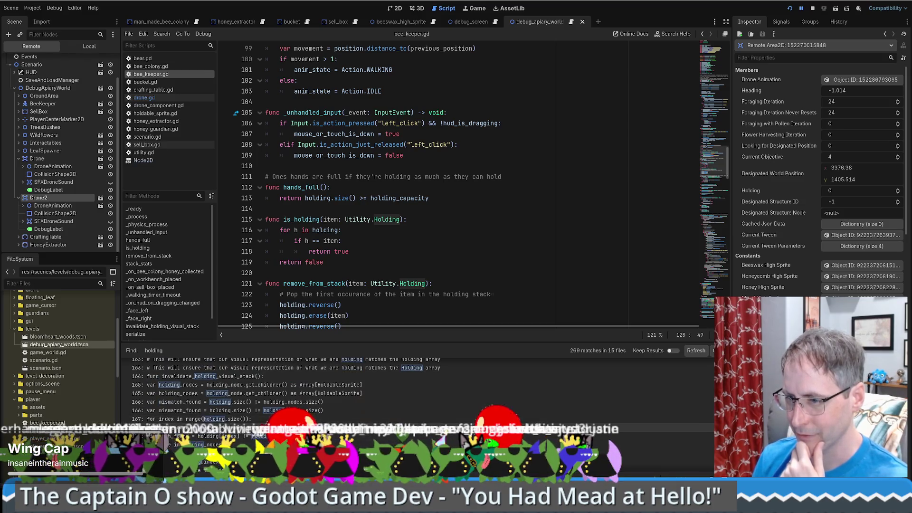
pyautogui.scroll(-3, 203, 435)
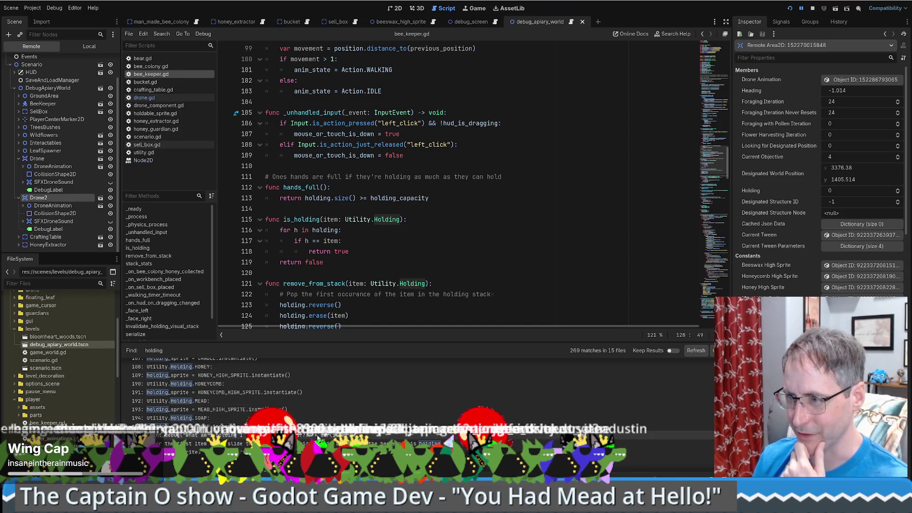
pyautogui.click(201, 435)
pyautogui.click(571, 317)
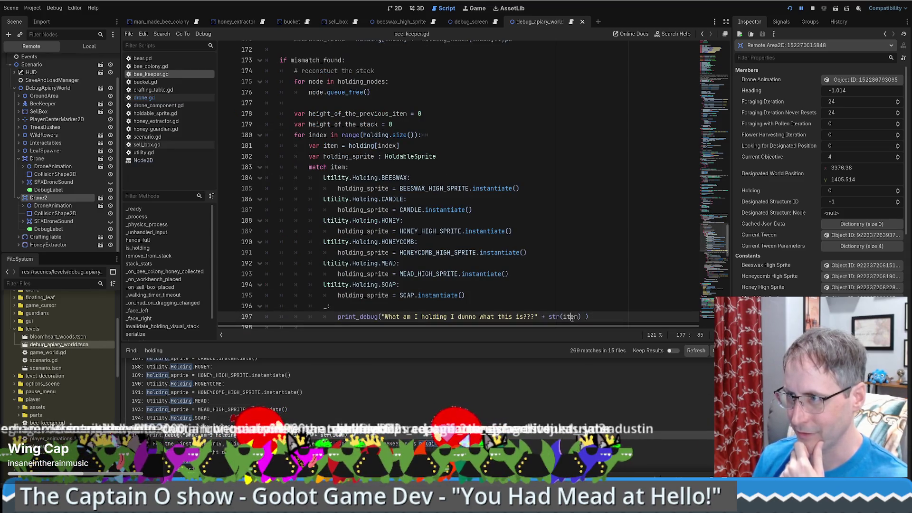
pyautogui.keyDown('ctrl'); pyautogui.click(571, 317); pyautogui.keyUp('ctrl')
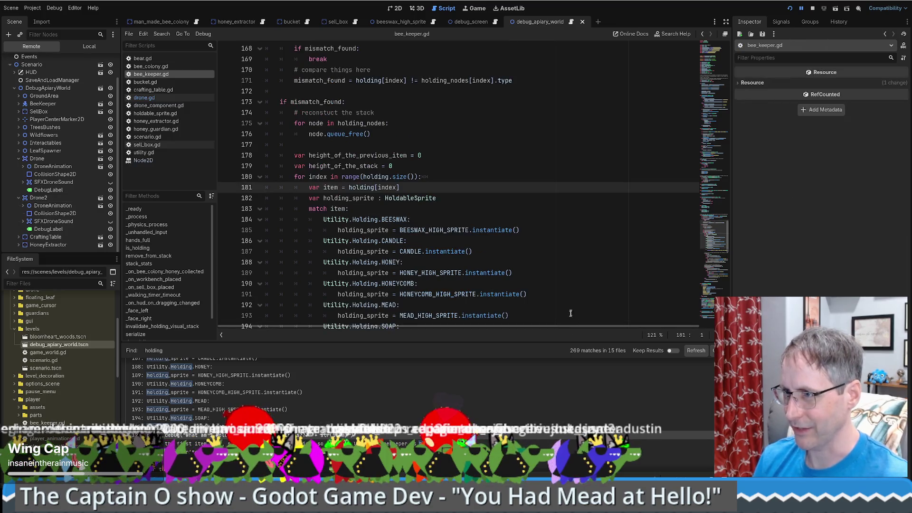
# - Check the holding array declaration, then scroll further through the 'holding' search results
pyautogui.keyDown('ctrl'); pyautogui.click(356, 194); pyautogui.keyUp('ctrl')
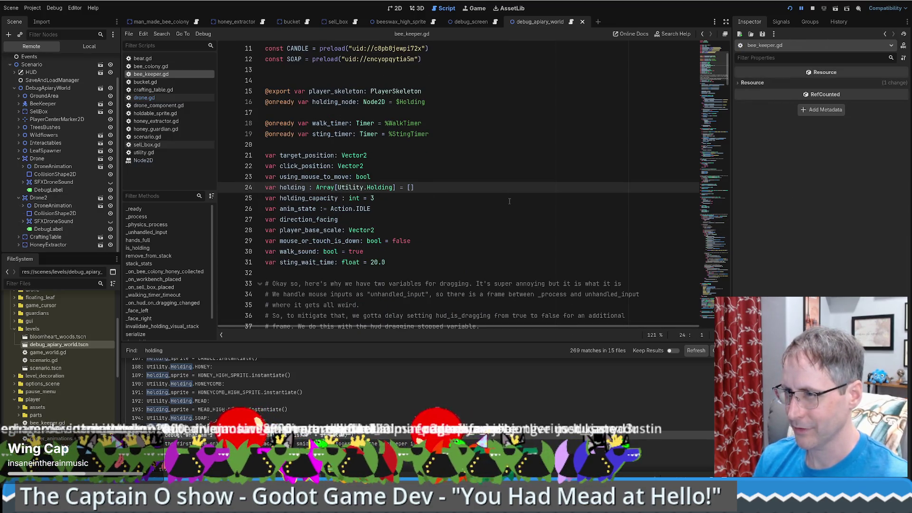
pyautogui.hotkey('alt', 'Left')
pyautogui.hotkey('alt', 'Left')
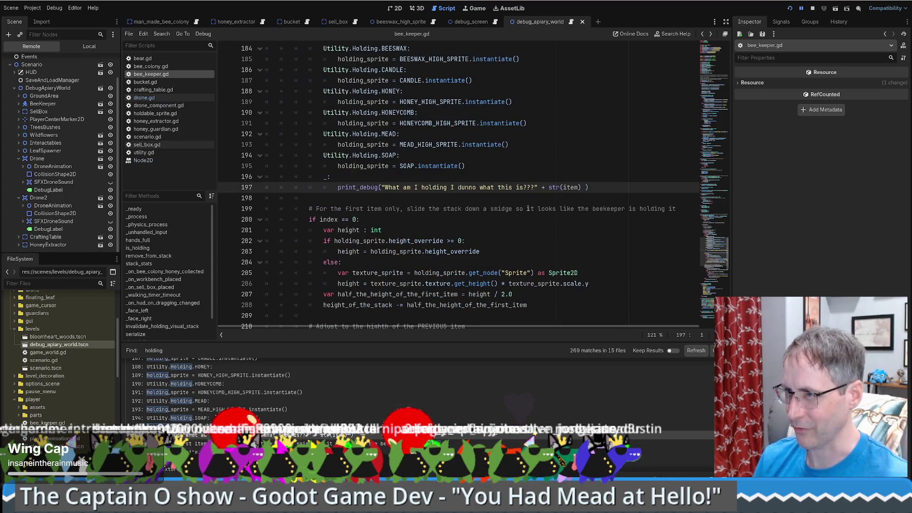
pyautogui.scroll(-3, 238, 394)
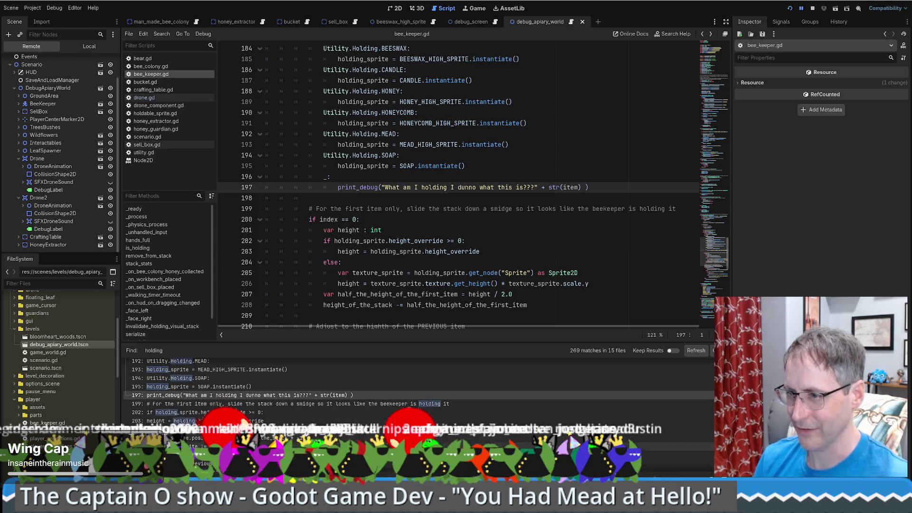
pyautogui.scroll(-2, 237, 394)
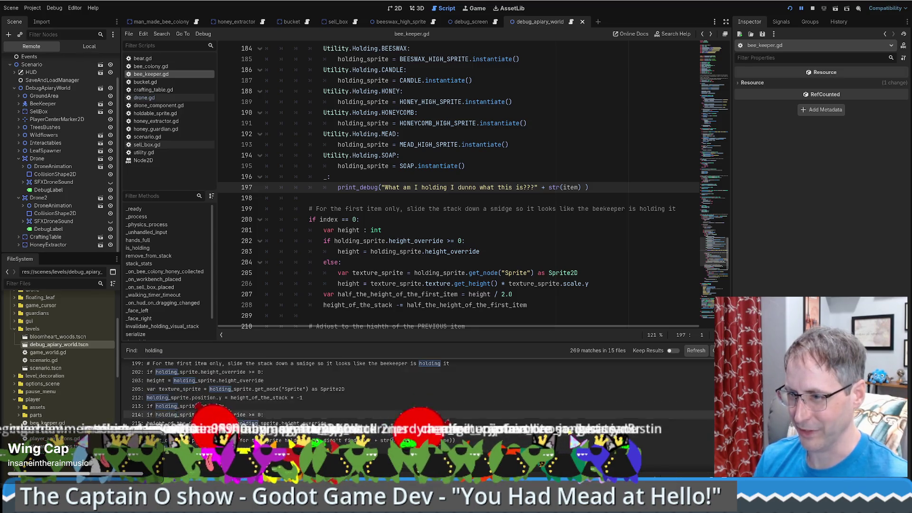
pyautogui.scroll(-5, 335, 427)
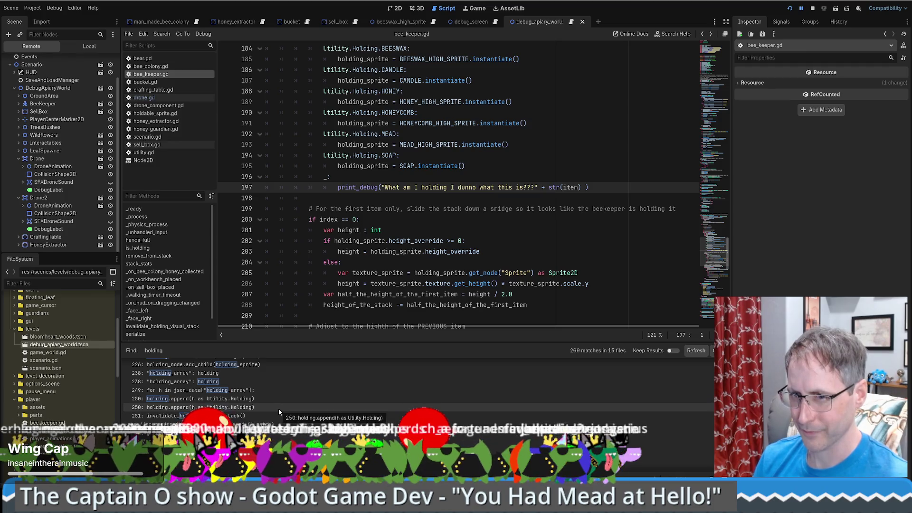
pyautogui.scroll(-10, 278, 408)
pyautogui.scroll(-10, 271, 408)
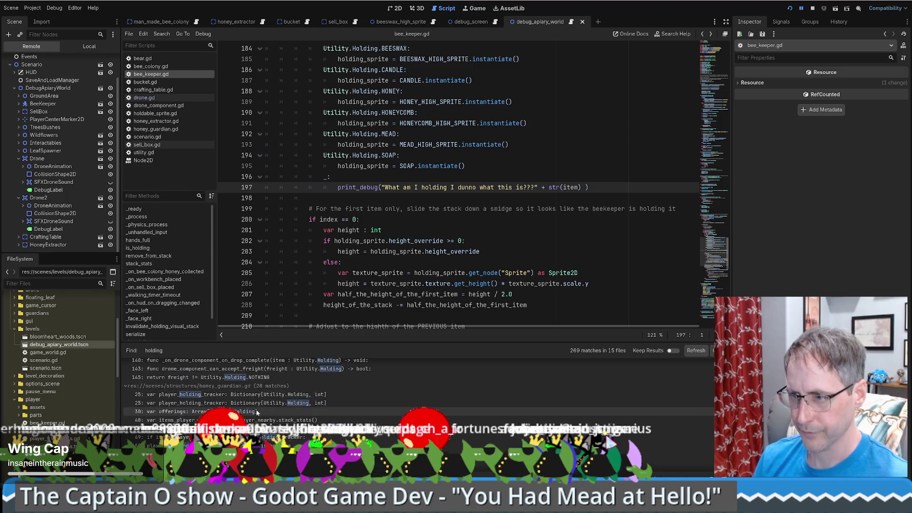
pyautogui.scroll(-3, 260, 412)
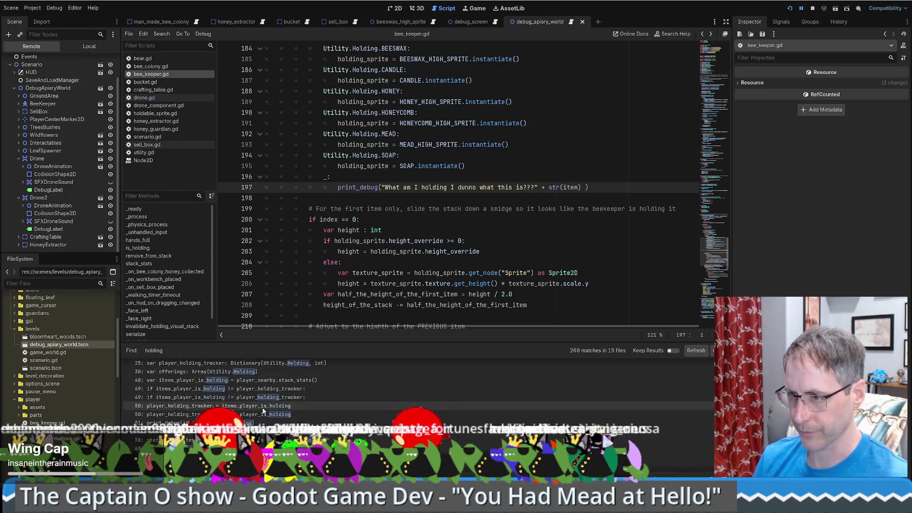
pyautogui.scroll(-4, 263, 412)
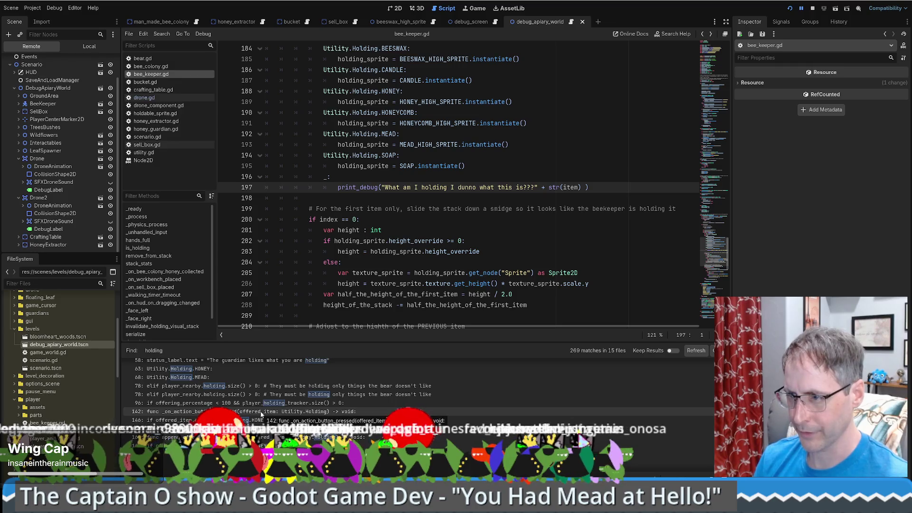
pyautogui.scroll(-3, 260, 414)
pyautogui.scroll(-6, 245, 418)
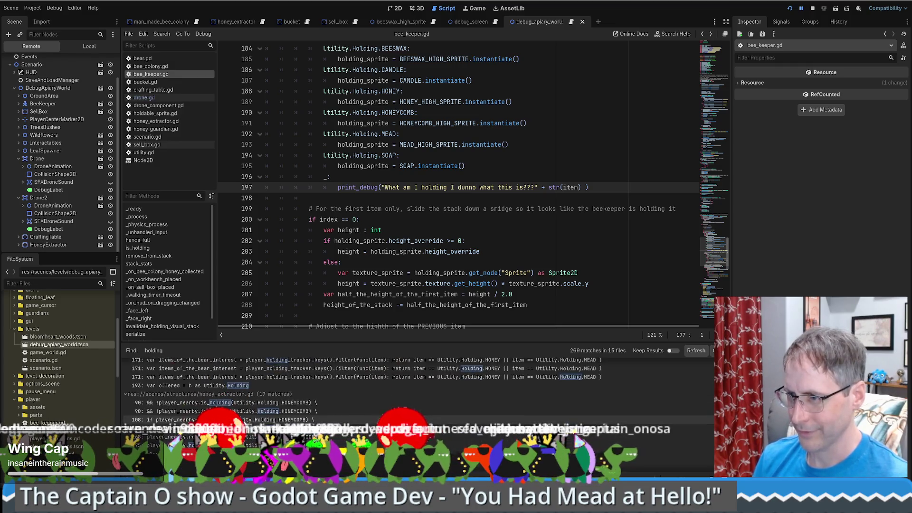
pyautogui.scroll(-3, 247, 417)
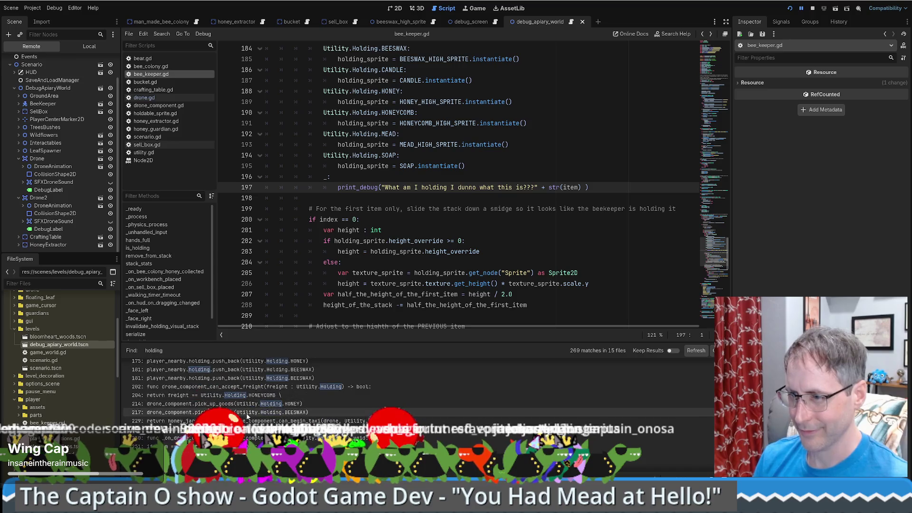
# - Open bee_keeper.gd's line 181 match and move up to the _process function
pyautogui.click(333, 370)
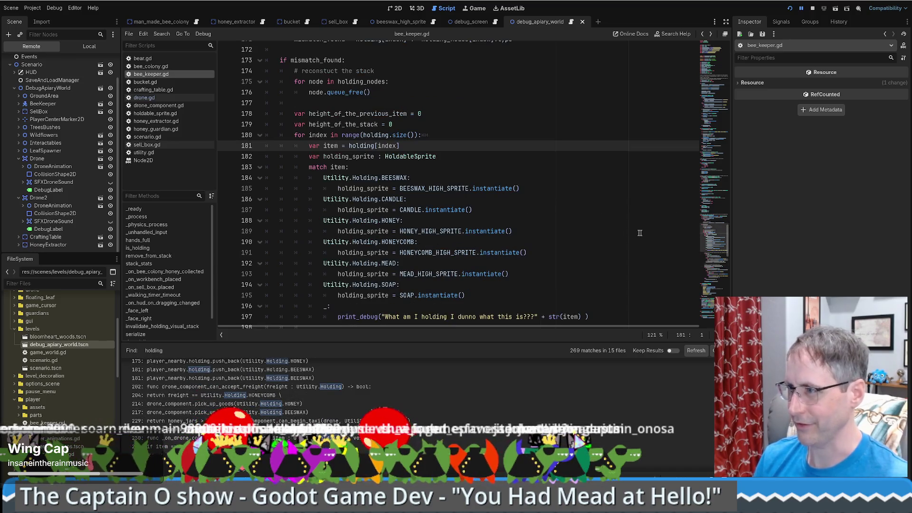
pyautogui.moveTo(717, 268)
pyautogui.mouseDown()
pyautogui.moveTo(703, 53)
pyautogui.moveTo(699, 111)
pyautogui.mouseUp()
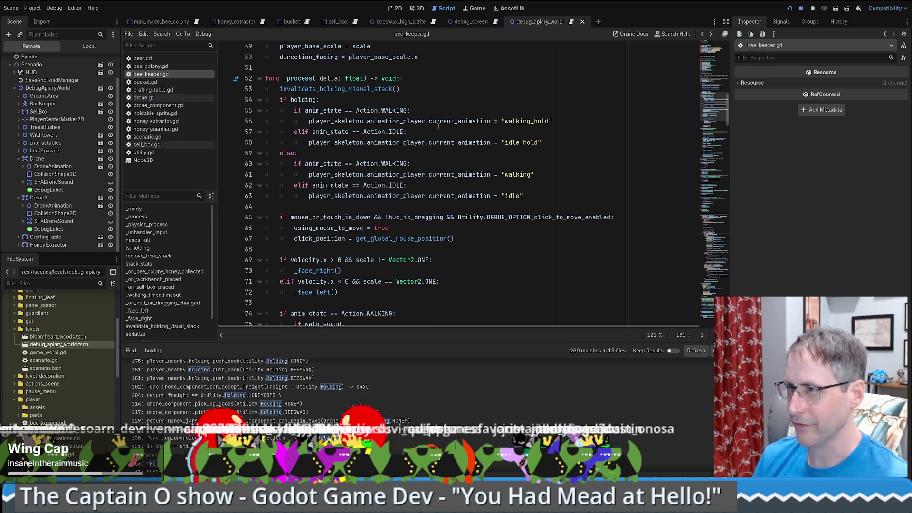
pyautogui.scroll(-5, 473, 155)
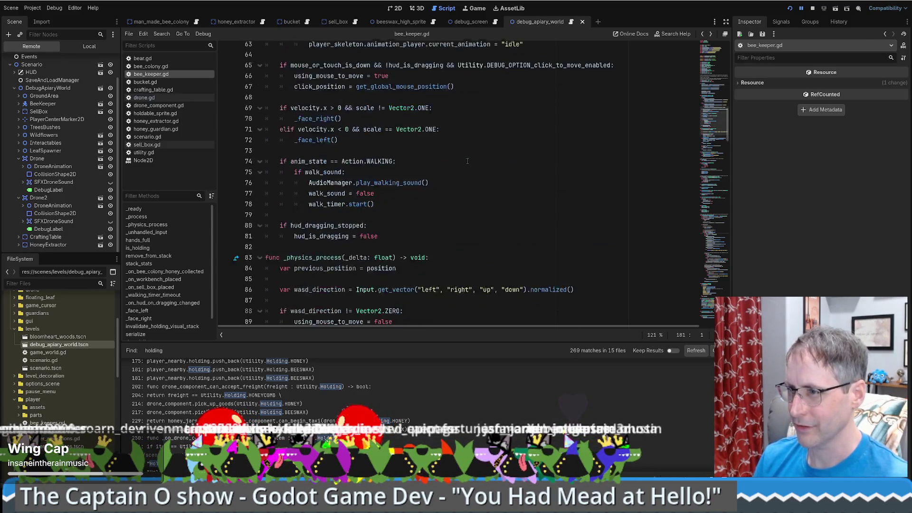
# - Open drone.gd at its holding match and find the debug label line in _process
pyautogui.scroll(1, 467, 162)
pyautogui.click(144, 97)
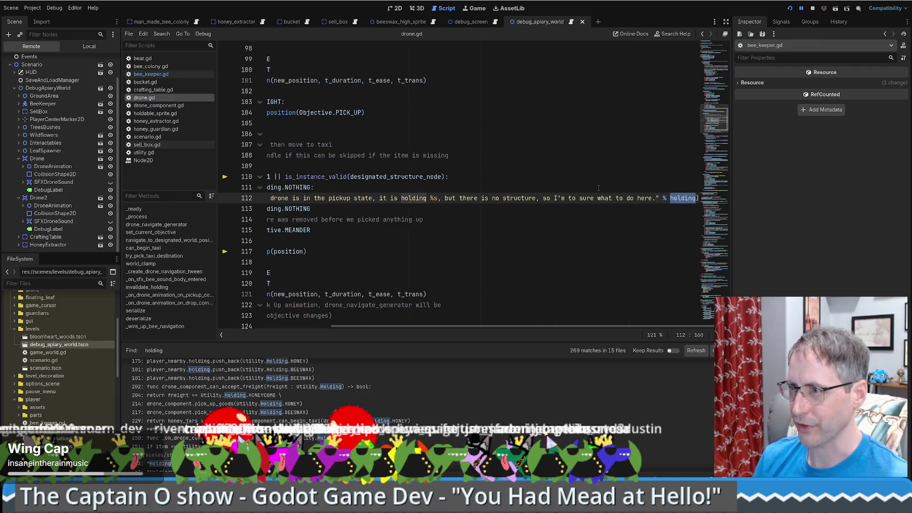
pyautogui.moveTo(506, 328); pyautogui.dragTo(394, 328)
pyautogui.moveTo(713, 119); pyautogui.dragTo(708, 74)
pyautogui.scroll(-2, 403, 270)
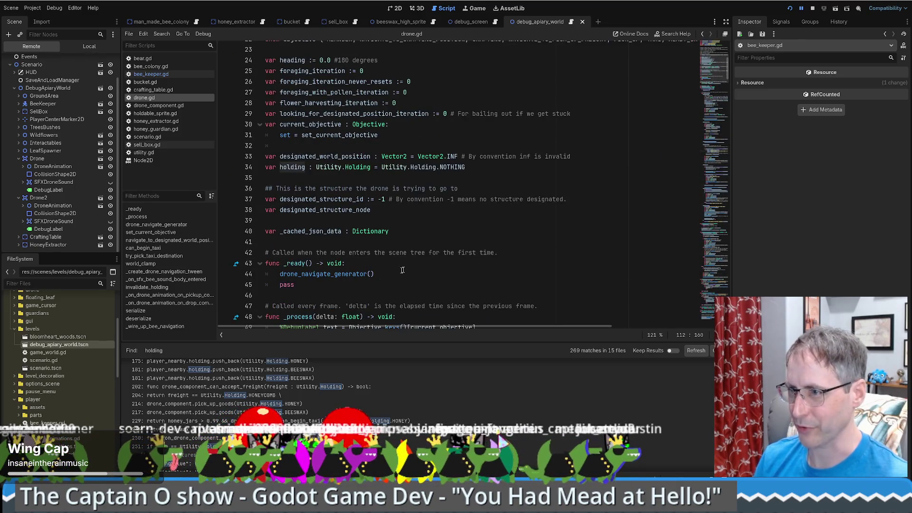
pyautogui.scroll(-4, 316, 314)
pyautogui.scroll(-2, 316, 315)
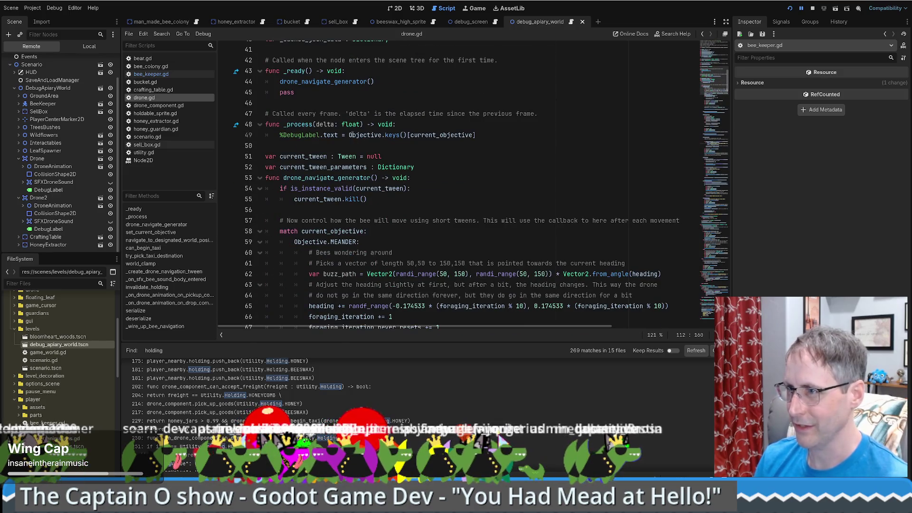
pyautogui.click(339, 139)
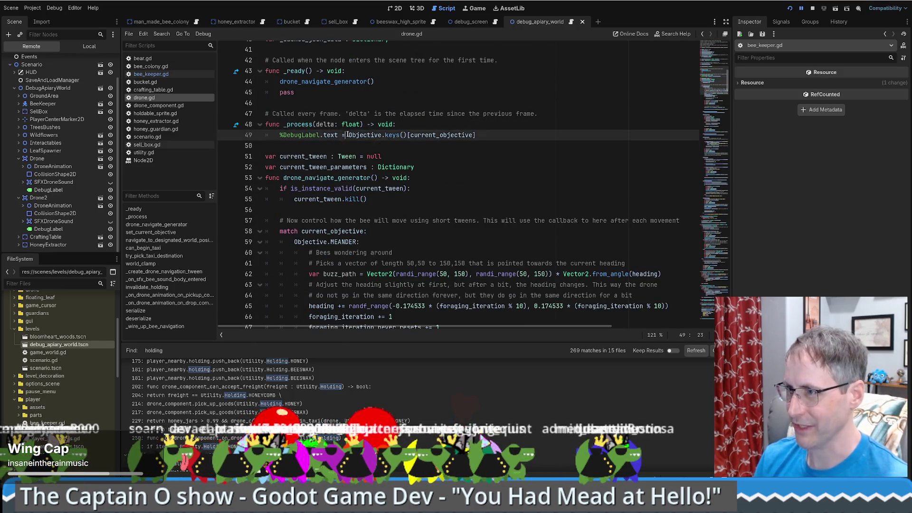
# - View the Objective enum, select the Objective.keys()[current_objective] lookup, then return to line 112
pyautogui.keyDown('ctrl'); pyautogui.click(373, 136); pyautogui.keyUp('ctrl')
pyautogui.hotkey('alt', 'Left')
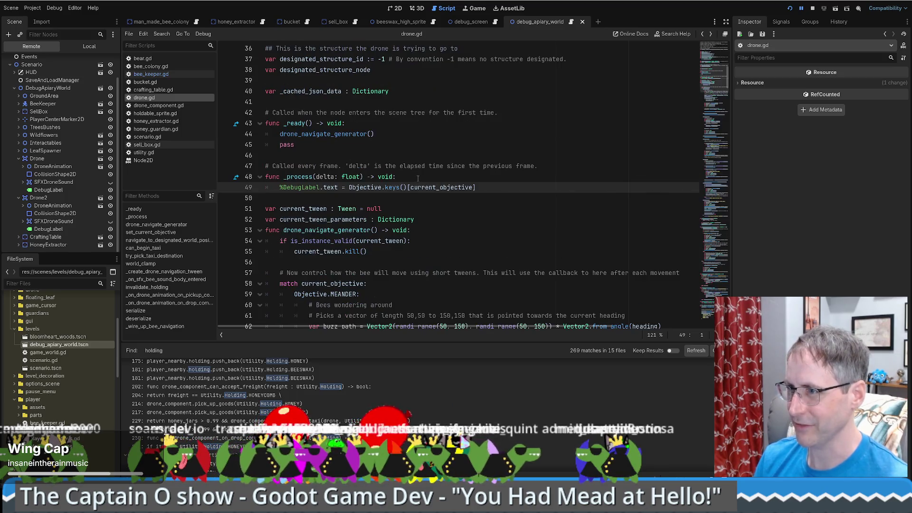
pyautogui.moveTo(349, 187); pyautogui.dragTo(497, 186)
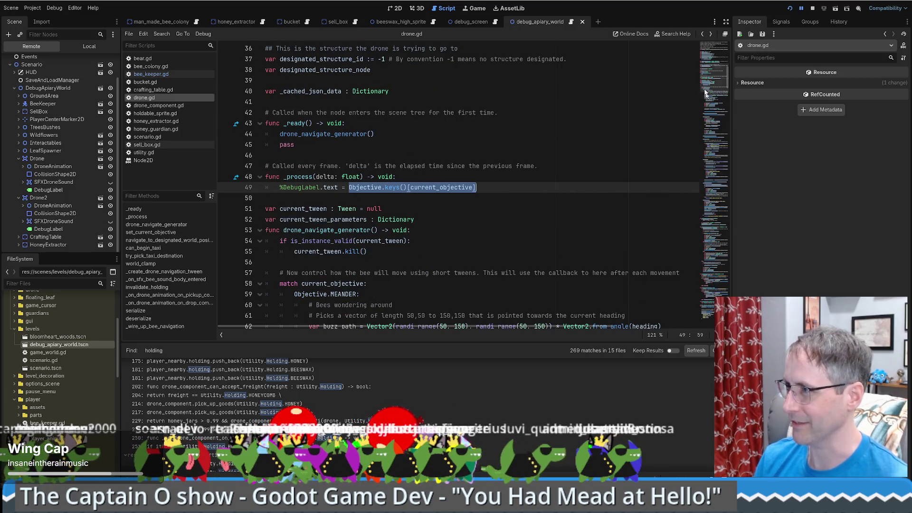
pyautogui.hotkey('alt', 'Left')
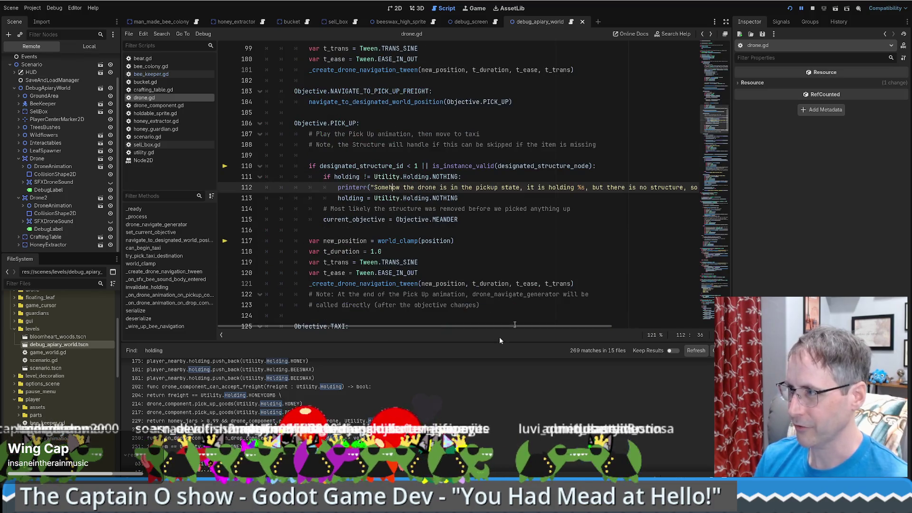
# - Replace the printerr argument with Utility.Holding.keys plus a pasted Objective.keys() lookup
pyautogui.moveTo(423, 327); pyautogui.dragTo(603, 315)
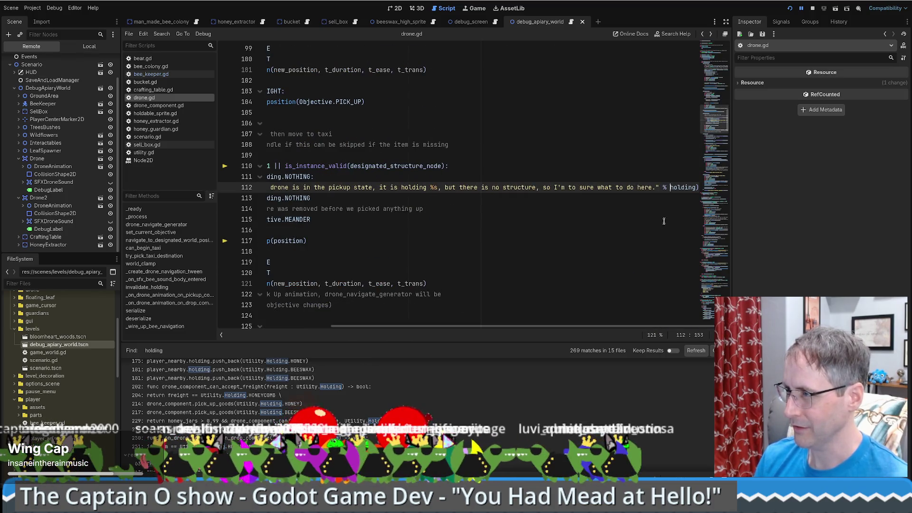
pyautogui.write('U ')
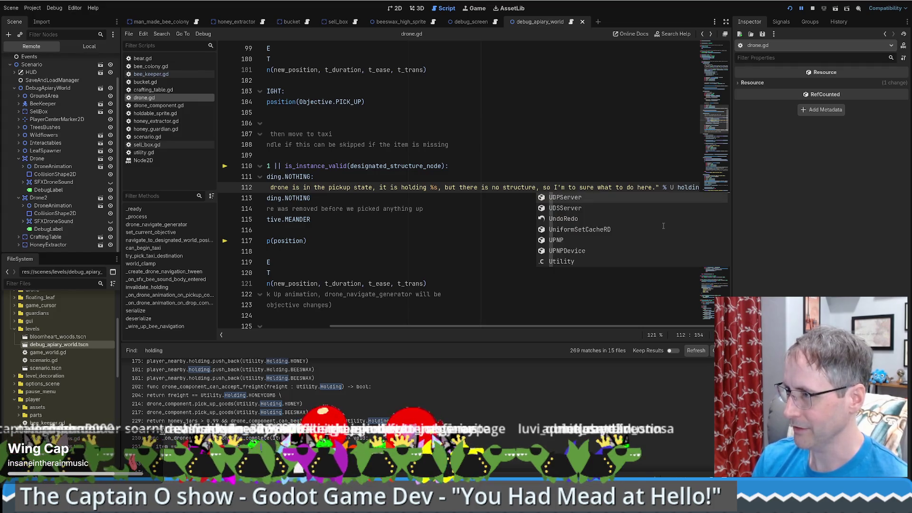
pyautogui.write('tility.ho')
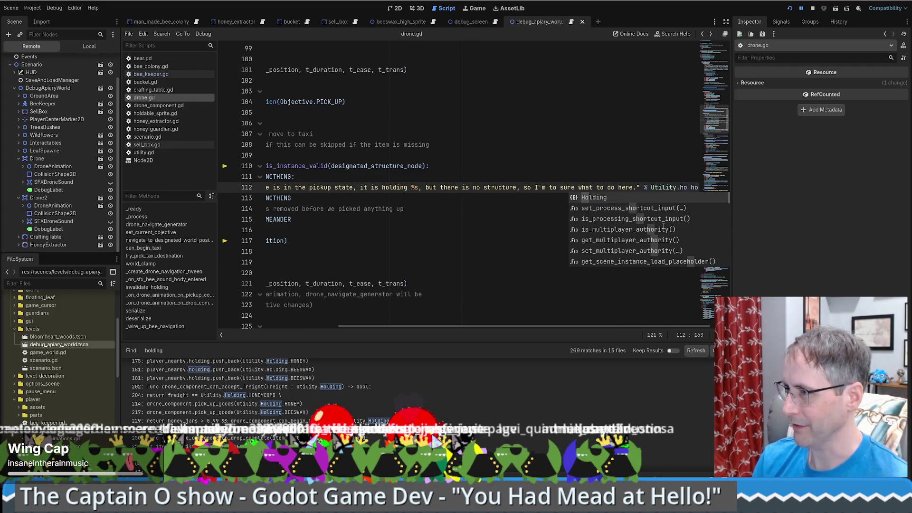
pyautogui.press('Return')
pyautogui.write('.k')
pyautogui.press('Return')
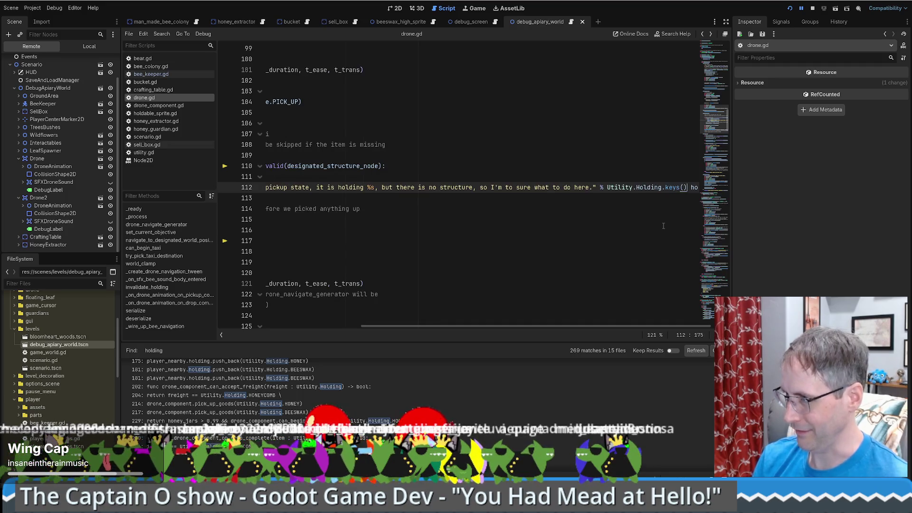
pyautogui.press('BackSpace')
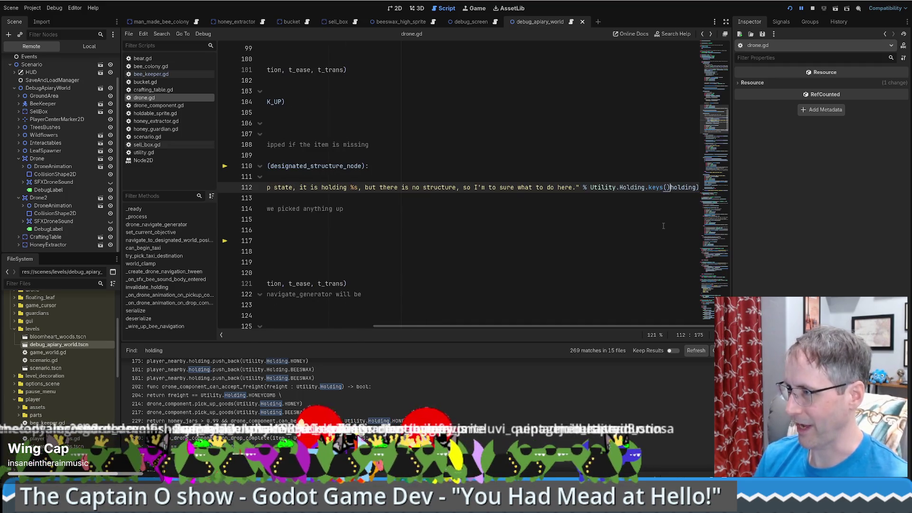
pyautogui.press('End')
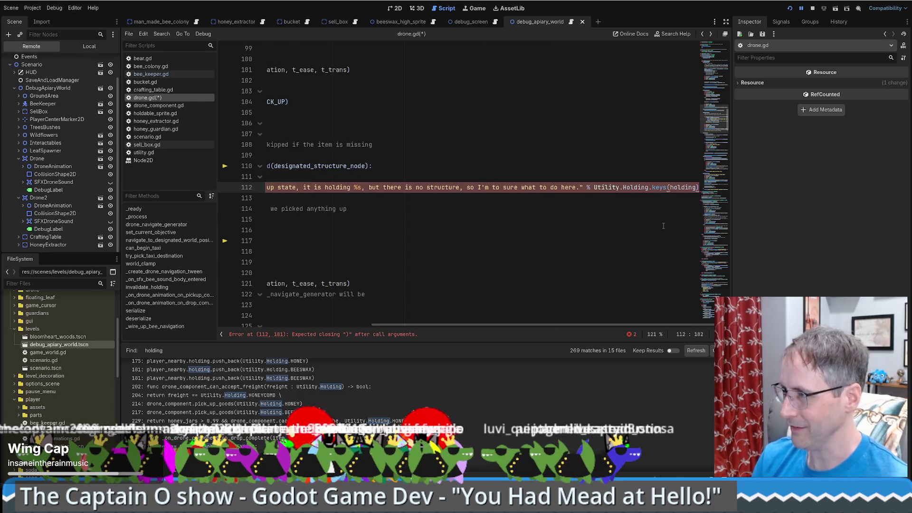
pyautogui.write(')')
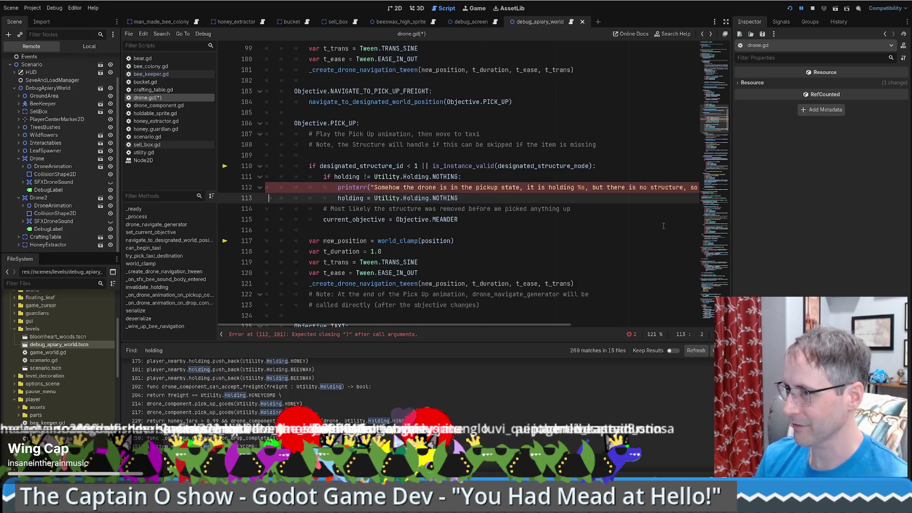
pyautogui.write(')')
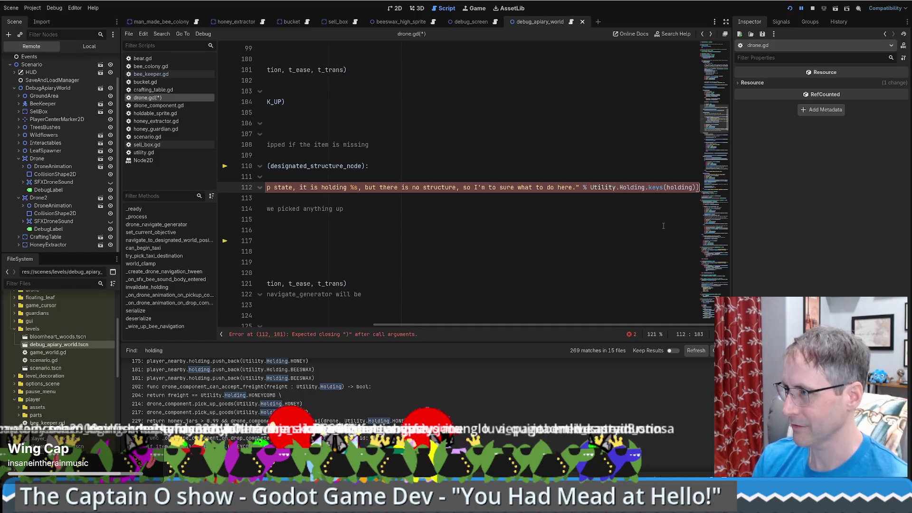
pyautogui.write(' Objective.keys()[current_objective]')
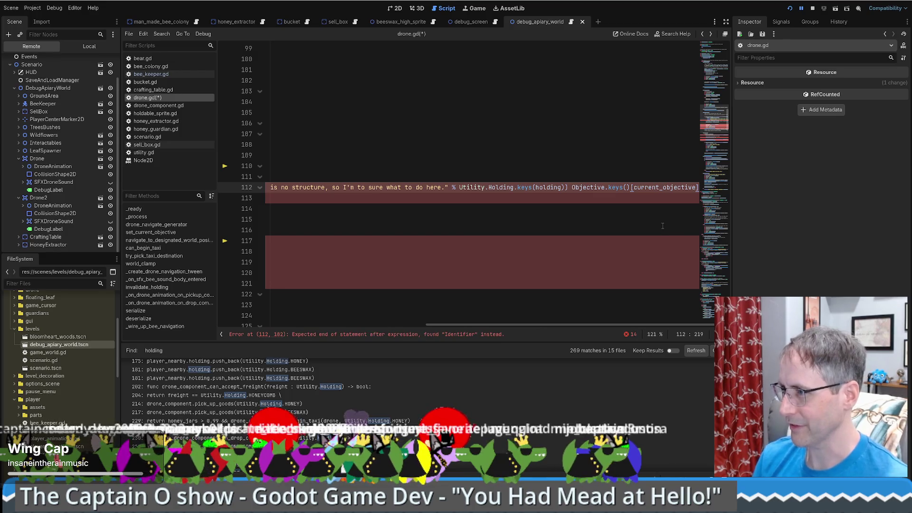
# - Reshape the argument into Utility.Holding.keys[holding], delete the leftover text, and save drone.gd
pyautogui.press('BackSpace')
pyautogui.write('[')
pyautogui.press('Right')
pyautogui.press('Right')
pyautogui.press('Right')
pyautogui.press('Delete')
pyautogui.write(']')
pyautogui.press('Left')
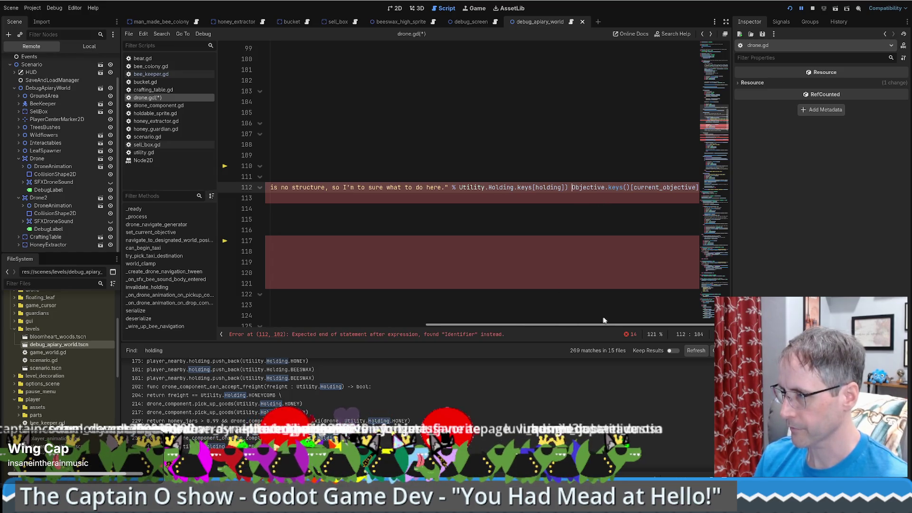
pyautogui.hotkey('shift', 'End')
pyautogui.press('BackSpace')
pyautogui.press('BackSpace')
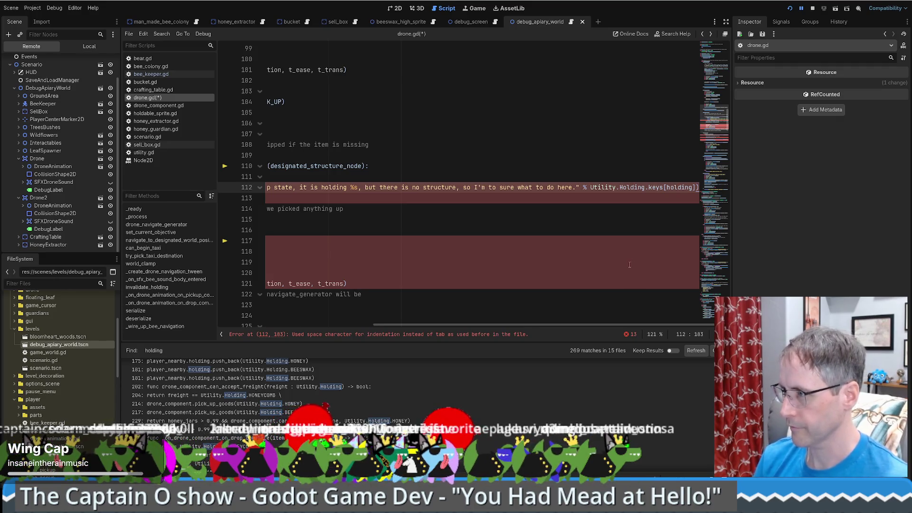
pyautogui.hotkey('ctrl', 's')
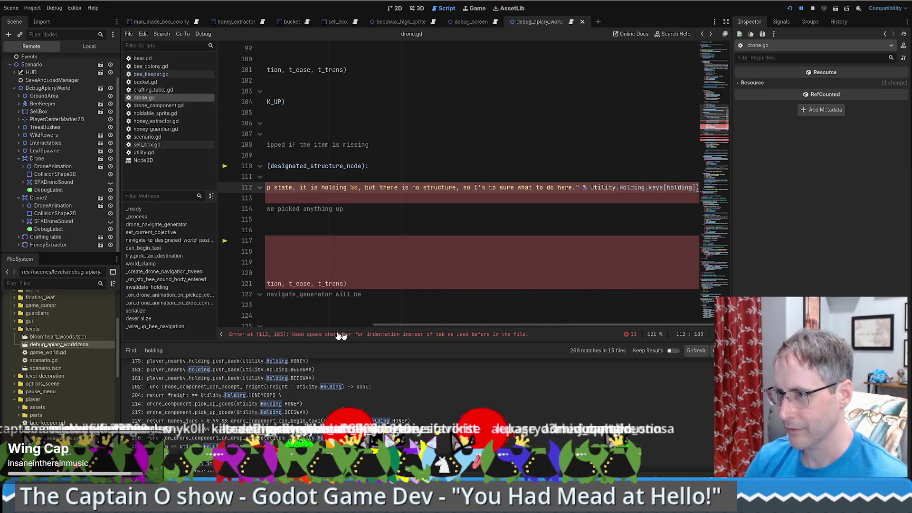
# - Close the printerr parenthesis on line 112 and keep the holding reset on its own indented line
pyautogui.moveTo(408, 325); pyautogui.dragTo(247, 297)
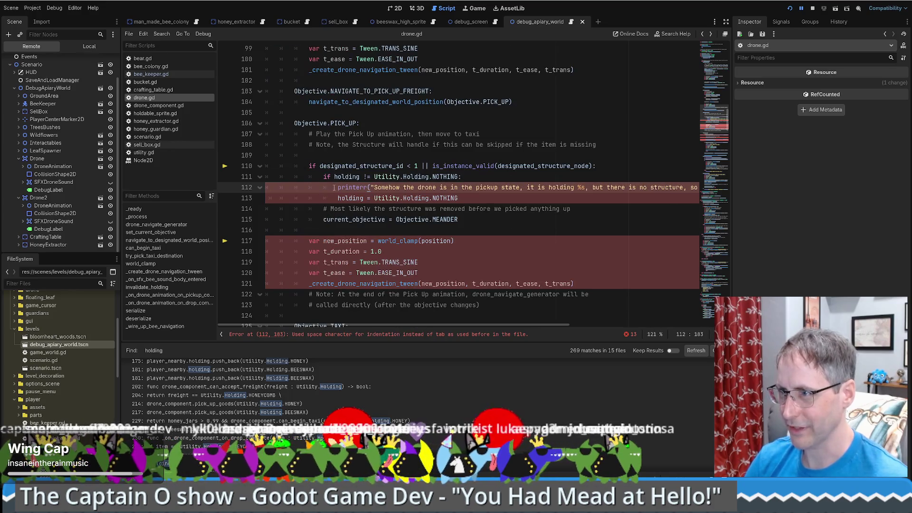
pyautogui.hotkey('ctrl', 'shift', 'i')
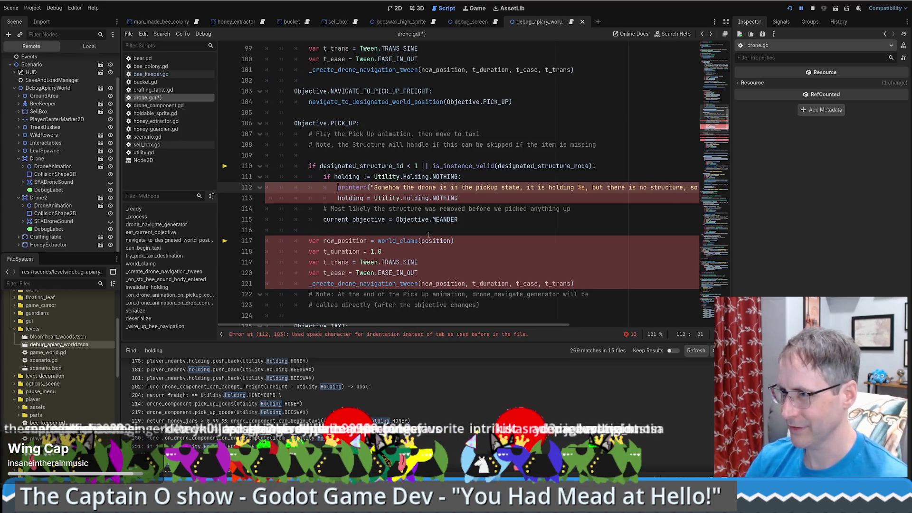
pyautogui.moveTo(412, 323); pyautogui.dragTo(577, 321)
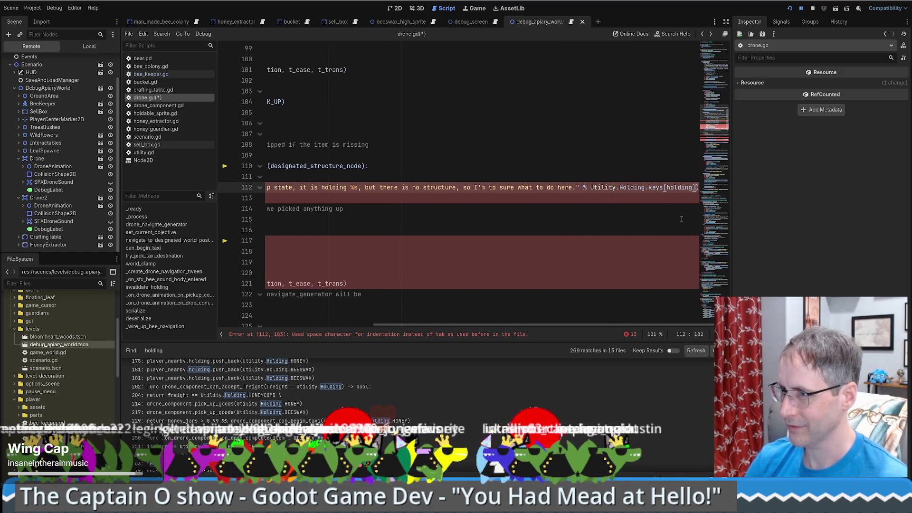
pyautogui.press('Home')
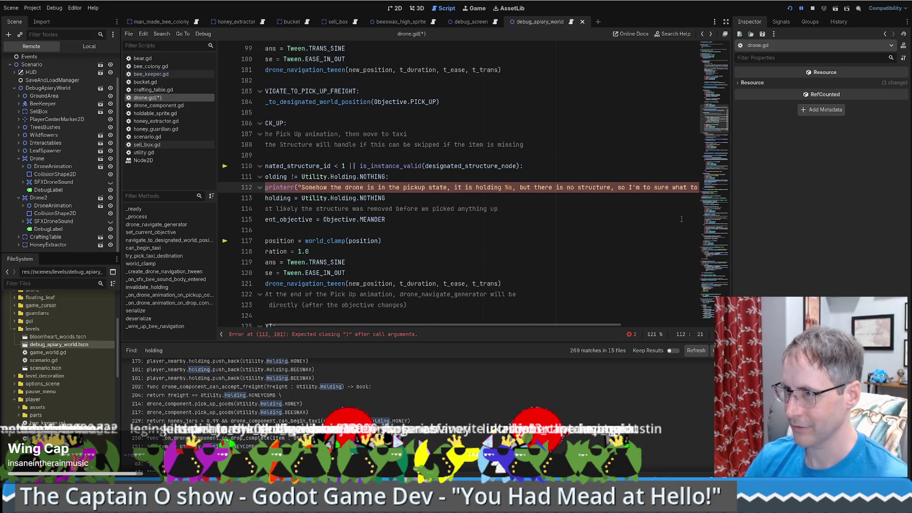
pyautogui.press('End')
pyautogui.write(')')
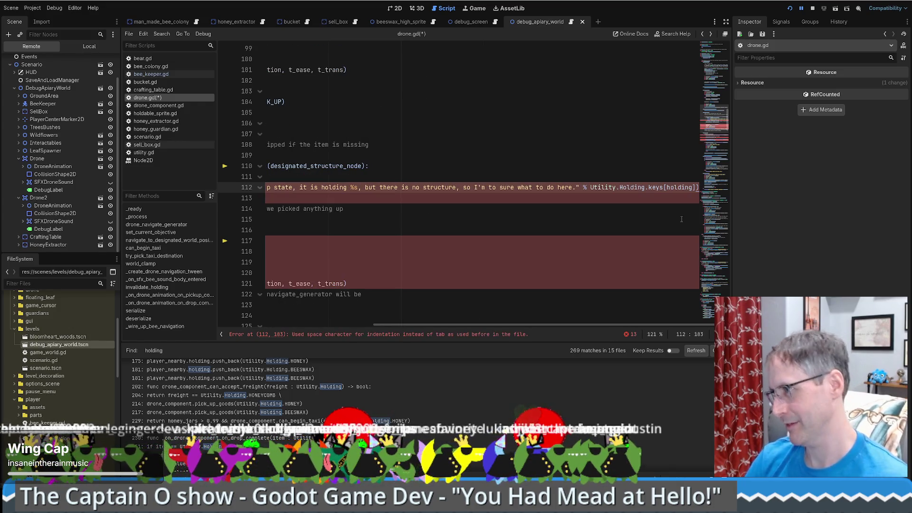
pyautogui.press('Right')
pyautogui.press('BackSpace')
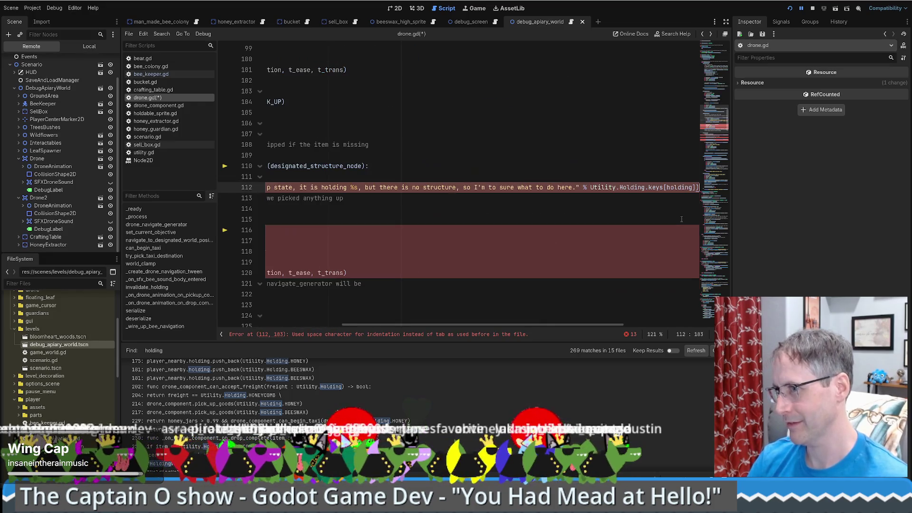
pyautogui.press('Return')
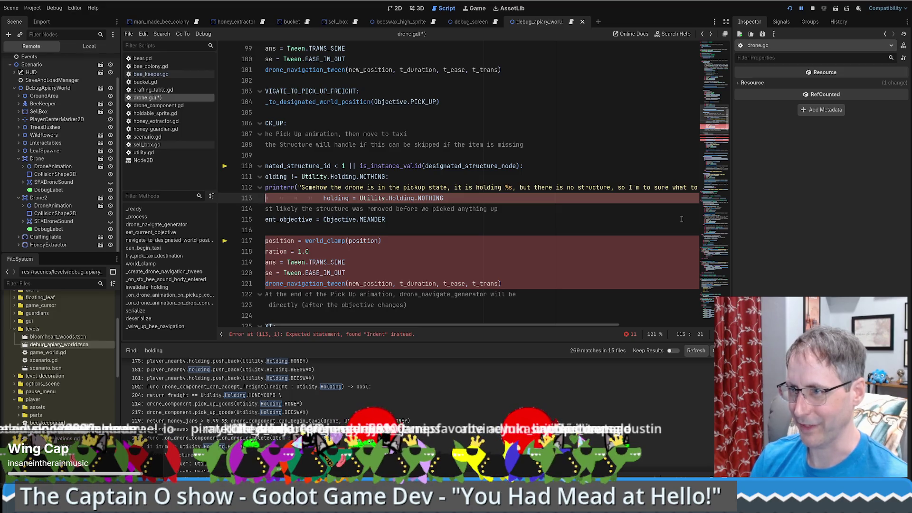
pyautogui.press('BackSpace')
pyautogui.press('BackSpace')
pyautogui.press('BackSpace')
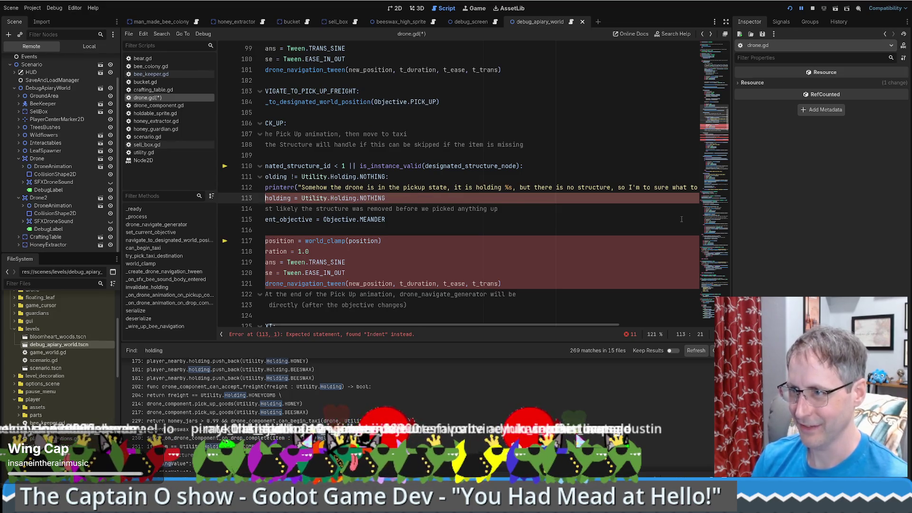
# - Review the printerr line's held-item formatting, then open the Holding enum definition in utility.gd
pyautogui.hscroll(-3, 427, 319)
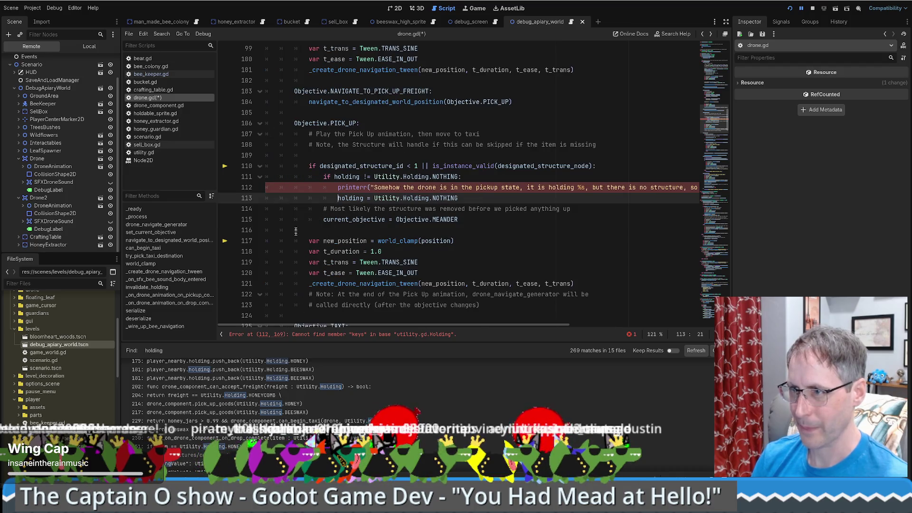
pyautogui.click(508, 176)
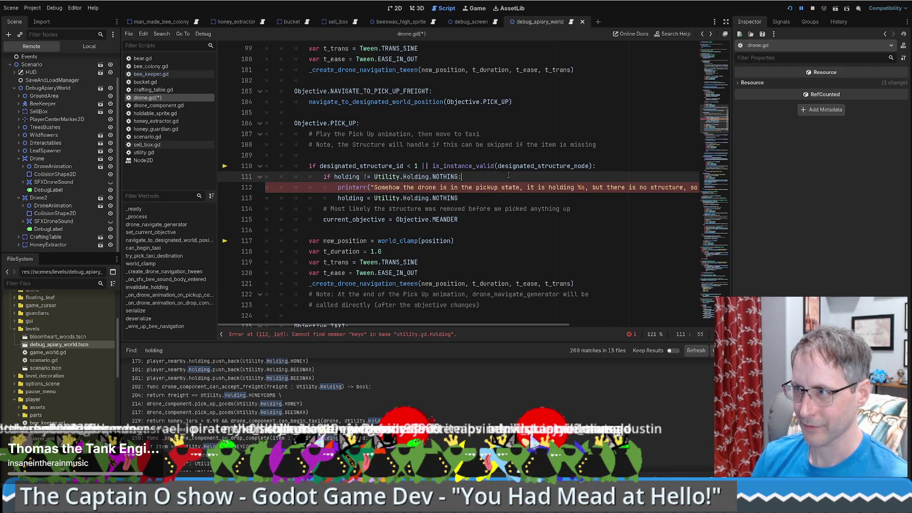
pyautogui.press('Right')
pyautogui.hotkey('shift', 'End')
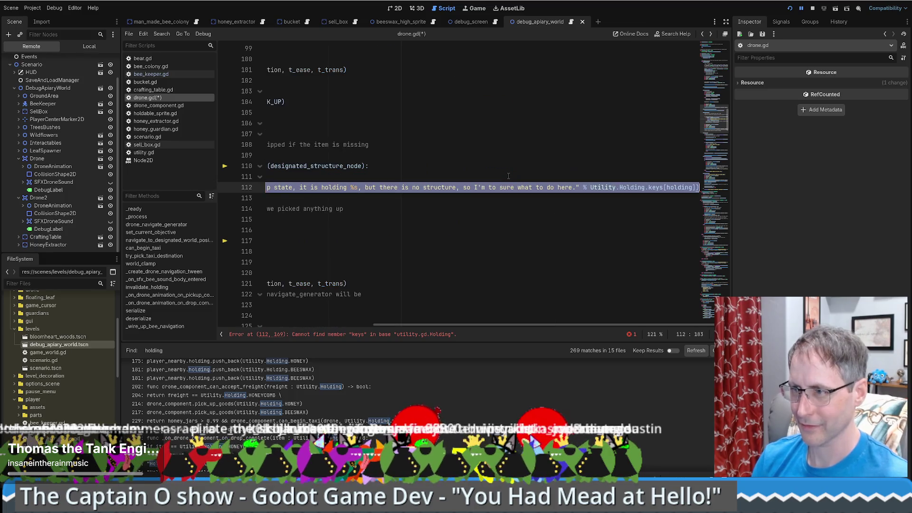
pyautogui.press('Delete')
pyautogui.hotkey('ctrl', 'z')
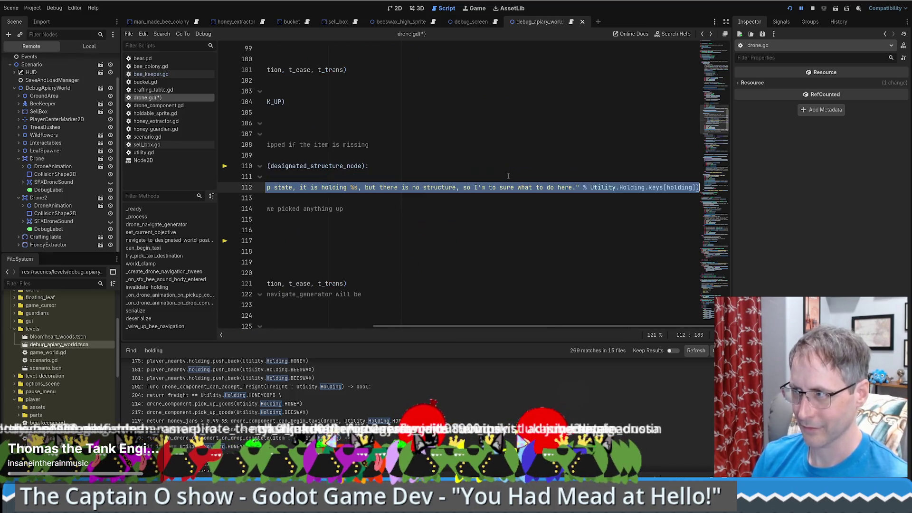
pyautogui.click(574, 210)
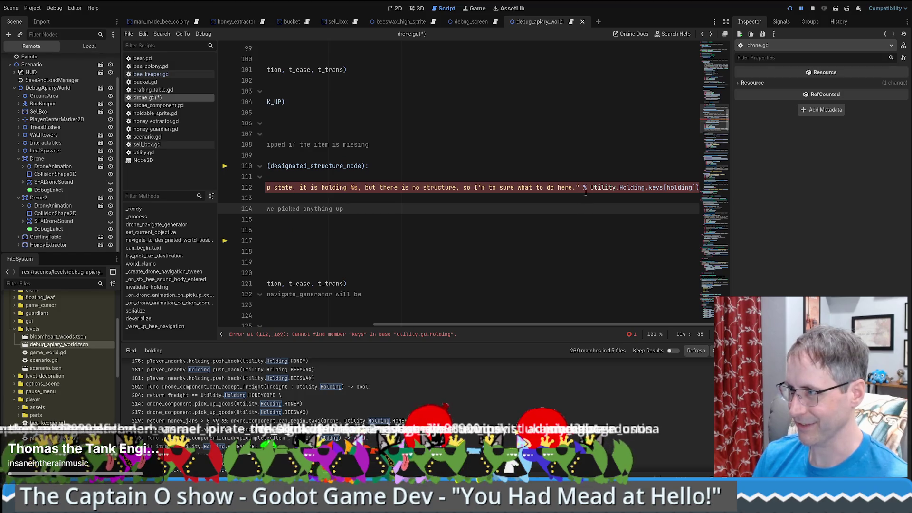
pyautogui.moveTo(583, 187); pyautogui.dragTo(695, 187)
pyautogui.press('Delete')
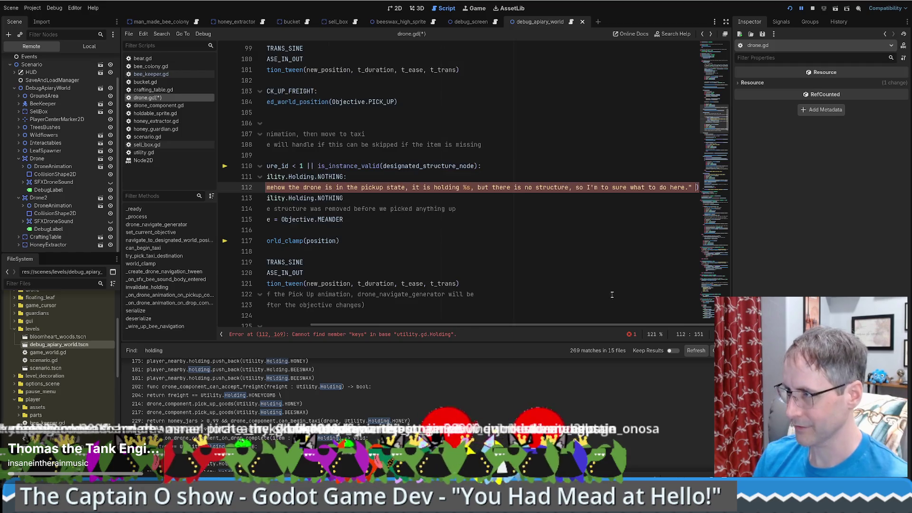
pyautogui.hotkey('ctrl', 'z')
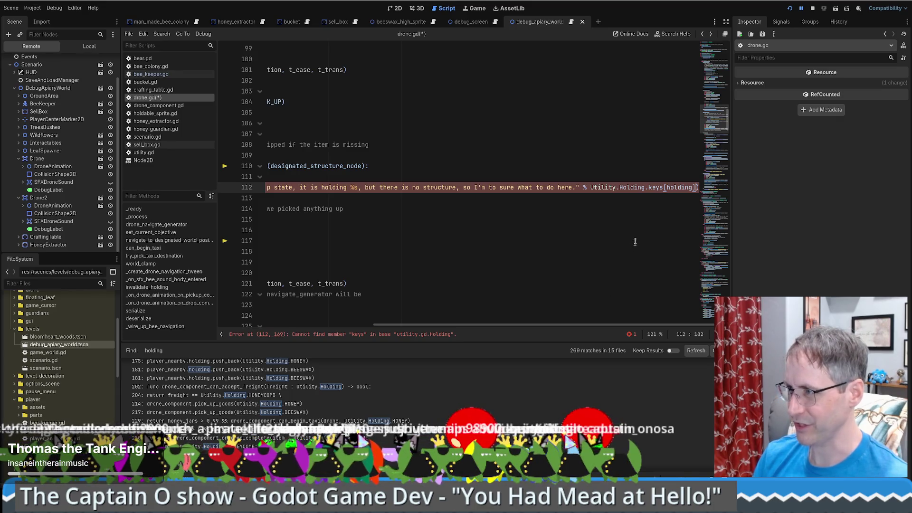
pyautogui.keyDown('ctrl'); pyautogui.click(628, 188); pyautogui.keyUp('ctrl')
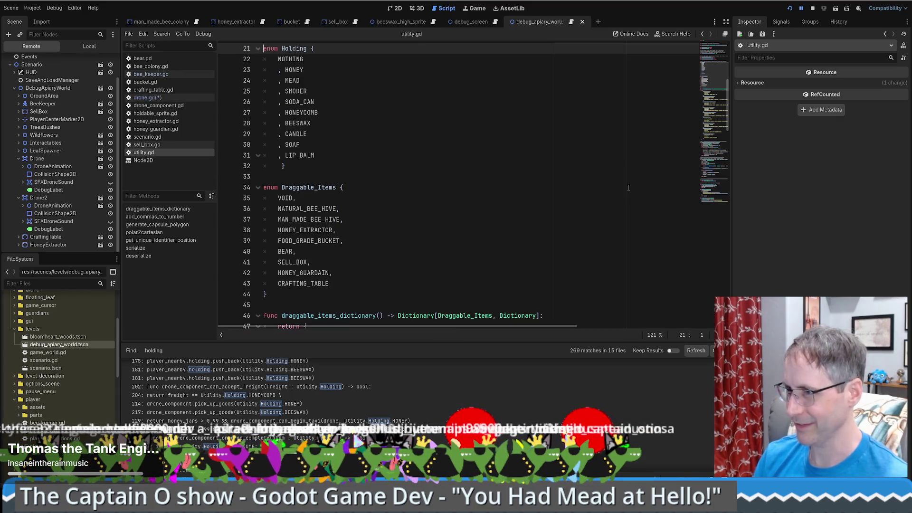
# - Return to drone.gd and check how line 49 calls Objective.keys()
pyautogui.scroll(7, 597, 192)
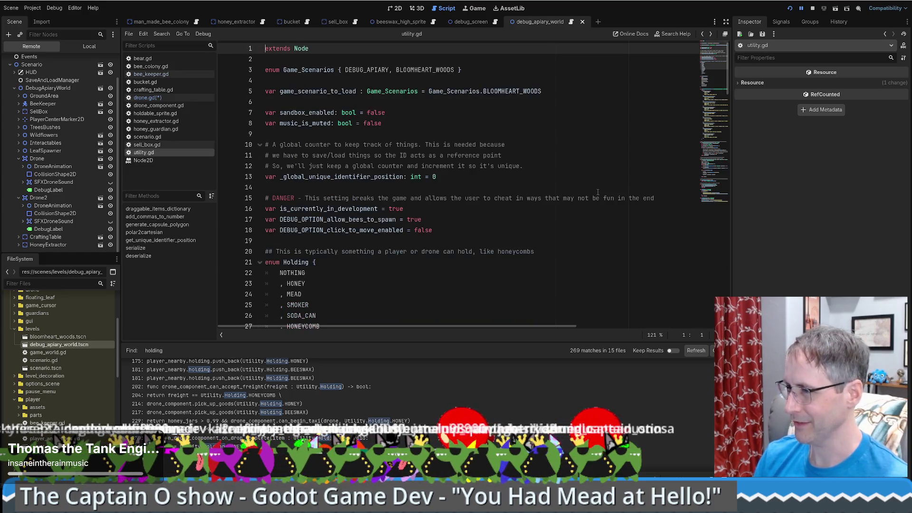
pyautogui.scroll(-1, 597, 192)
pyautogui.hotkey('alt', 'Left')
pyautogui.moveTo(710, 119); pyautogui.dragTo(708, 81)
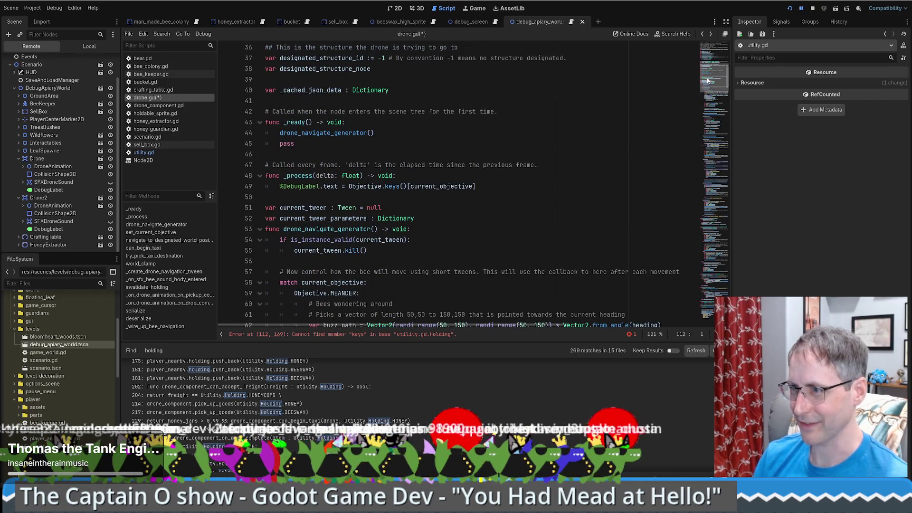
pyautogui.click(174, 114)
pyautogui.click(174, 98)
pyautogui.scroll(5, 497, 190)
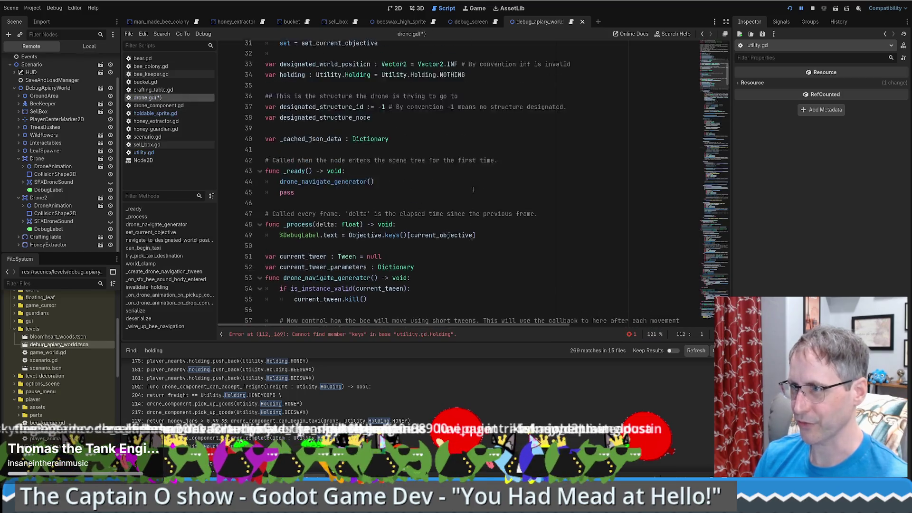
pyautogui.moveTo(719, 190)
pyautogui.mouseDown()
pyautogui.moveTo(716, 52)
pyautogui.moveTo(716, 67)
pyautogui.mouseUp()
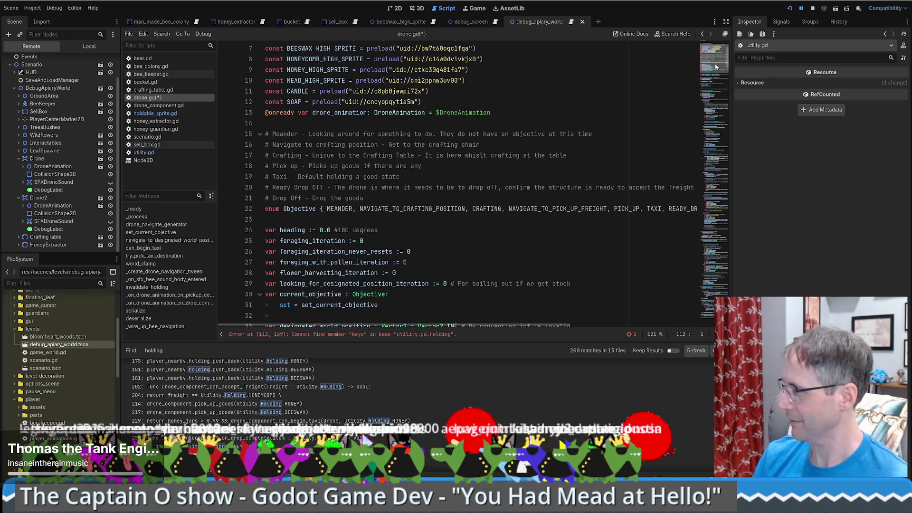
pyautogui.scroll(-5, 714, 65)
pyautogui.moveTo(718, 77)
pyautogui.mouseDown()
pyautogui.moveTo(717, 93)
pyautogui.moveTo(716, 57)
pyautogui.moveTo(718, 84)
pyautogui.mouseUp()
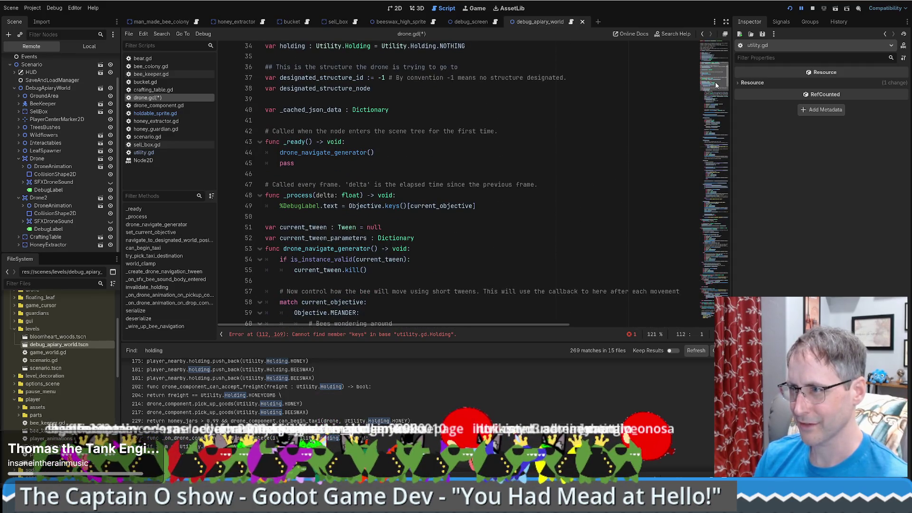
pyautogui.click(407, 206)
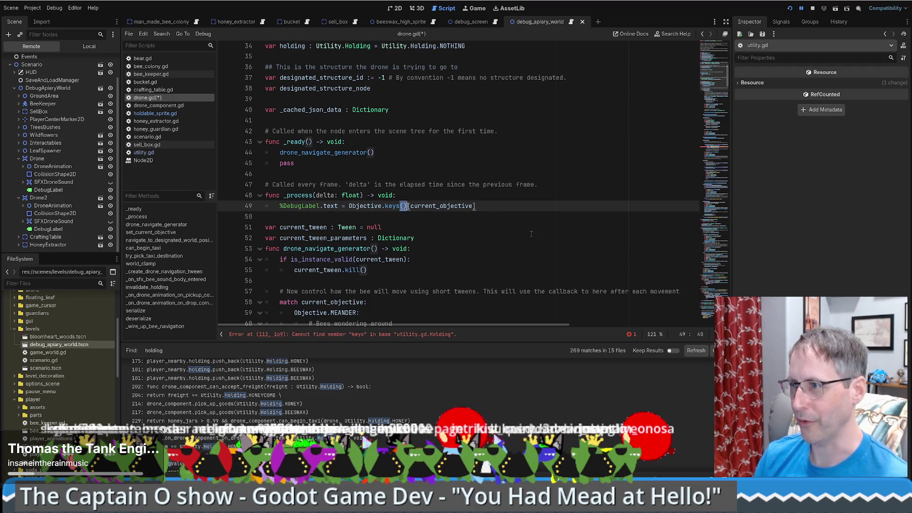
pyautogui.click(713, 104)
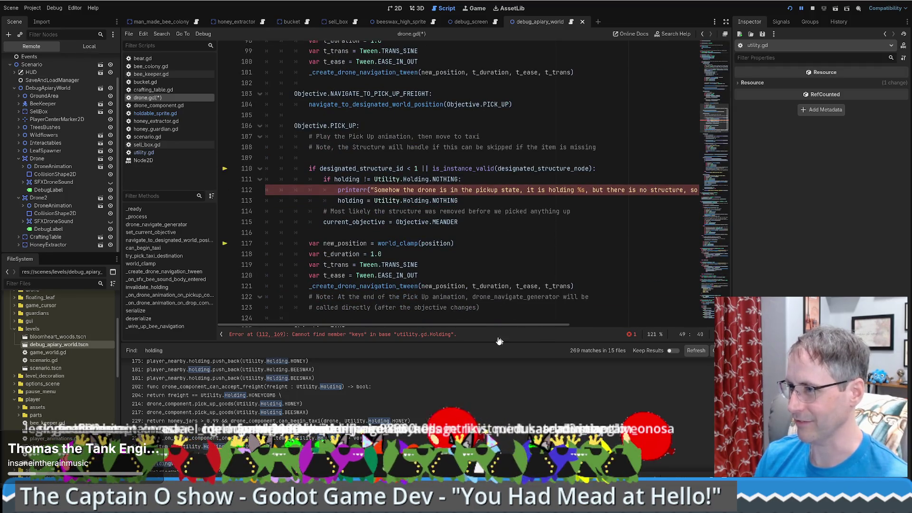
# - Change the lookup to Utility.Holding.keys()[holding], save drone.gd, and run the game
pyautogui.moveTo(477, 325); pyautogui.dragTo(631, 196)
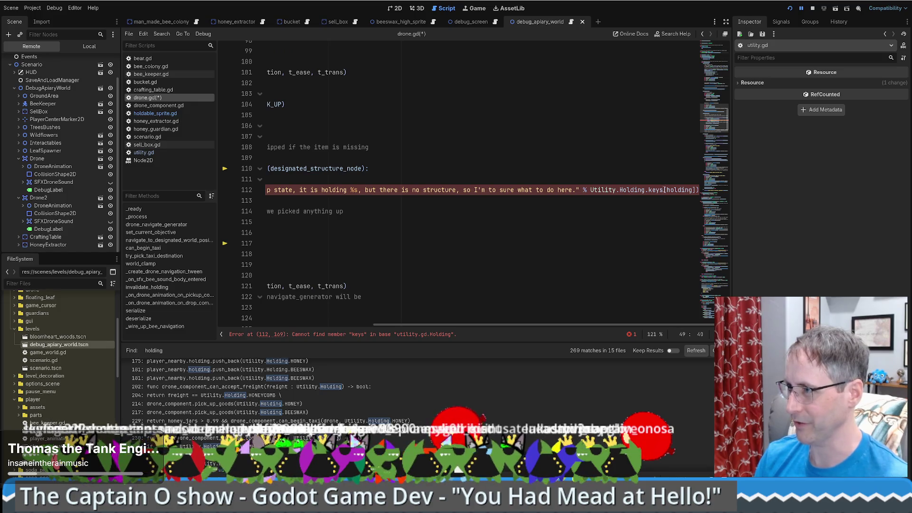
pyautogui.click(664, 190)
pyautogui.write('()')
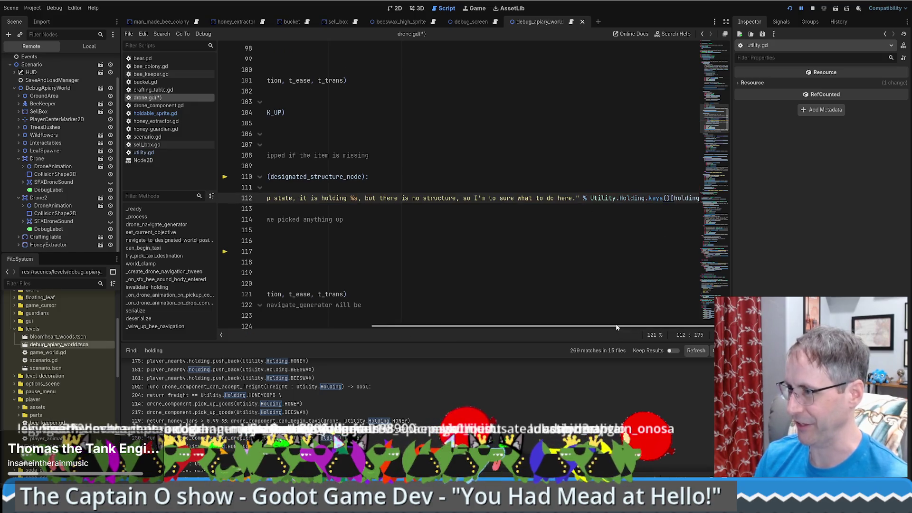
pyautogui.doubleClick(683, 198)
pyautogui.hotkey('ctrl', 's')
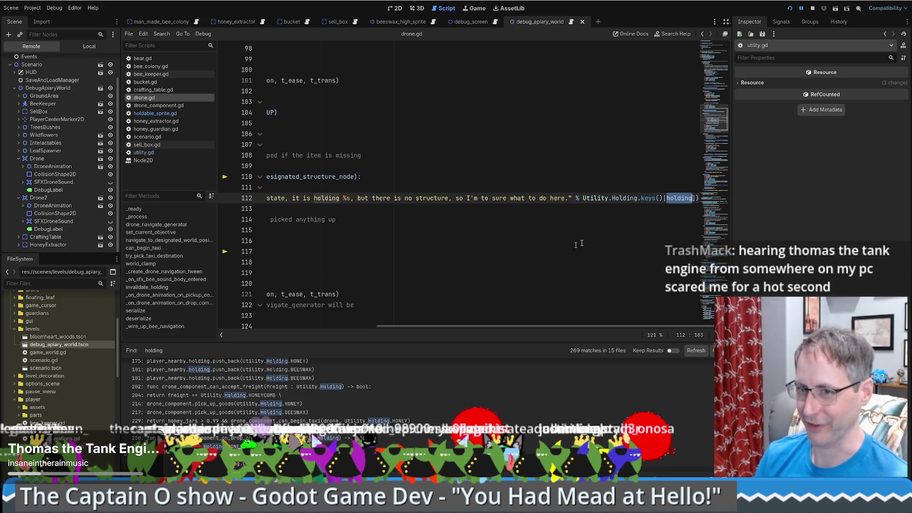
pyautogui.click(524, 251)
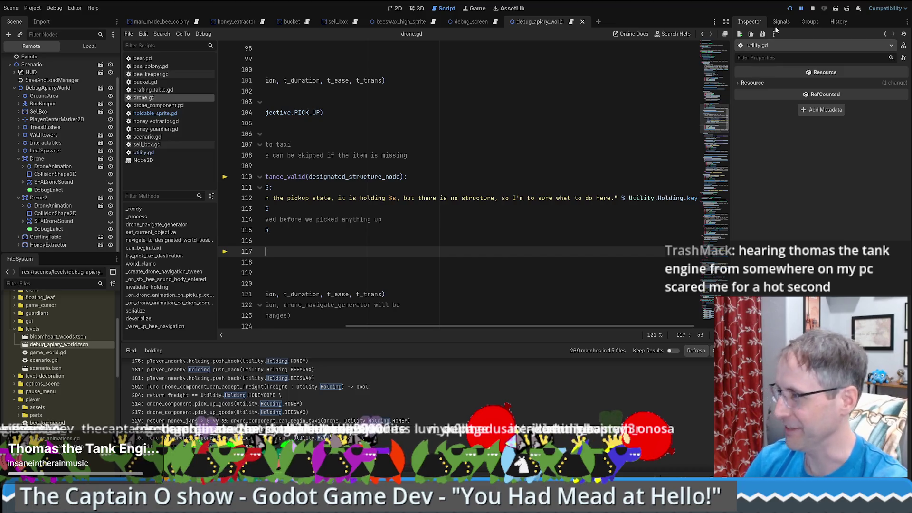
pyautogui.click(822, 9)
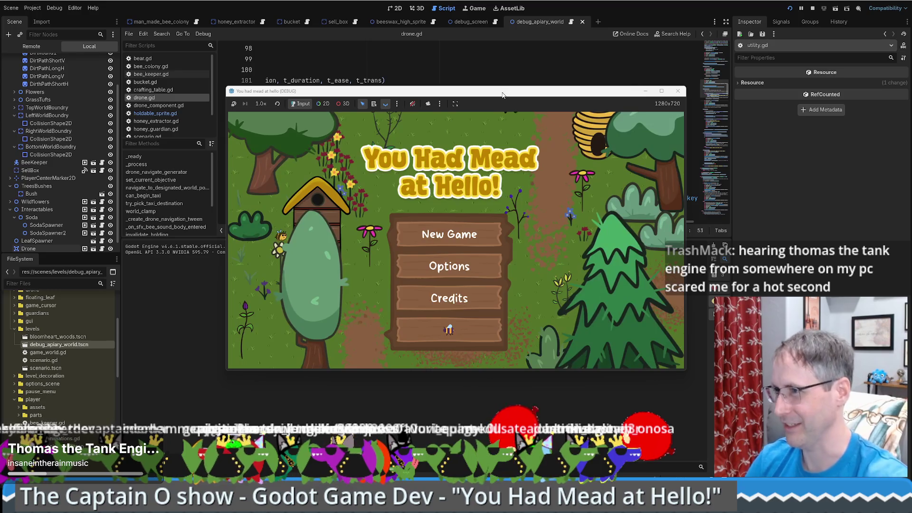
# - Start a game, place a Honey Extractor beside the farmer, and open its status panel
pyautogui.click(456, 326)
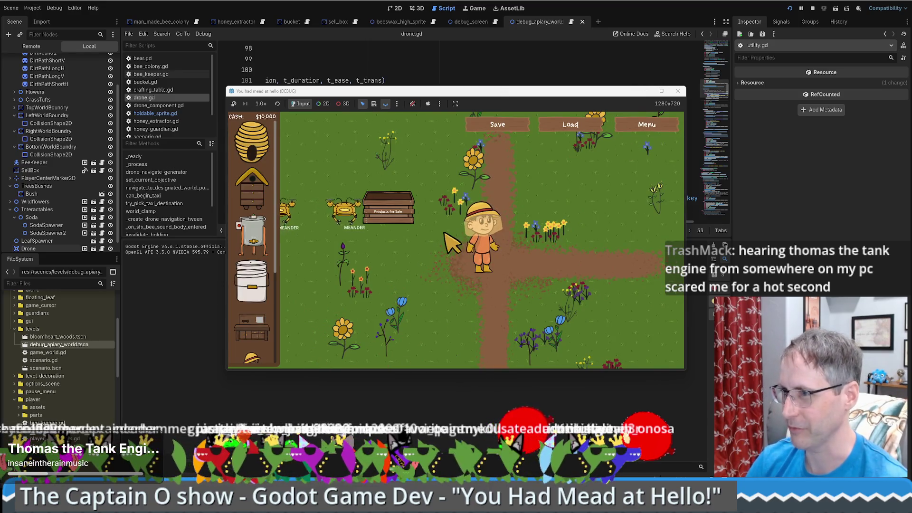
pyautogui.click(252, 235)
pyautogui.click(531, 237)
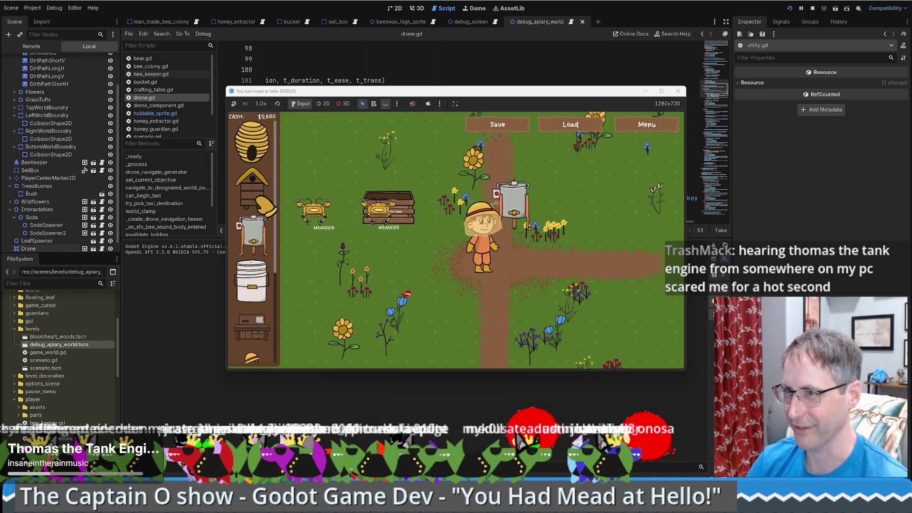
pyautogui.click(570, 211)
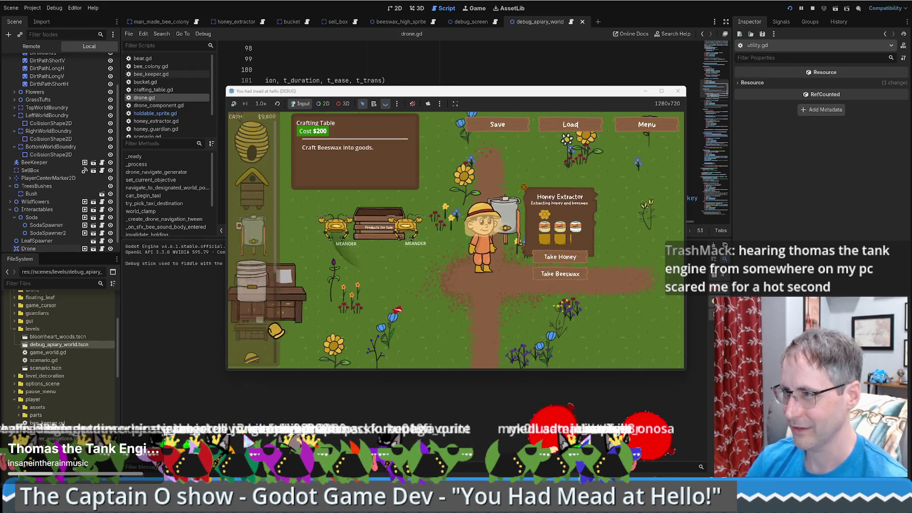
# - Walk the farmer to the sale crate and back, then maximize the game window
pyautogui.press('d')
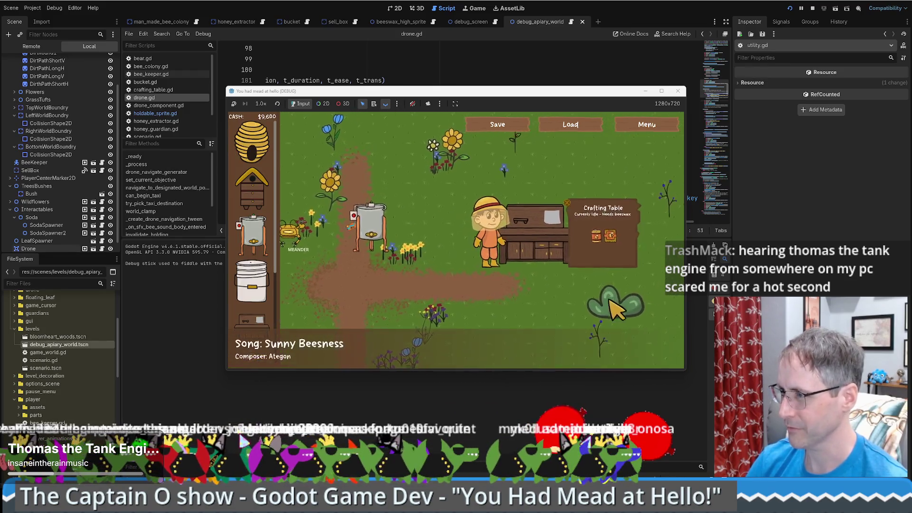
pyautogui.press('a')
pyautogui.press('s')
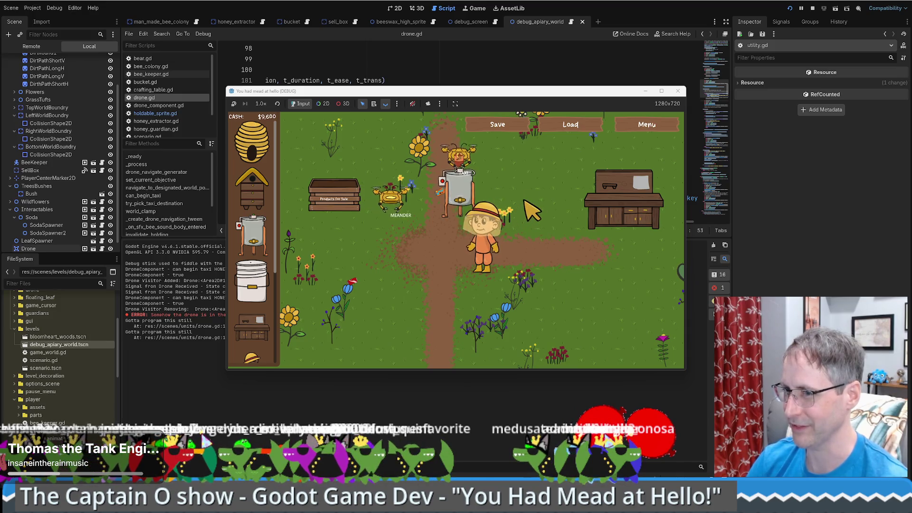
pyautogui.moveTo(416, 95)
pyautogui.mouseDown()
pyautogui.moveTo(521, 84)
pyautogui.moveTo(564, 27)
pyautogui.moveTo(459, 89)
pyautogui.mouseUp()
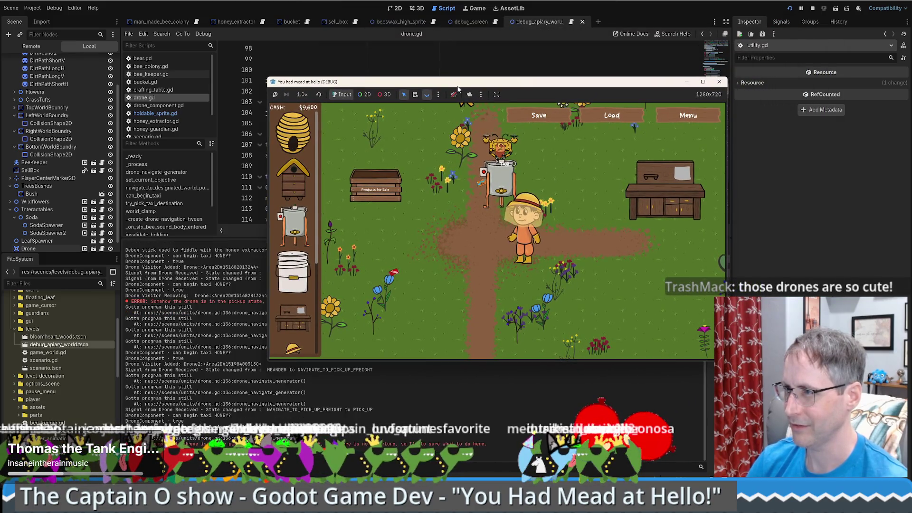
pyautogui.press('w')
pyautogui.press('d')
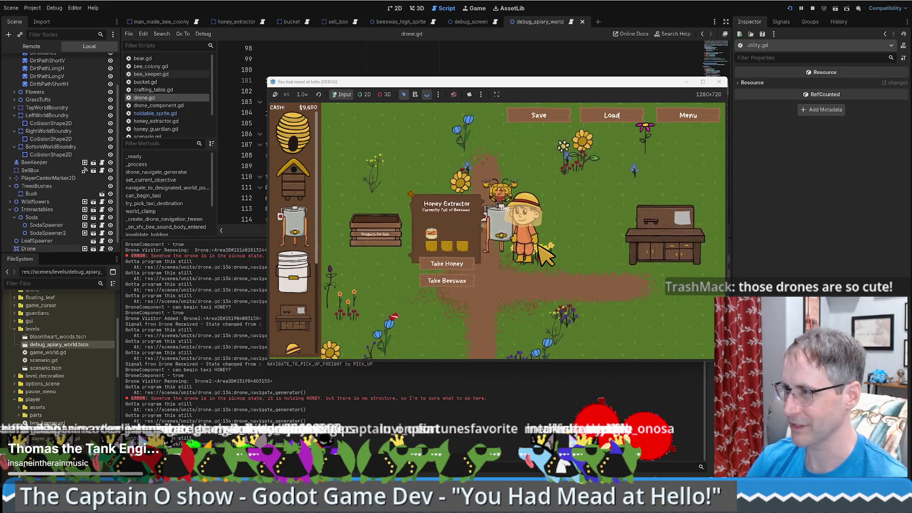
pyautogui.press('a')
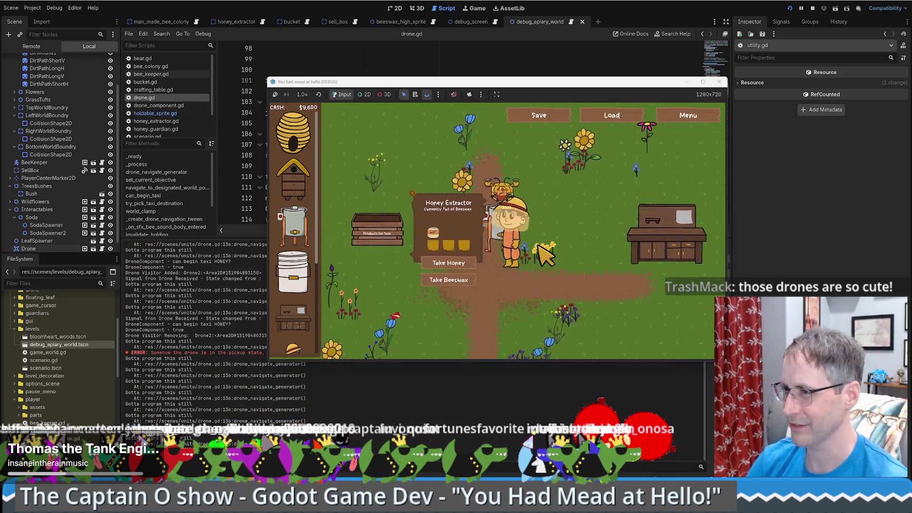
pyautogui.press('a')
pyautogui.press('w')
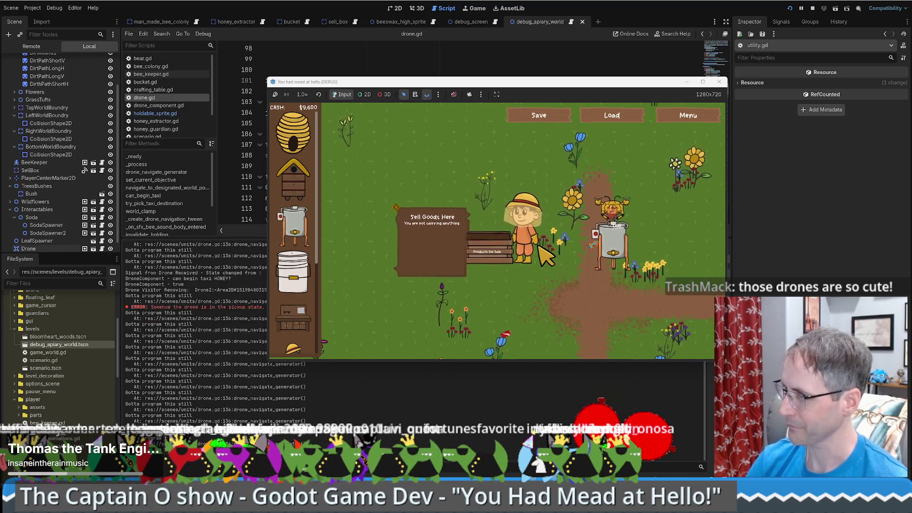
pyautogui.press('d')
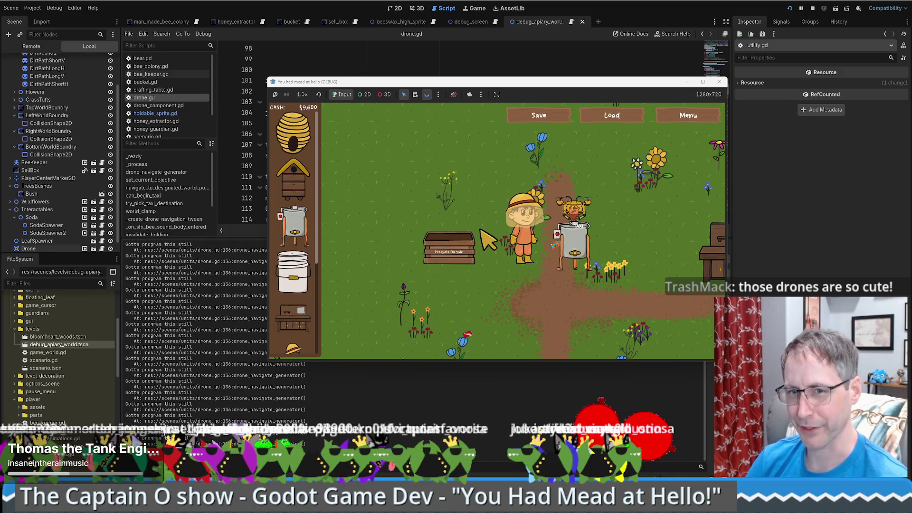
pyautogui.click(703, 82)
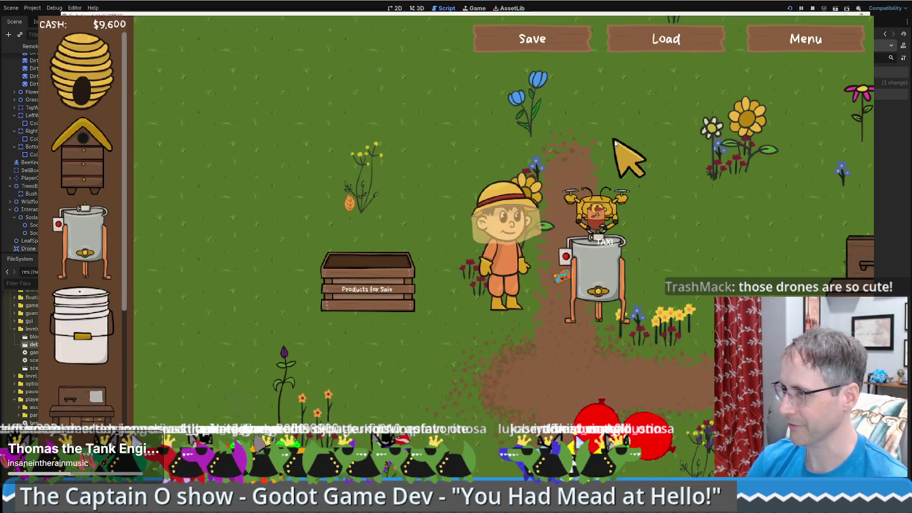
# - Walk the farmer past the sale crate to the Honey Extractor and sell it for $200
pyautogui.press('s')
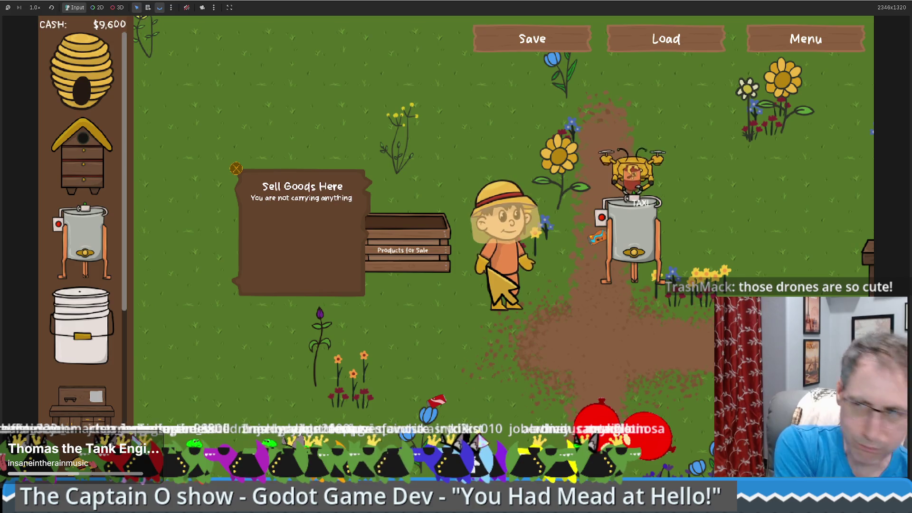
pyautogui.press('d')
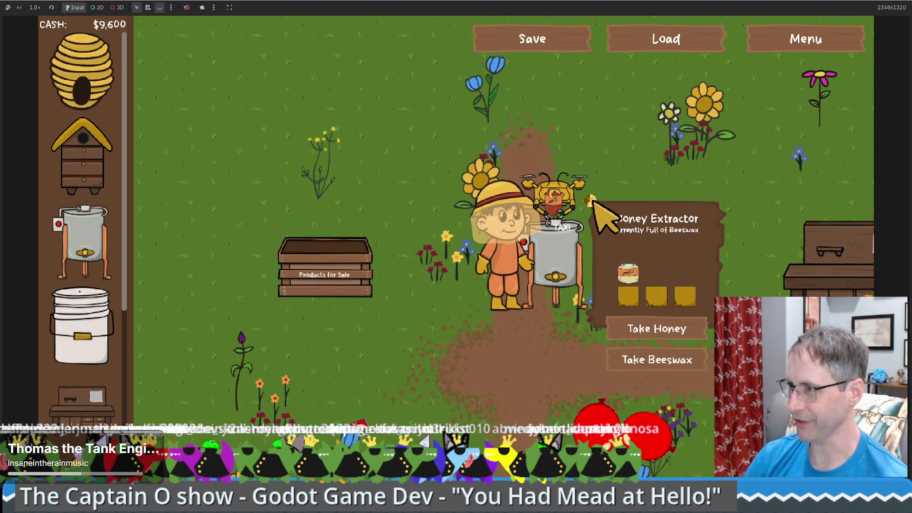
pyautogui.click(593, 202)
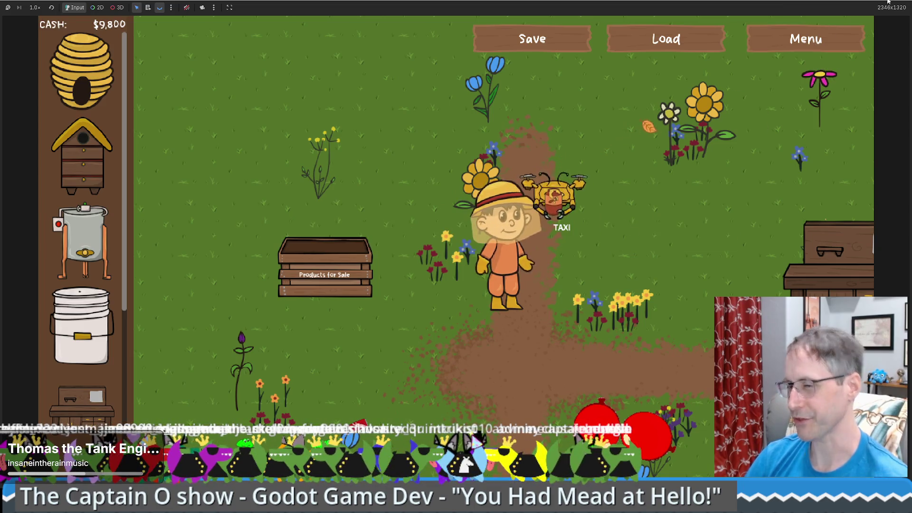
# - Restore the game window to its smaller size and move it aside to reveal drone.gd
pyautogui.moveTo(888, 2)
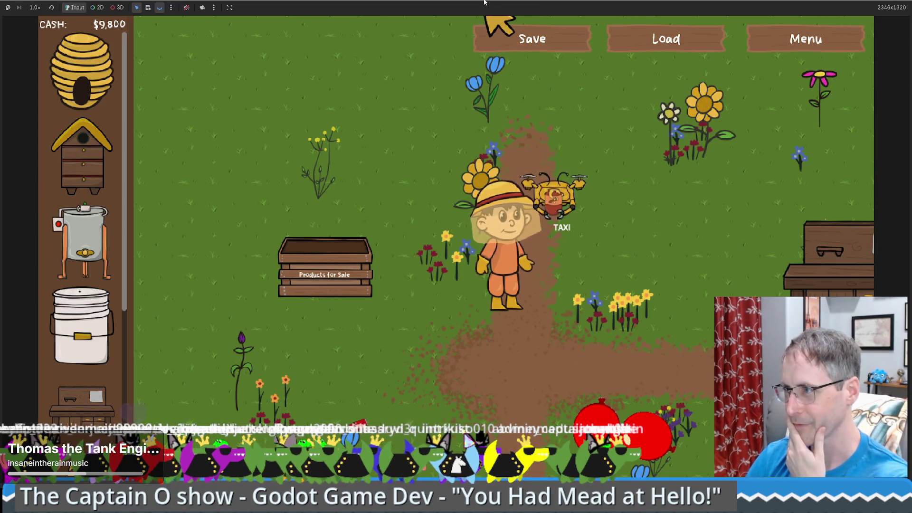
pyautogui.press('super+Down')
pyautogui.moveTo(491, 27); pyautogui.dragTo(520, 21)
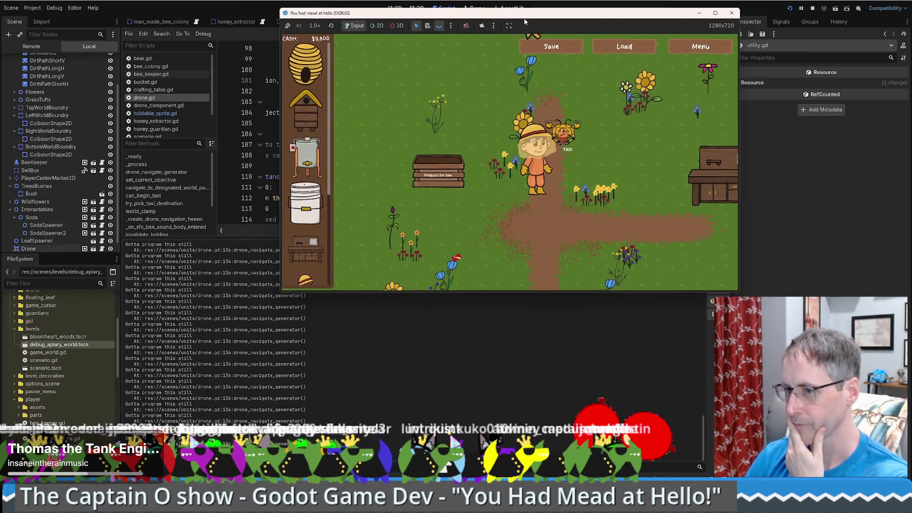
# - Select the ERROR message in the Output log, then stop the running game
pyautogui.hotkey('alt', 'Tab')
pyautogui.scroll(15, 427, 415)
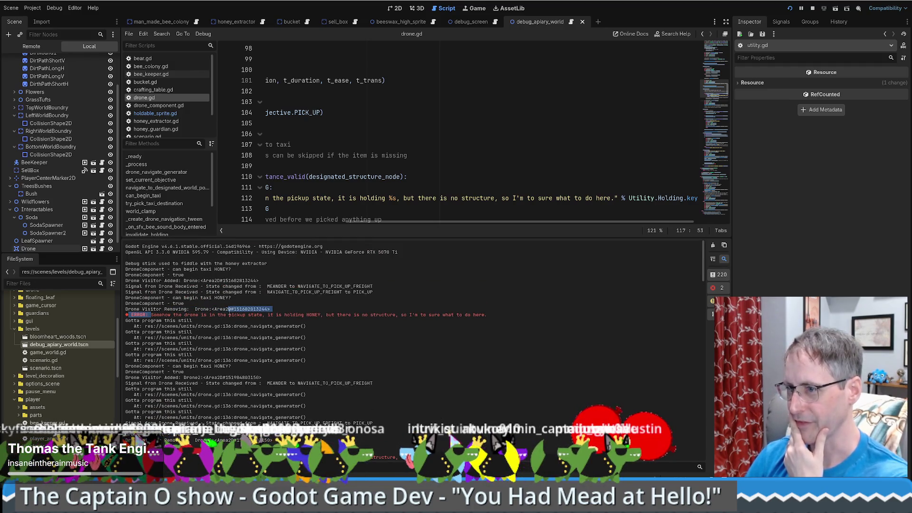
pyautogui.moveTo(256, 315); pyautogui.dragTo(407, 315)
pyautogui.moveTo(441, 222); pyautogui.dragTo(297, 228)
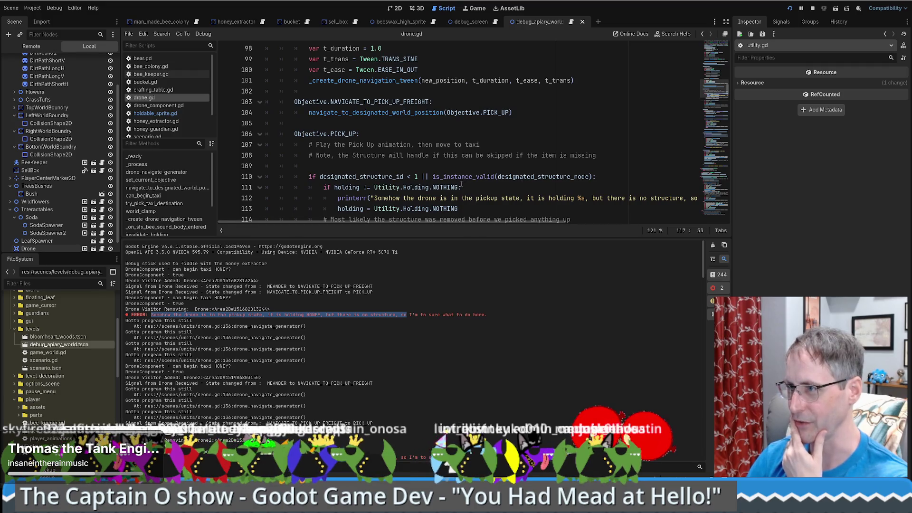
pyautogui.scroll(-1, 461, 183)
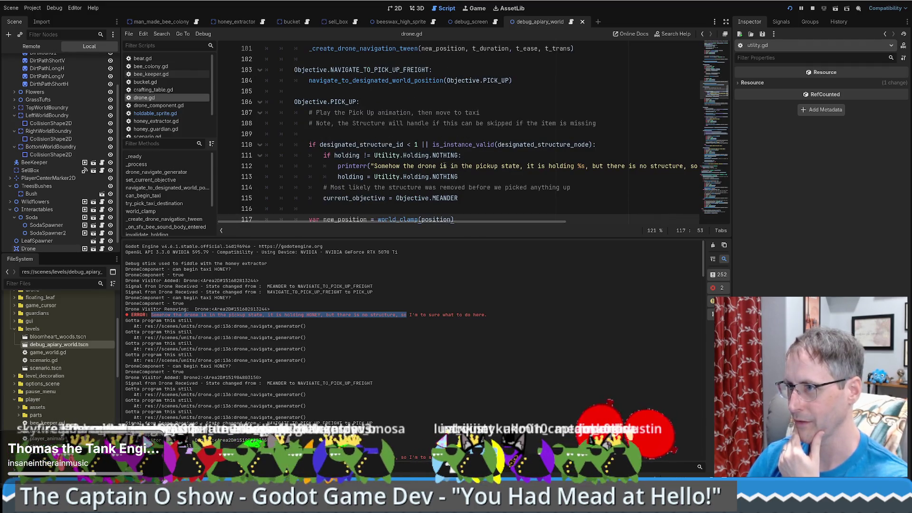
pyautogui.click(812, 8)
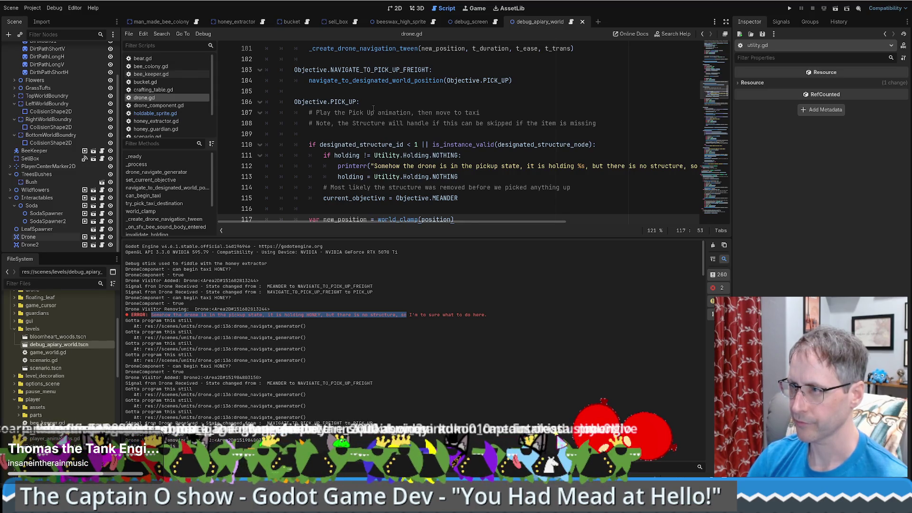
# - Check the designated_structure_id declaration, comment out PICK_UP lines 110–115, and rerun the game
pyautogui.keyDown('ctrl'); pyautogui.click(361, 150); pyautogui.keyUp('ctrl')
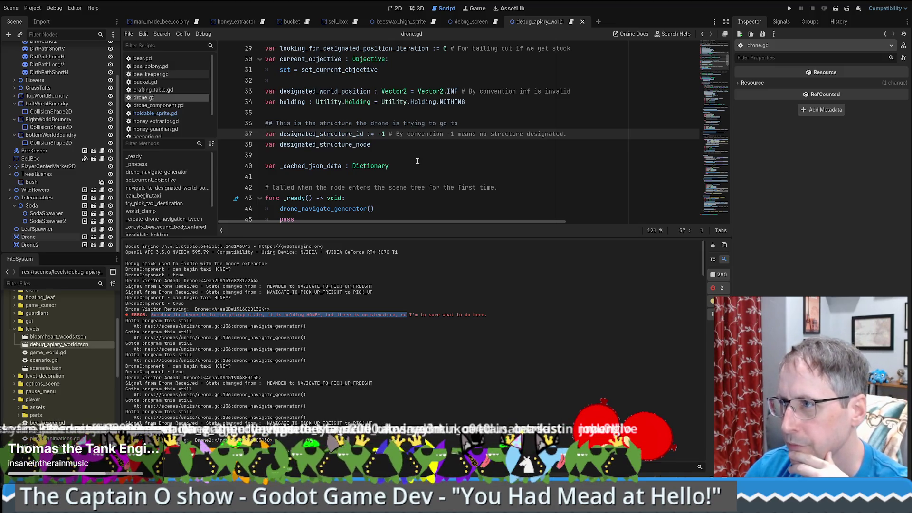
pyautogui.hotkey('alt', 'Left')
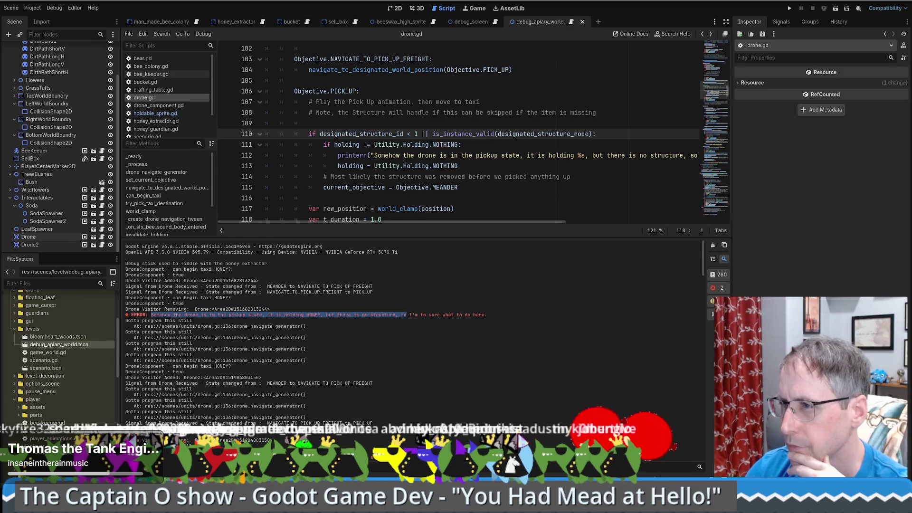
pyautogui.scroll(-1, 401, 161)
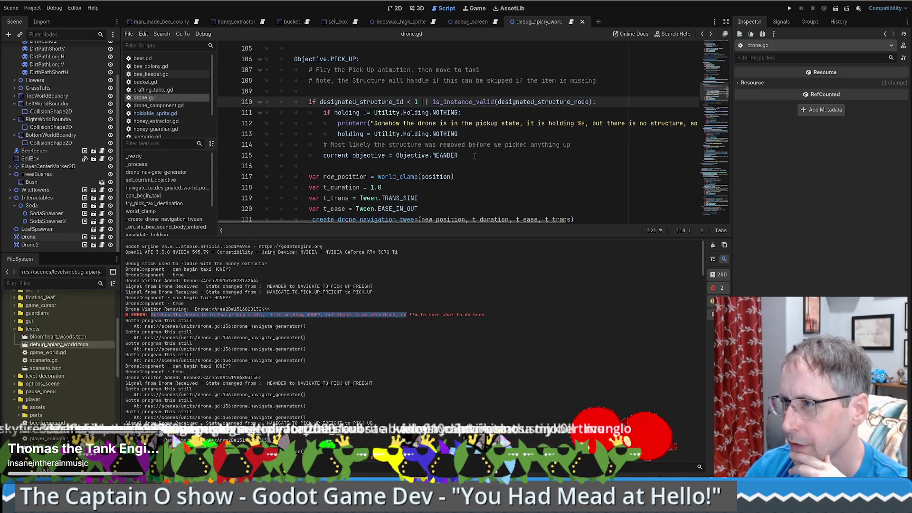
pyautogui.moveTo(473, 157)
pyautogui.mouseDown()
pyautogui.moveTo(333, 125)
pyautogui.moveTo(288, 102)
pyautogui.mouseUp()
pyautogui.hotkey('ctrl', 'k')
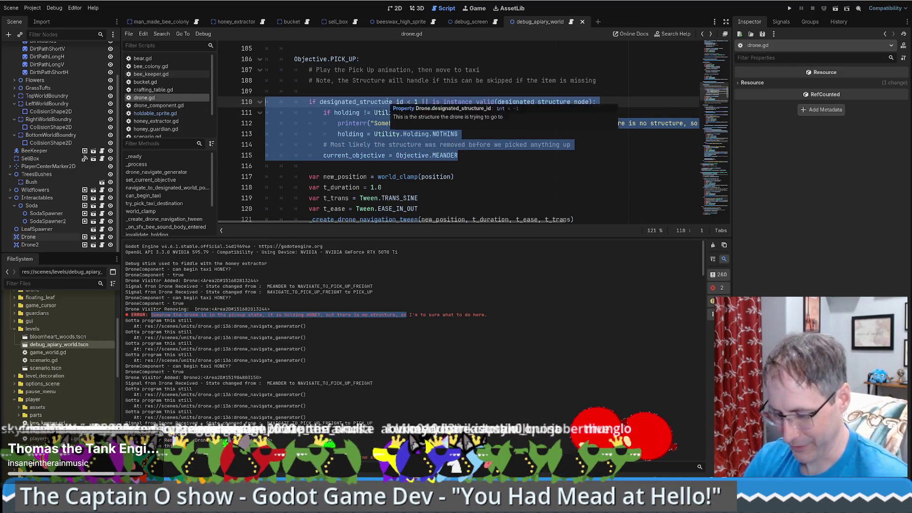
pyautogui.click(789, 8)
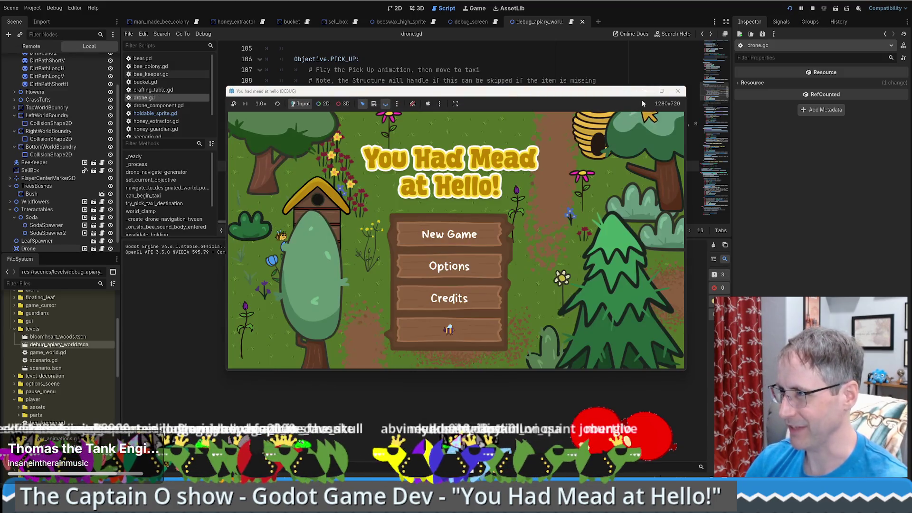
# - Start a new game and place a crafting table and a Honey Extractor in the field
pyautogui.click(661, 91)
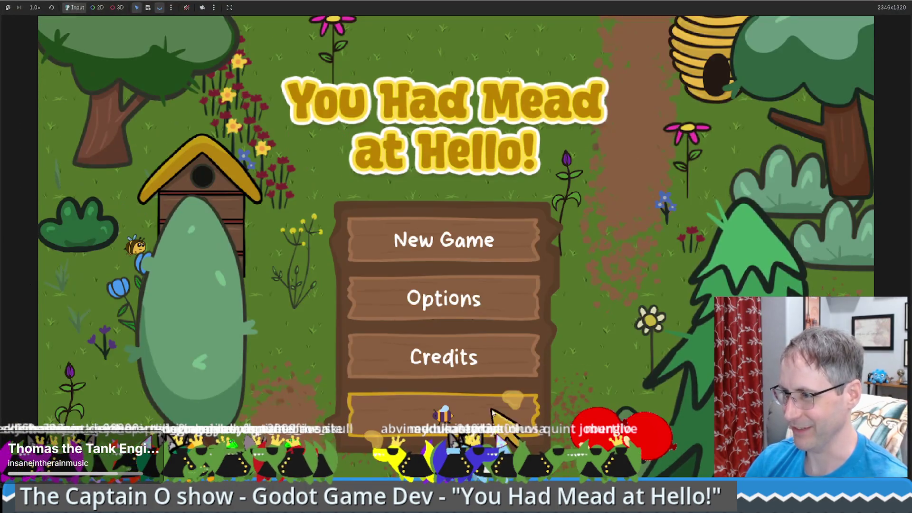
pyautogui.click(442, 238)
pyautogui.click(708, 259)
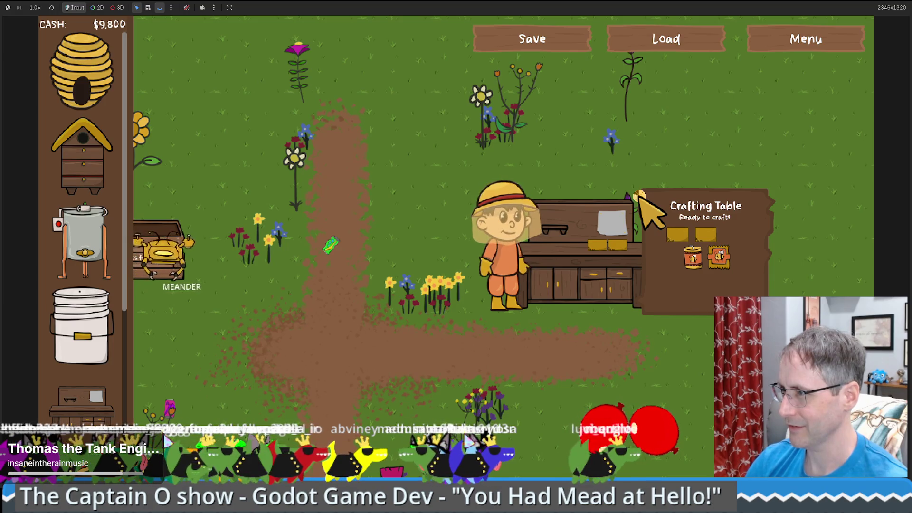
pyautogui.click(639, 196)
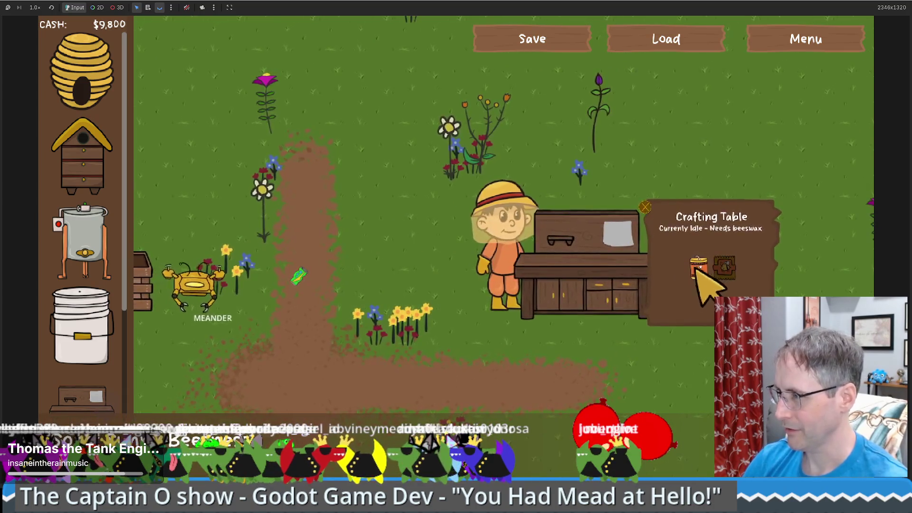
pyautogui.click(81, 243)
pyautogui.click(454, 238)
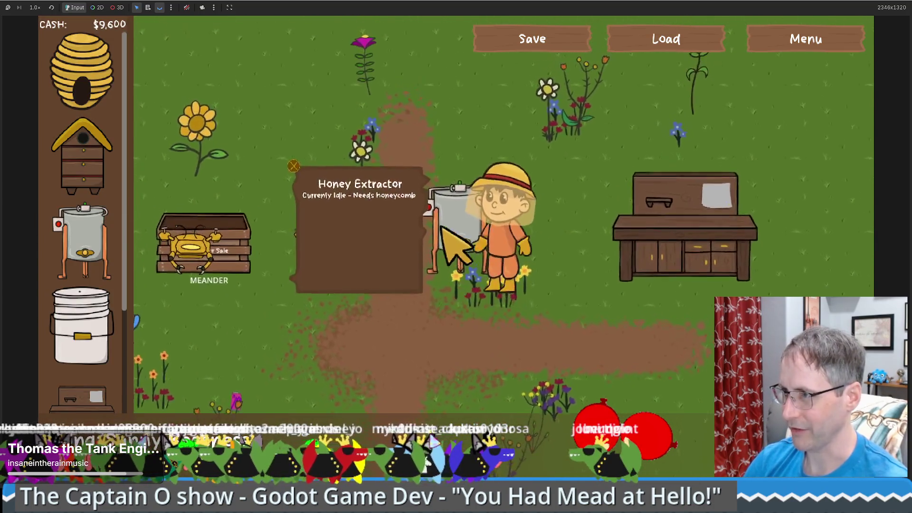
pyautogui.click(470, 338)
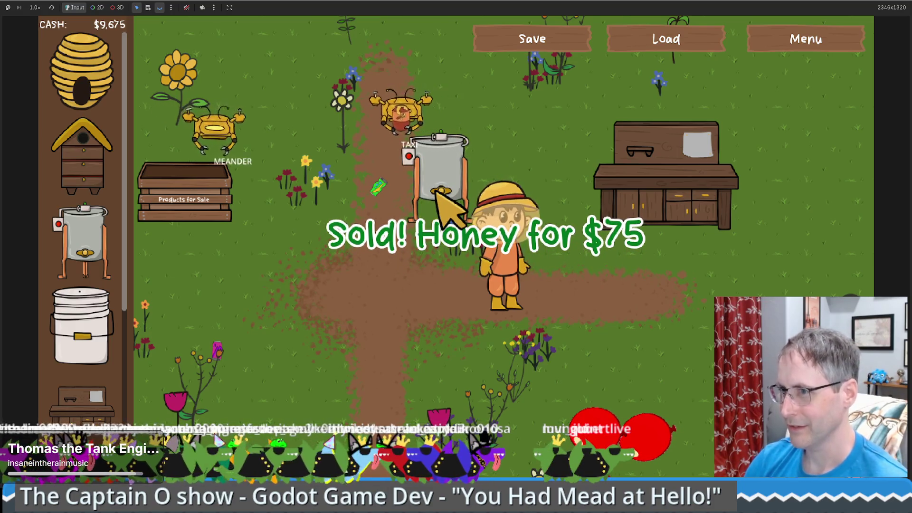
# - Walk the farmer to the Products for Sale crate and remove the sell box
pyautogui.press('Left')
pyautogui.press('Up')
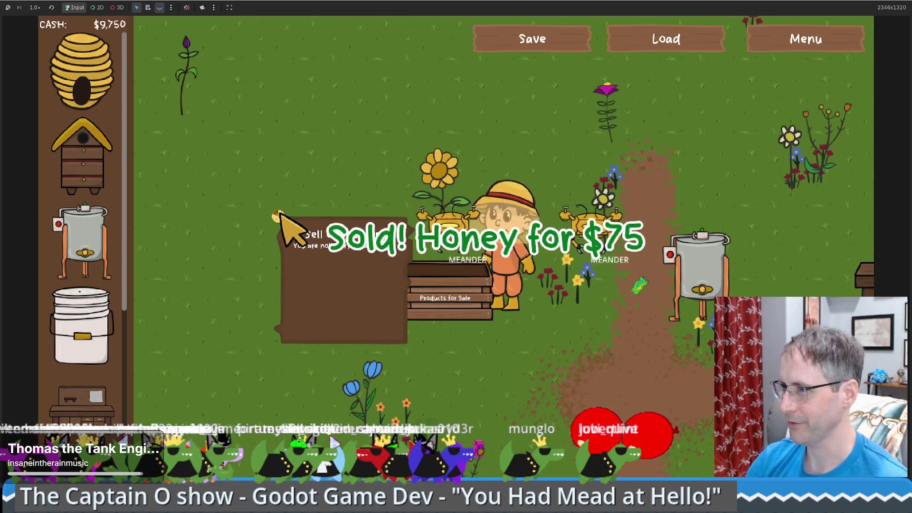
pyautogui.click(280, 219)
# - Walk the farmer up to the crafting table and place a beehive beside it
pyautogui.press('Right')
pyautogui.press('Up')
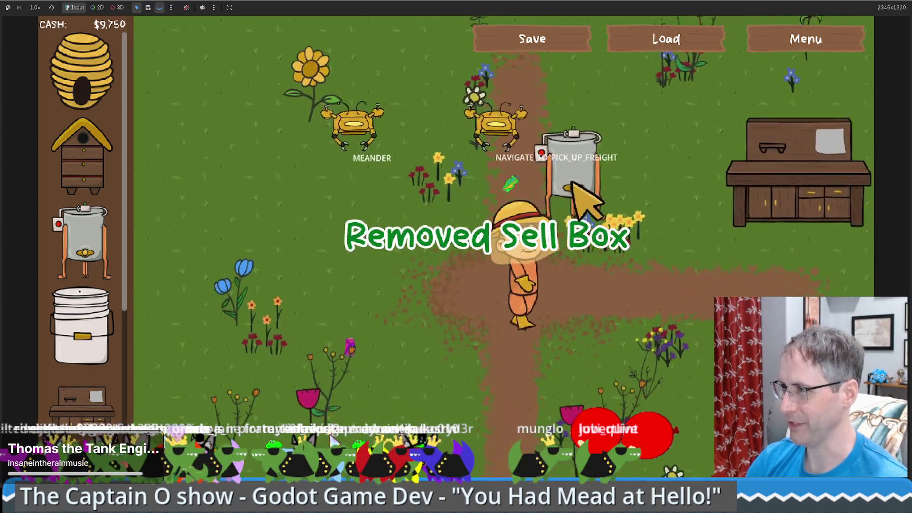
pyautogui.press('Right')
pyautogui.press('Up')
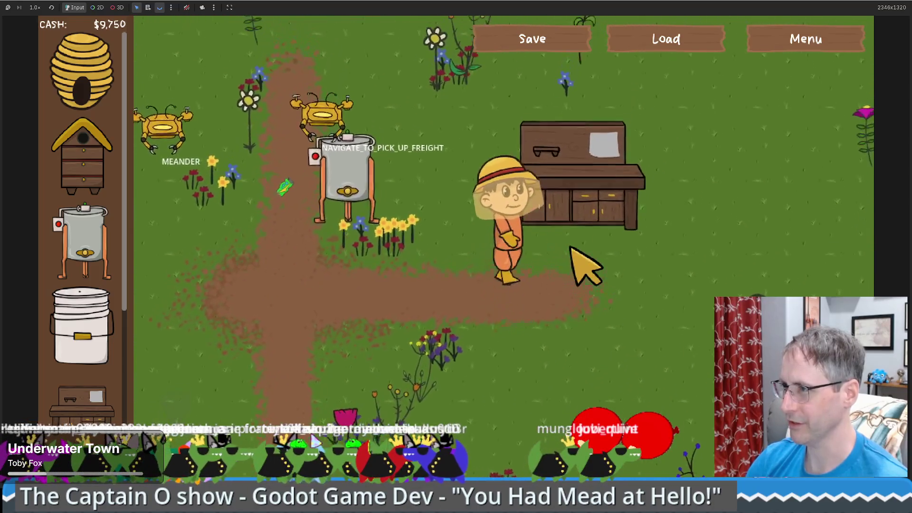
pyautogui.press('Up')
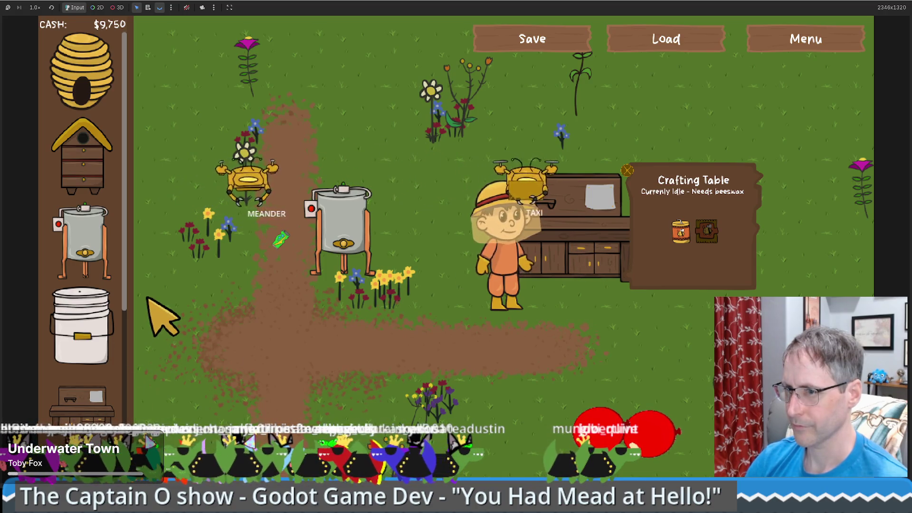
pyautogui.click(82, 157)
pyautogui.click(689, 285)
pyautogui.press('Right')
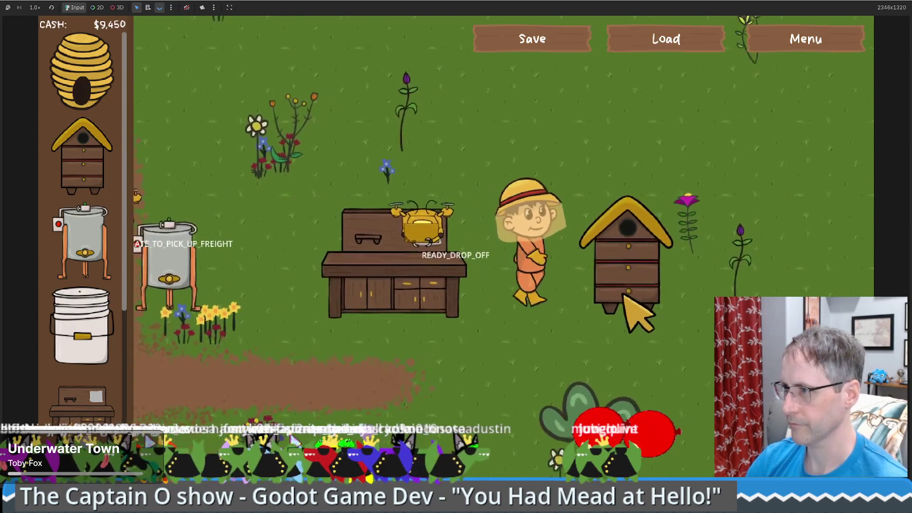
pyautogui.press('Left')
pyautogui.press('Down')
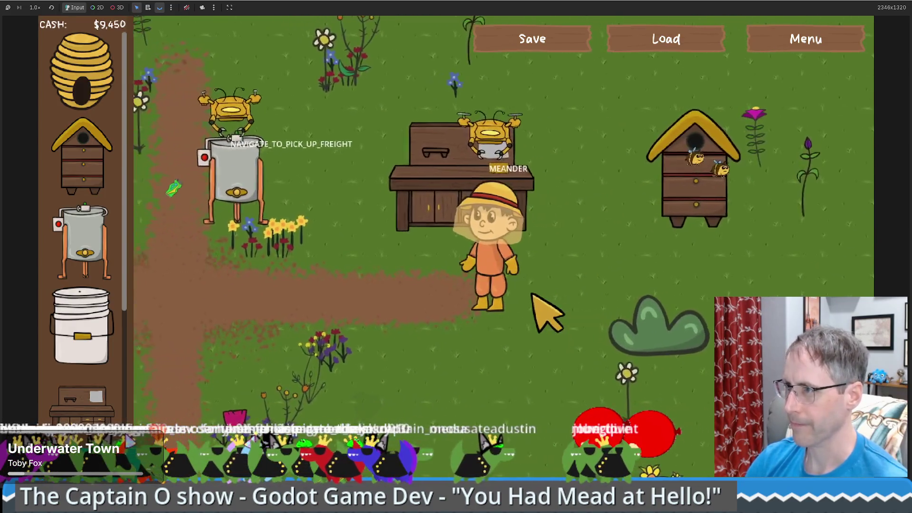
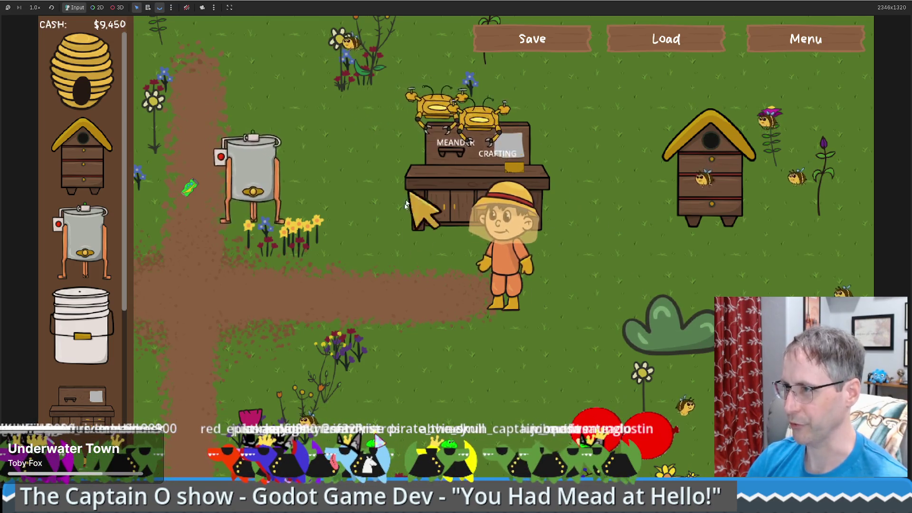
# - Walk the farmer around to check the beehive's stats and the honey extractor's contents
pyautogui.click(586, 309)
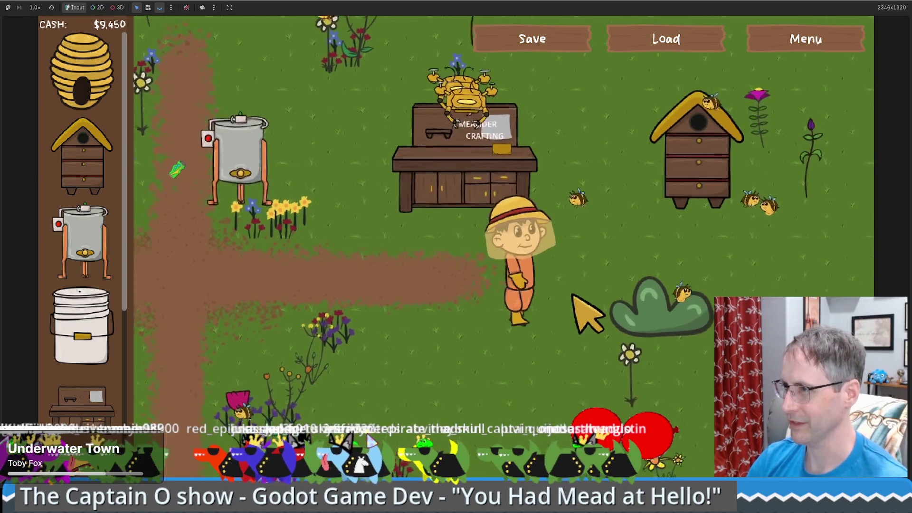
pyautogui.click(688, 122)
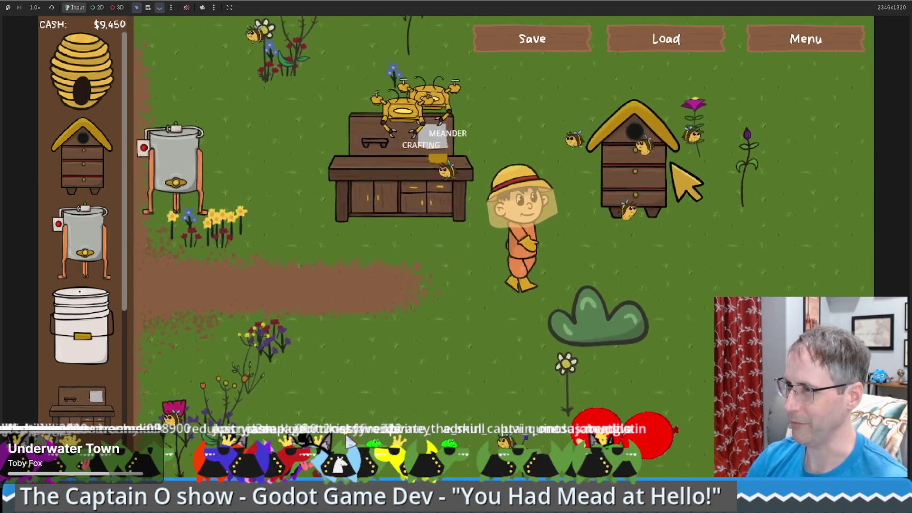
pyautogui.press('Left')
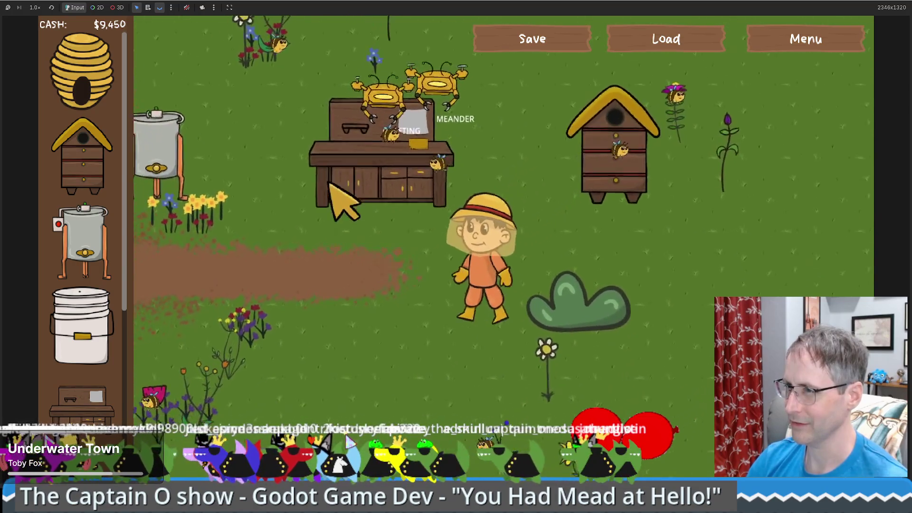
pyautogui.click(324, 148)
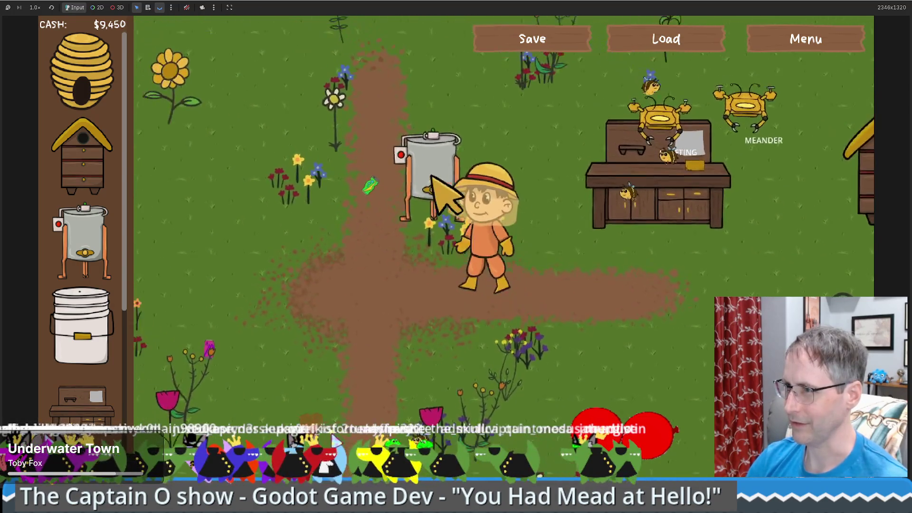
# - Place a second Honey Extractor beside the path for $200, leaving $9,250 cash
pyautogui.moveTo(100, 252)
pyautogui.mouseDown()
pyautogui.moveTo(374, 283)
pyautogui.moveTo(361, 275)
pyautogui.mouseUp()
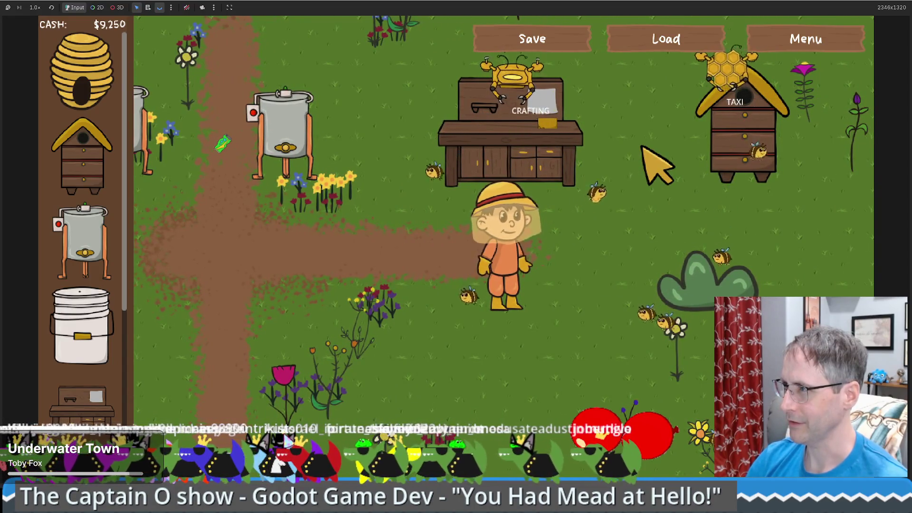
pyautogui.press('w')
pyautogui.press('a')
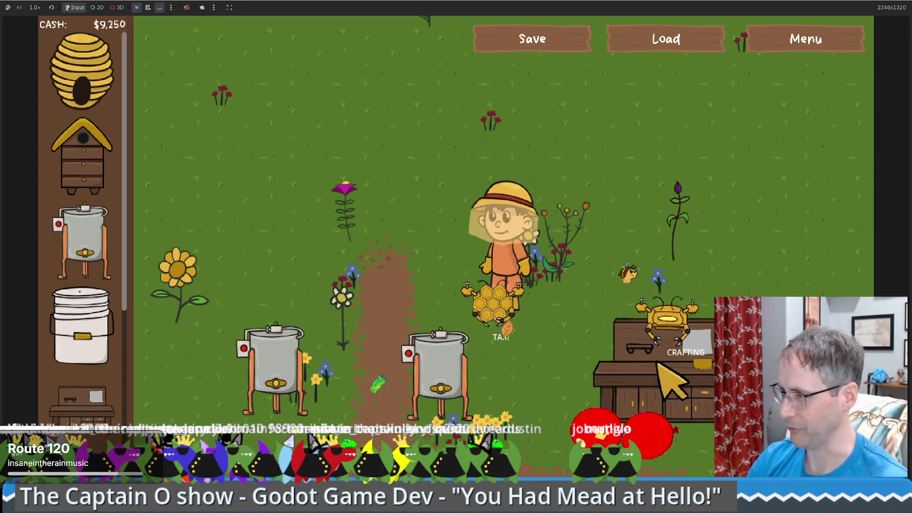
pyautogui.press('s')
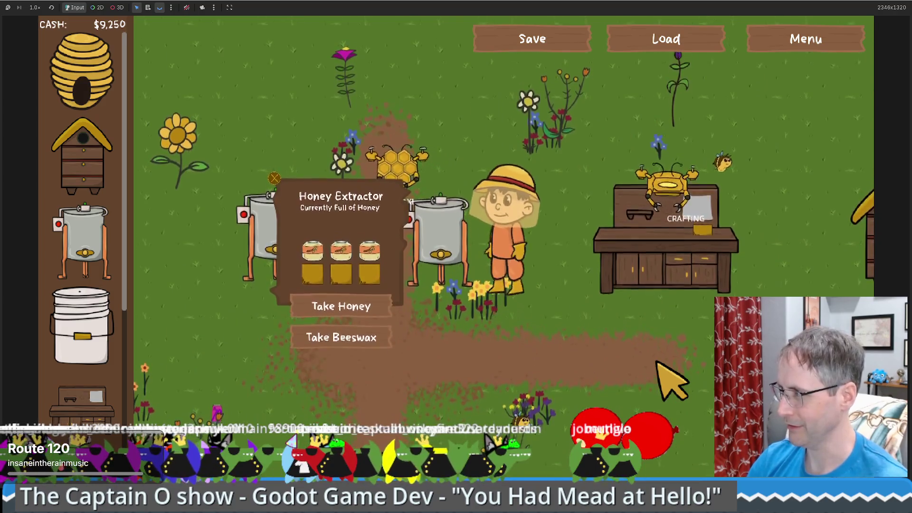
pyautogui.press('w')
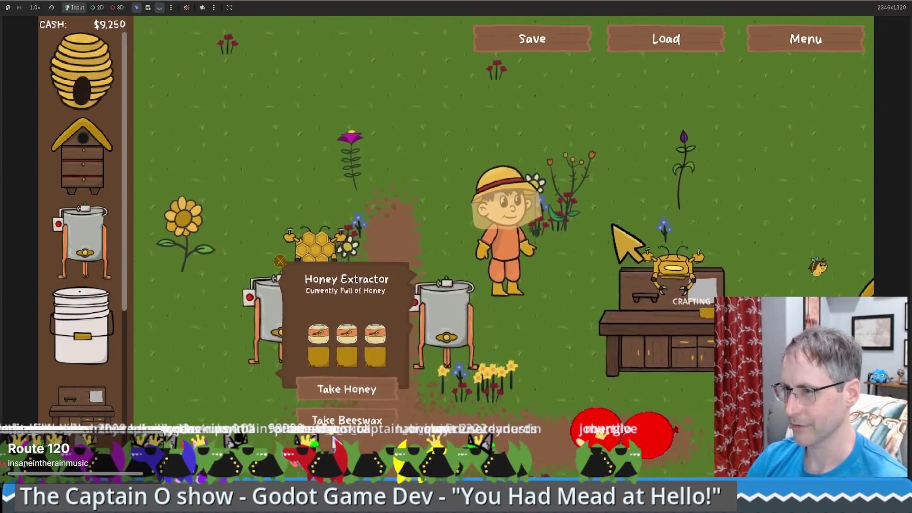
pyautogui.press('d')
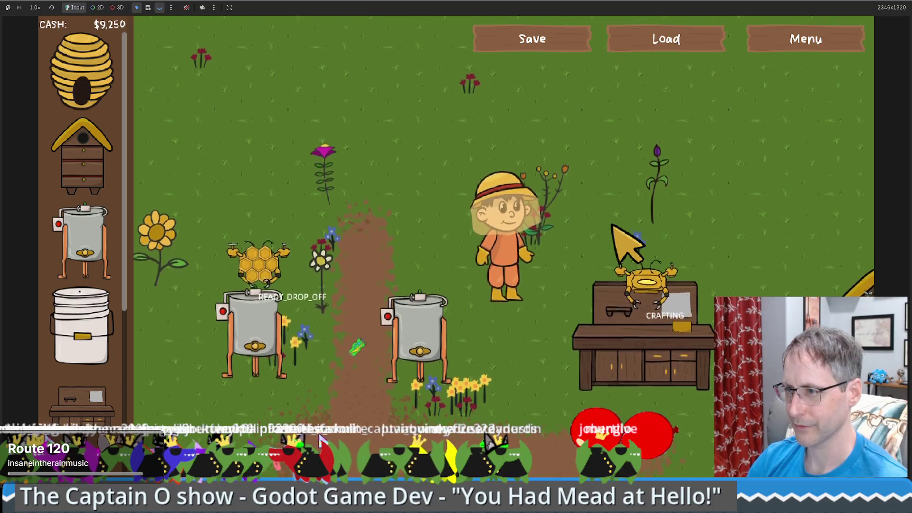
pyautogui.press('w')
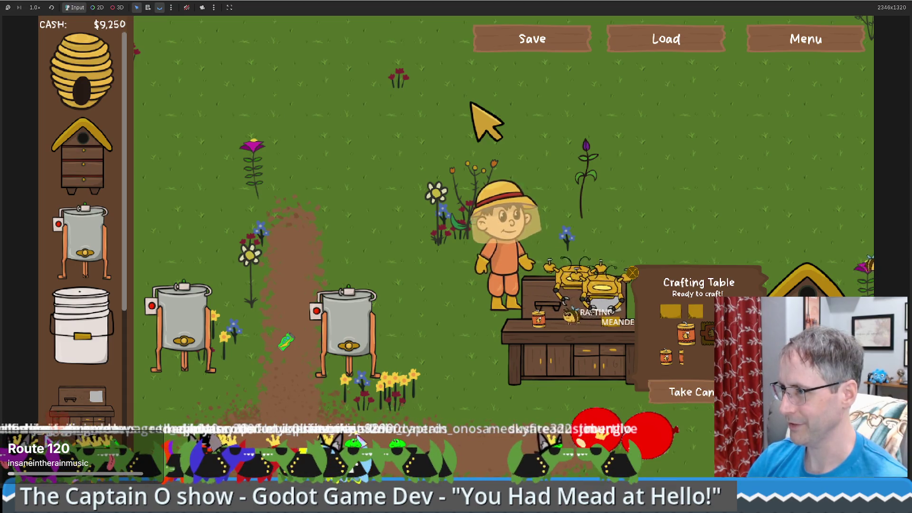
pyautogui.press('a')
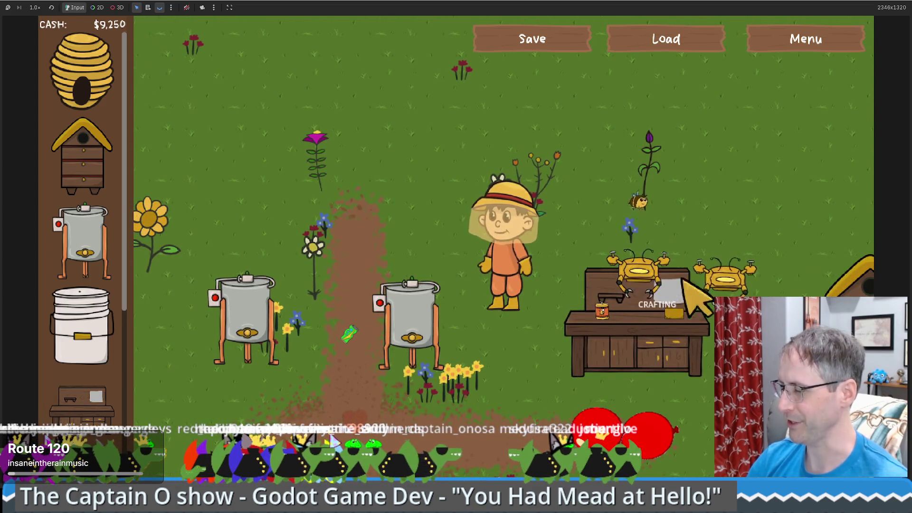
pyautogui.press('s')
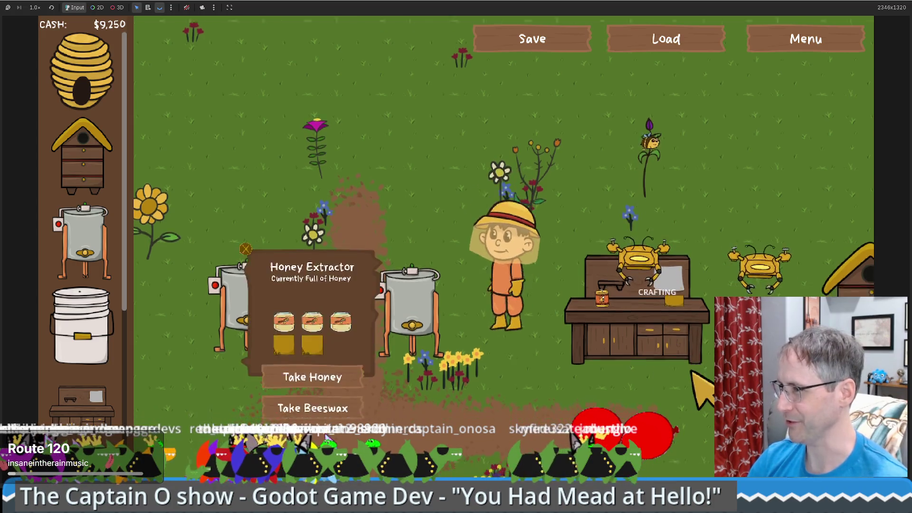
pyautogui.press('a')
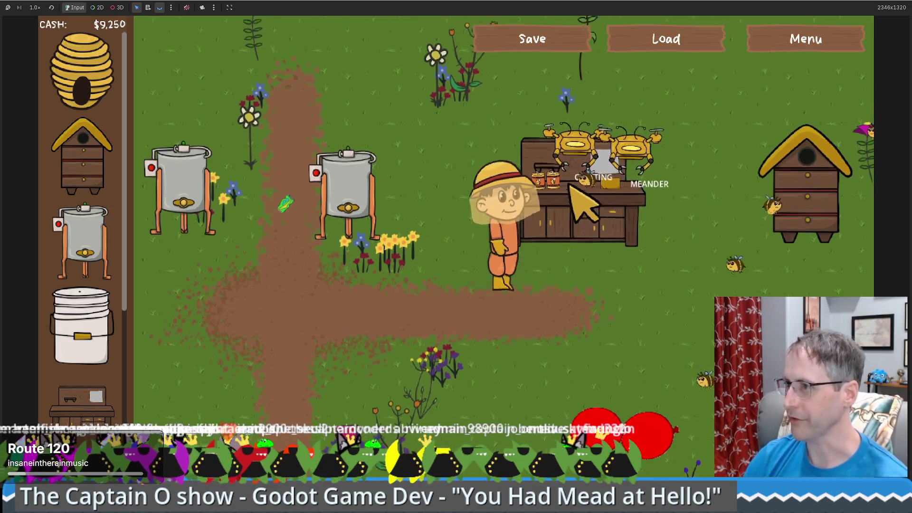
# - Place a Products for Sale crate on the map left of the honey extractors
pyautogui.click(258, 355)
pyautogui.scroll(-5, 76, 371)
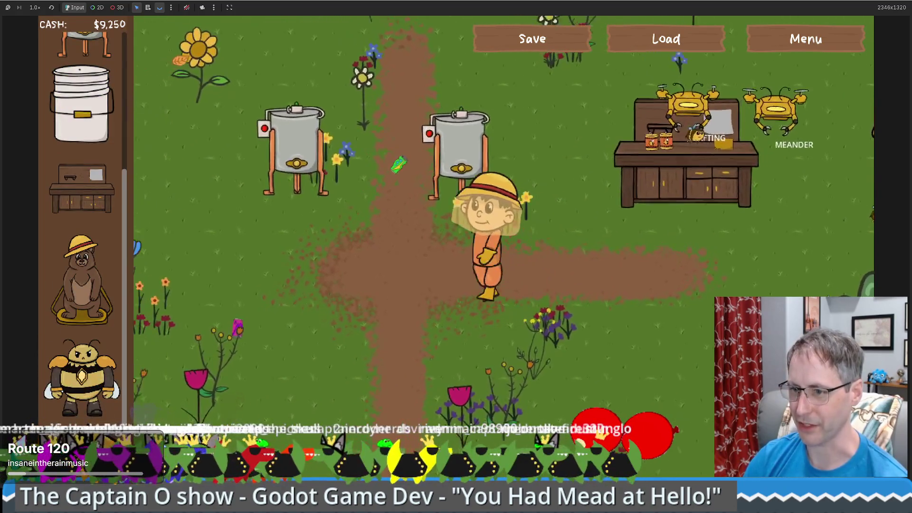
pyautogui.scroll(-1, 81, 237)
pyautogui.moveTo(81, 413); pyautogui.dragTo(190, 183)
# - Walk the farmer to the crafting table, confirm it is full of goods, and walk away
pyautogui.click(605, 278)
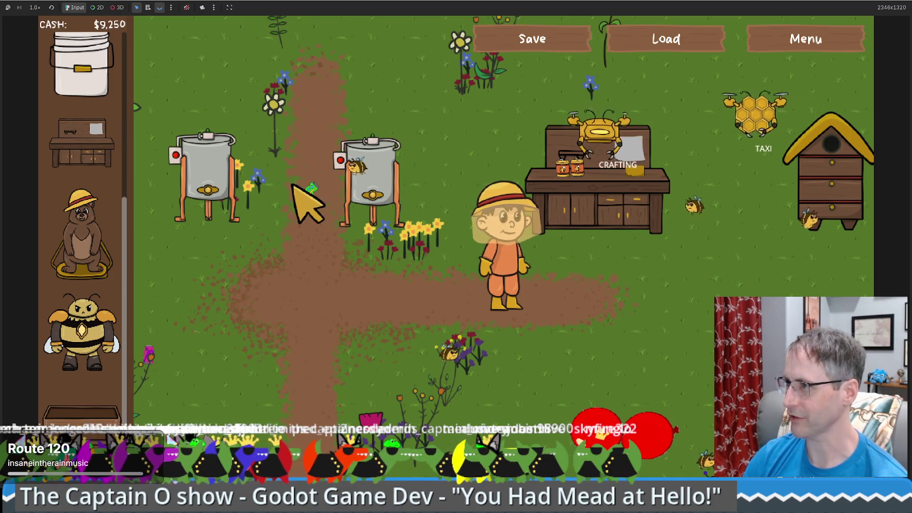
pyautogui.click(605, 187)
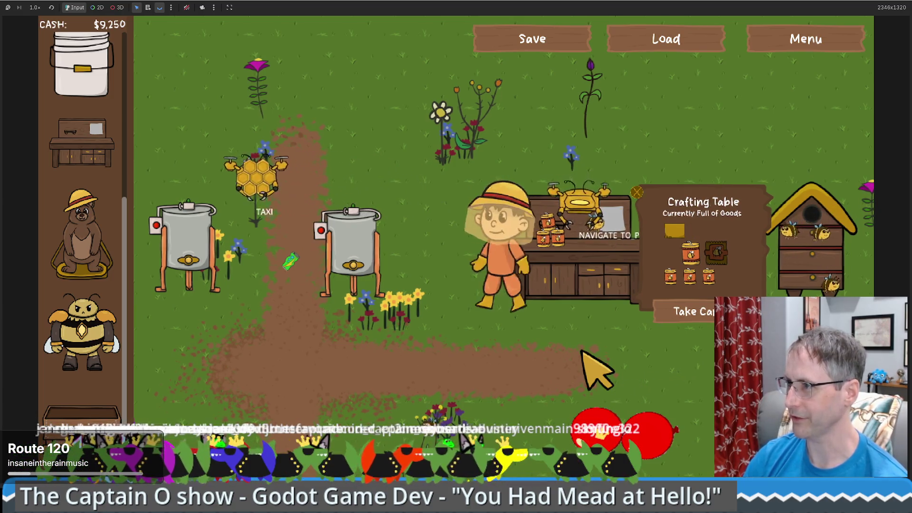
pyautogui.press('Left')
pyautogui.press('Down')
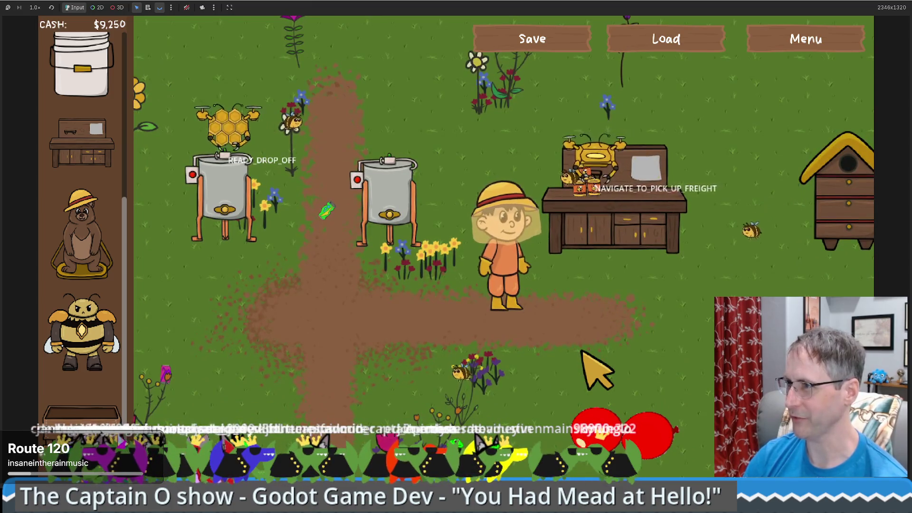
pyautogui.press('Left')
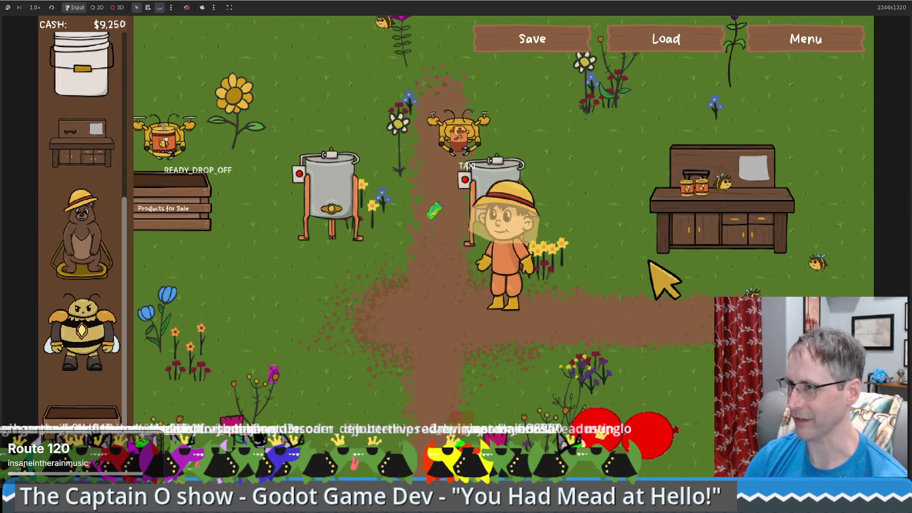
# - Walk the farmer between the sale crate and both honey extractors while drones sell products
pyautogui.press('a')
pyautogui.press('s')
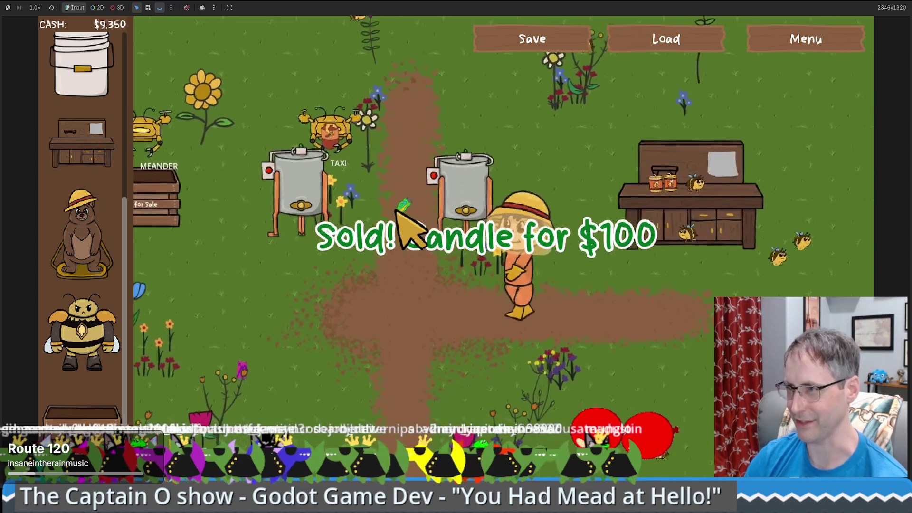
pyautogui.press('a')
pyautogui.press('w')
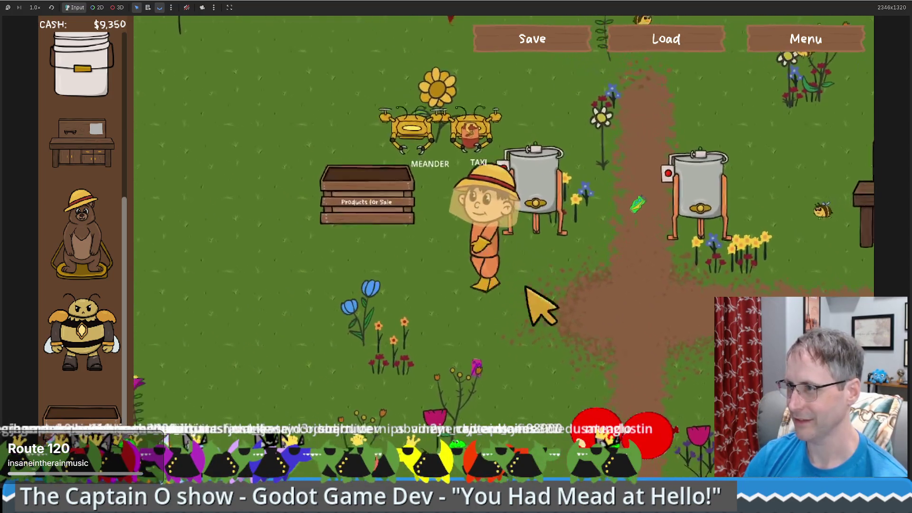
pyautogui.press('d')
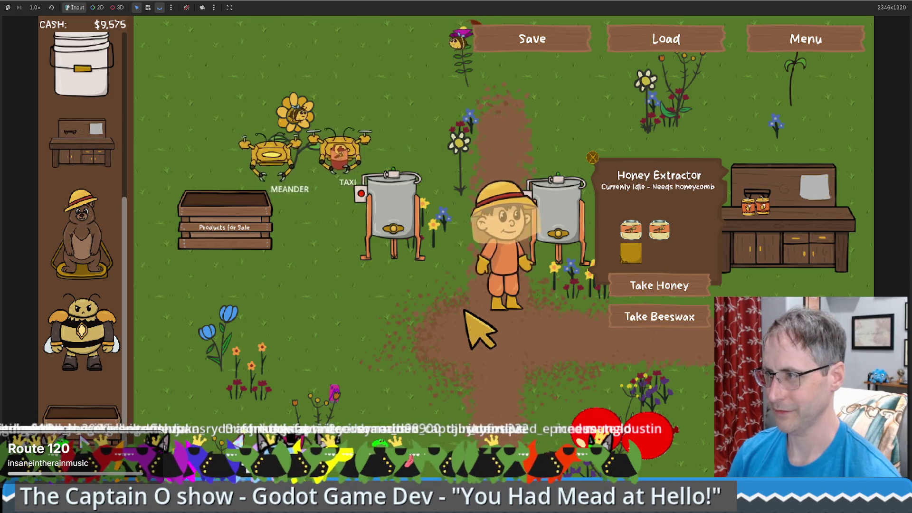
pyautogui.press('a')
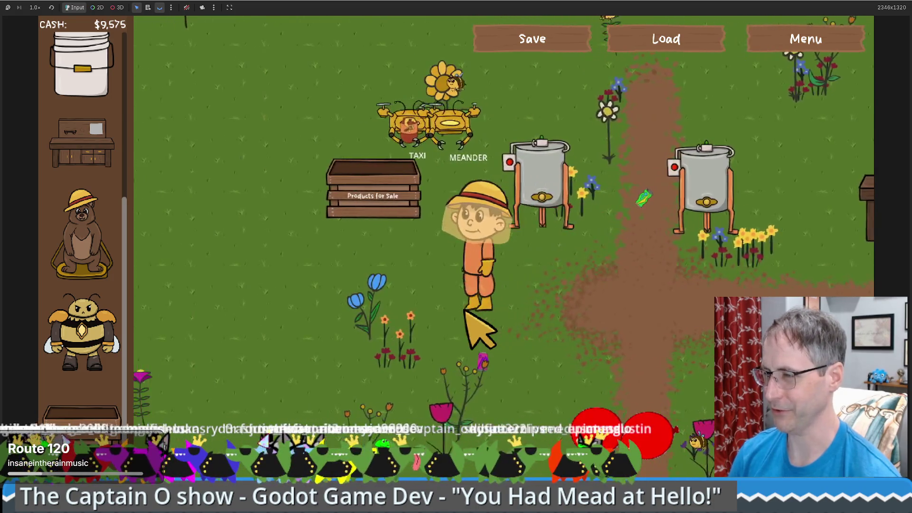
pyautogui.press('w')
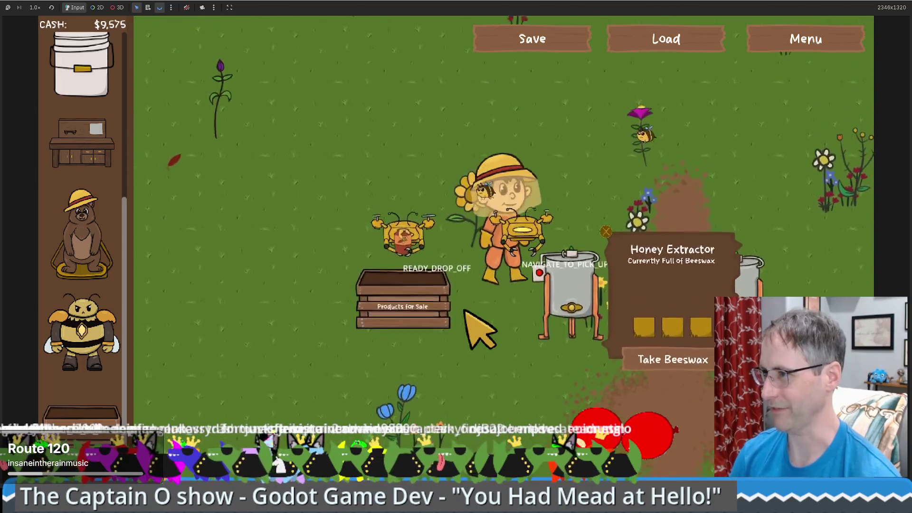
pyautogui.press('w')
pyautogui.press('d')
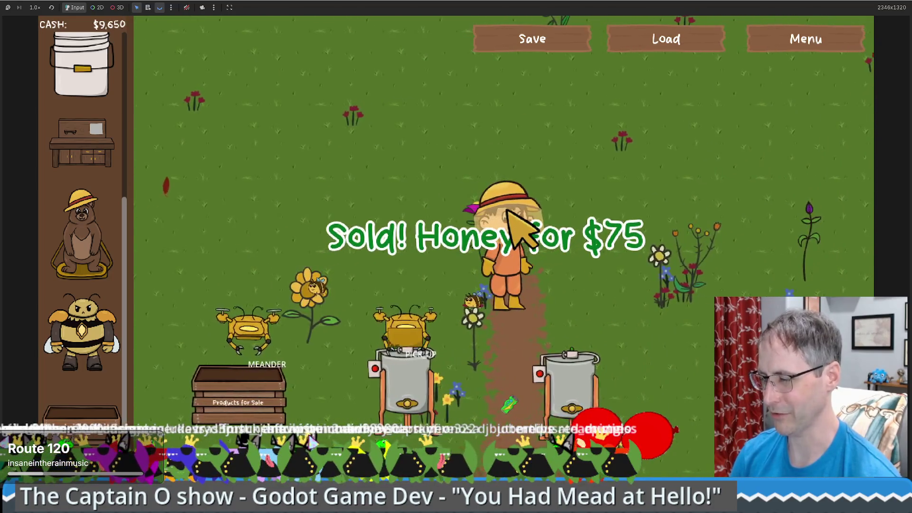
pyautogui.press('s')
pyautogui.press('d')
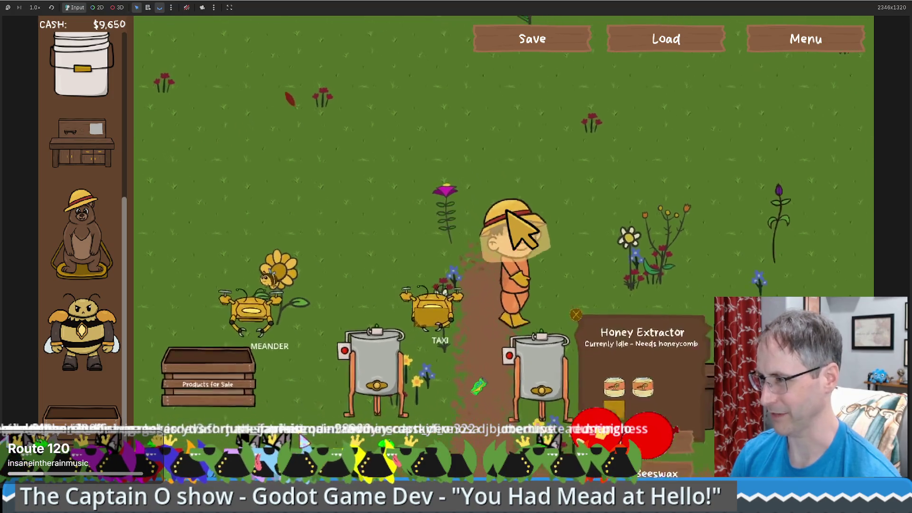
pyautogui.press('s')
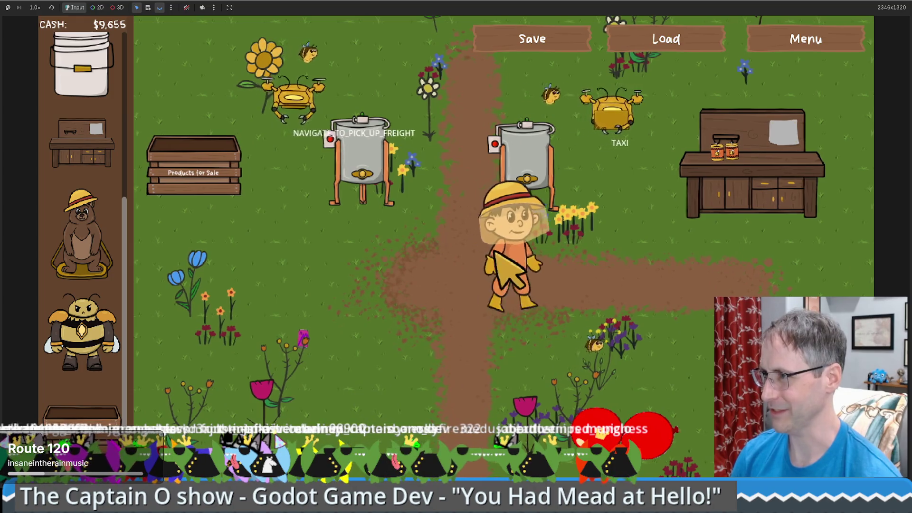
pyautogui.press('d')
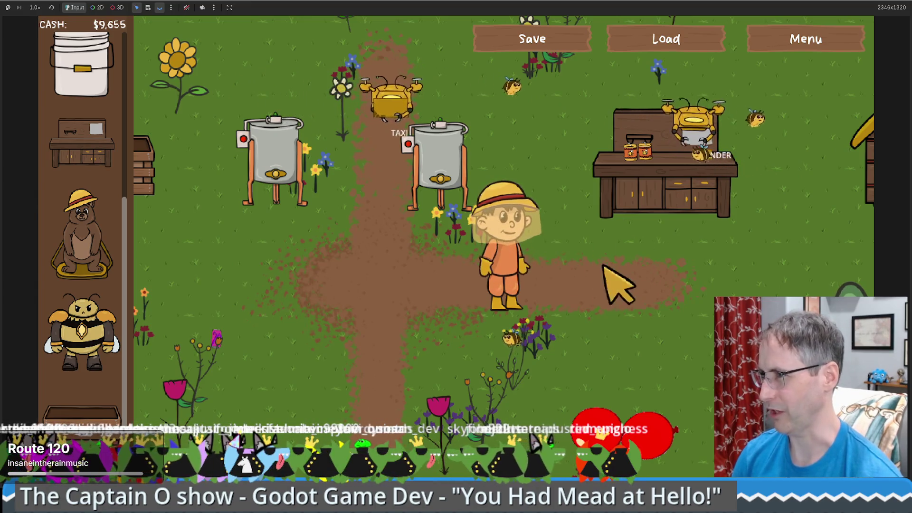
# - Inspect the crafting table, which now has a candle ready to take
pyautogui.press('d')
pyautogui.click(601, 198)
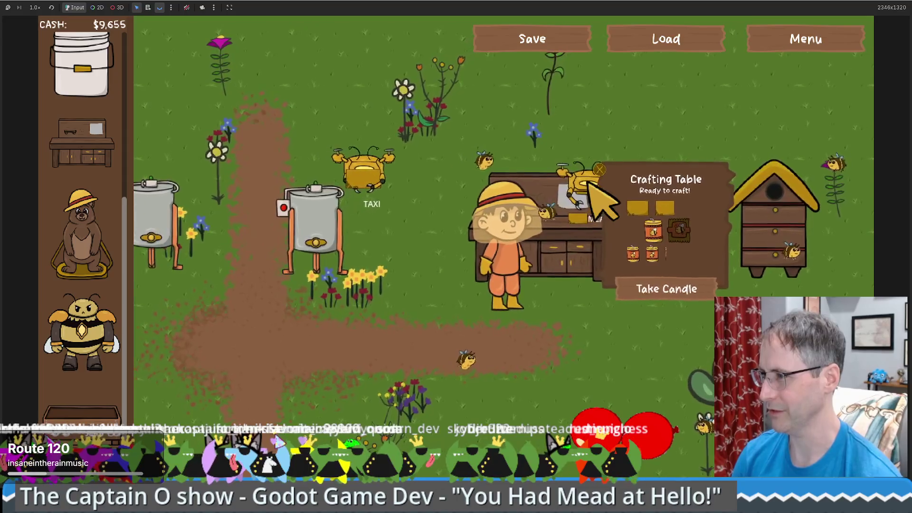
pyautogui.press('s')
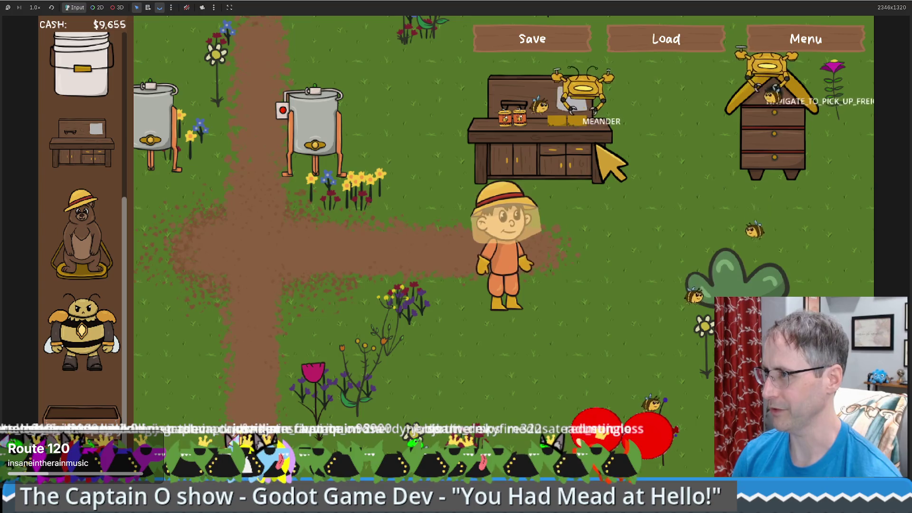
# - Set the game speed to 2.0x
pyautogui.press('w')
pyautogui.press('a')
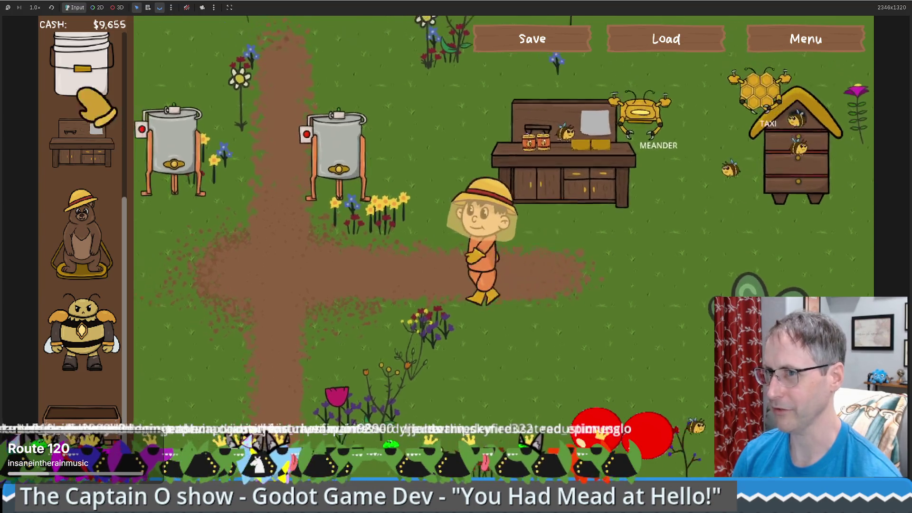
pyautogui.click(35, 7)
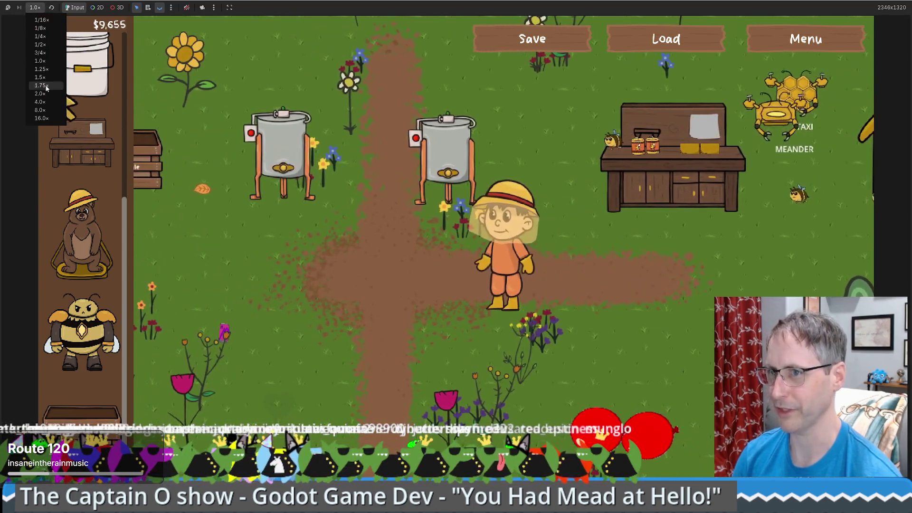
pyautogui.click(40, 94)
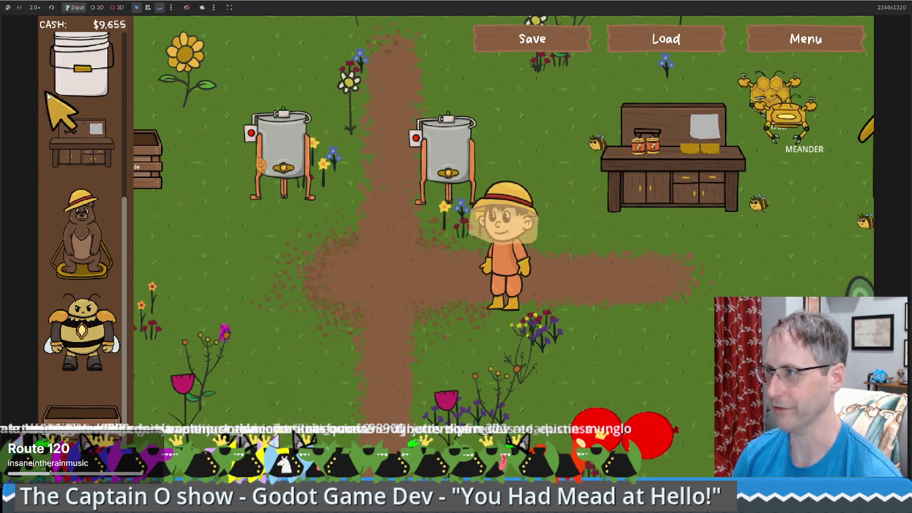
# - Walk the beekeeper around at double speed, then return the game speed to 1.0x
pyautogui.press('d')
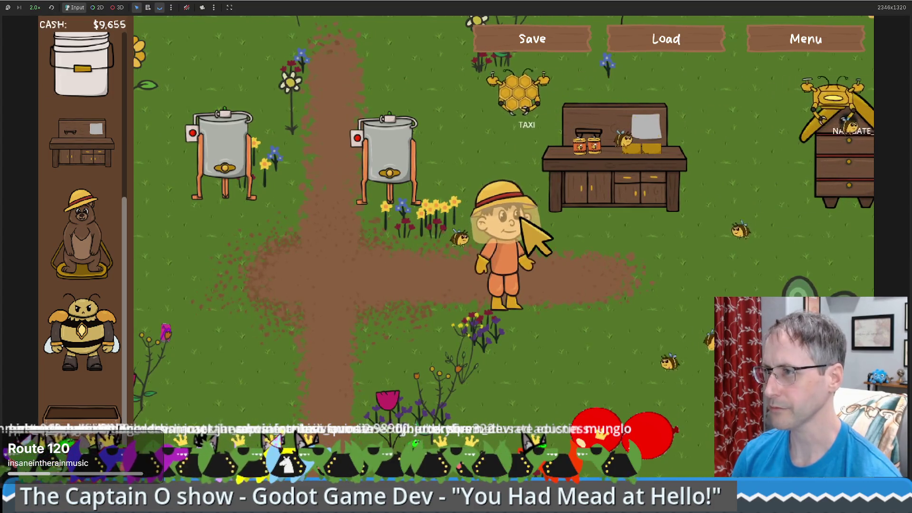
pyautogui.press('a')
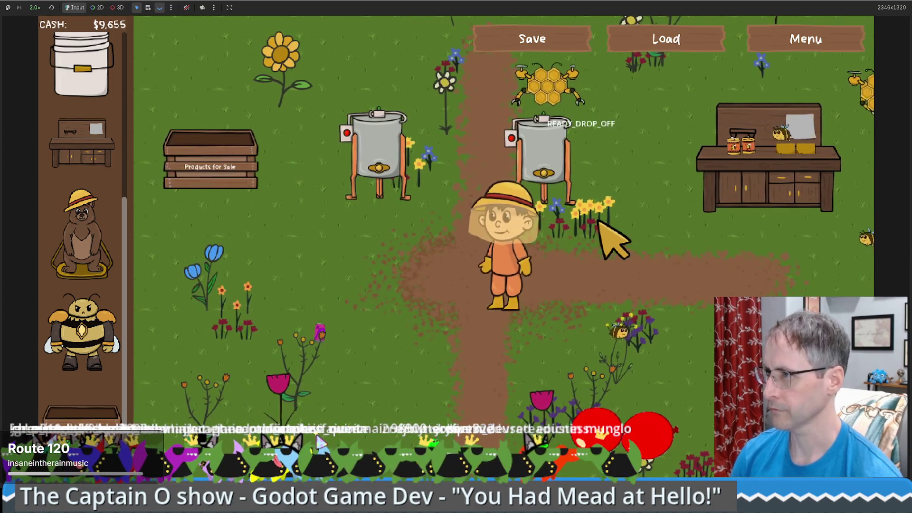
pyautogui.press('d')
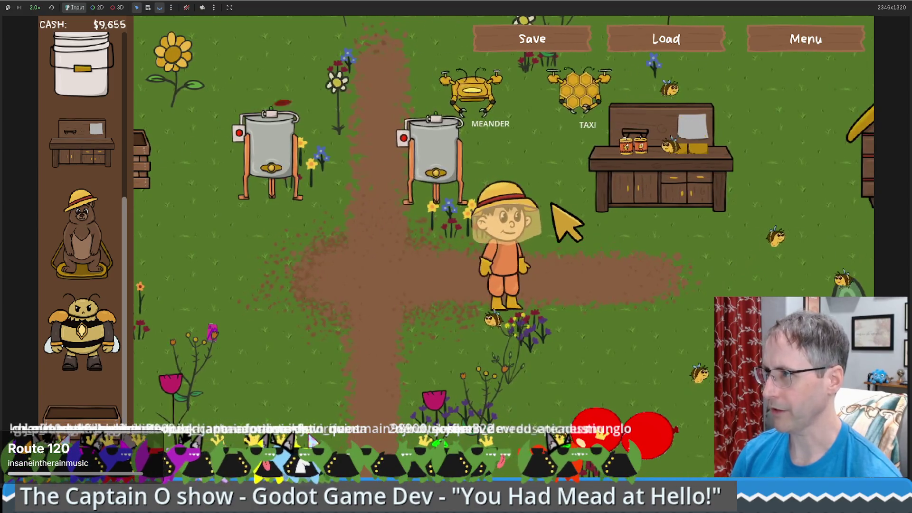
pyautogui.press('w')
pyautogui.press('a')
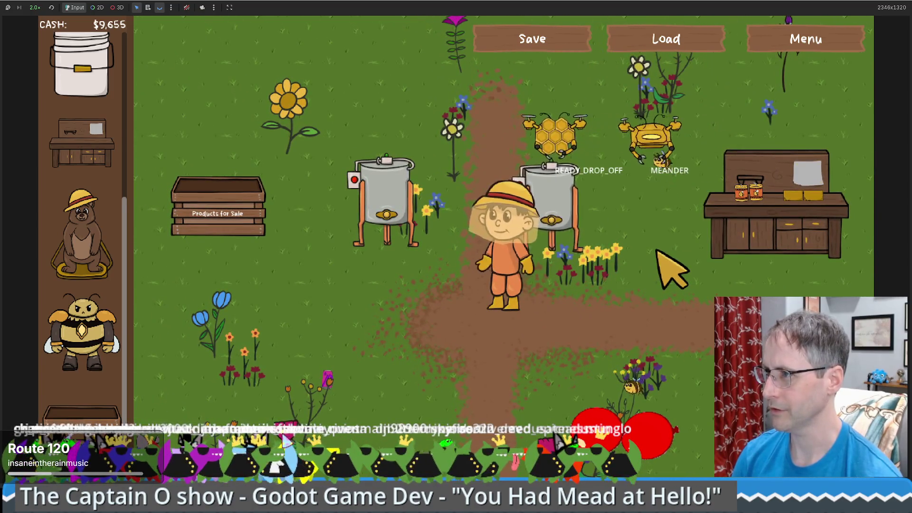
pyautogui.press('s')
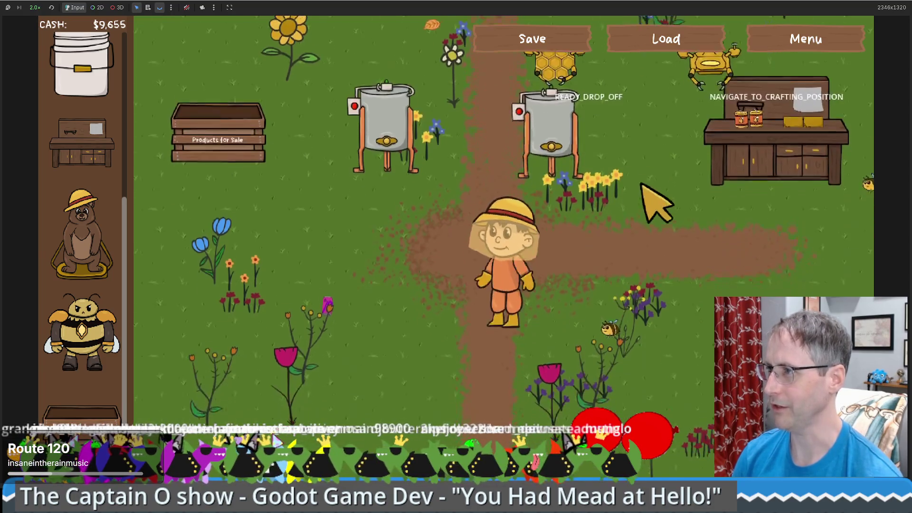
pyautogui.press('w')
pyautogui.press('d')
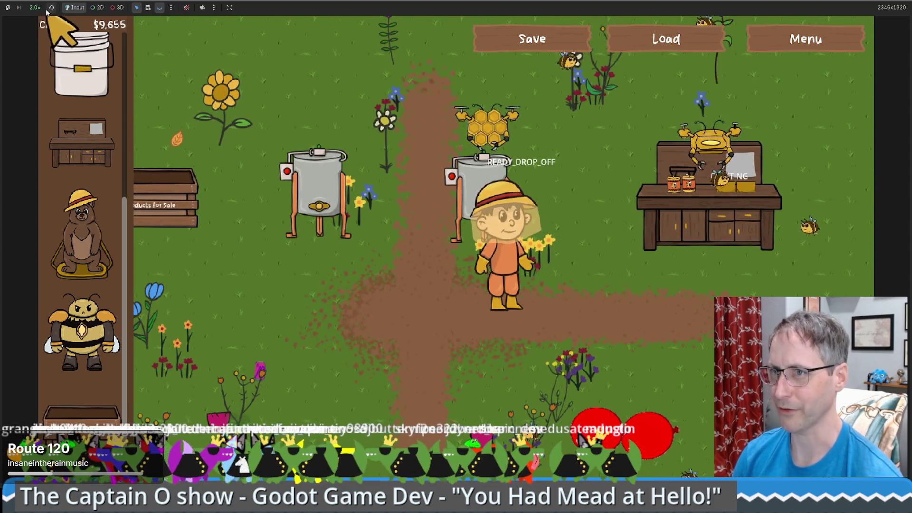
pyautogui.click(35, 8)
pyautogui.click(45, 67)
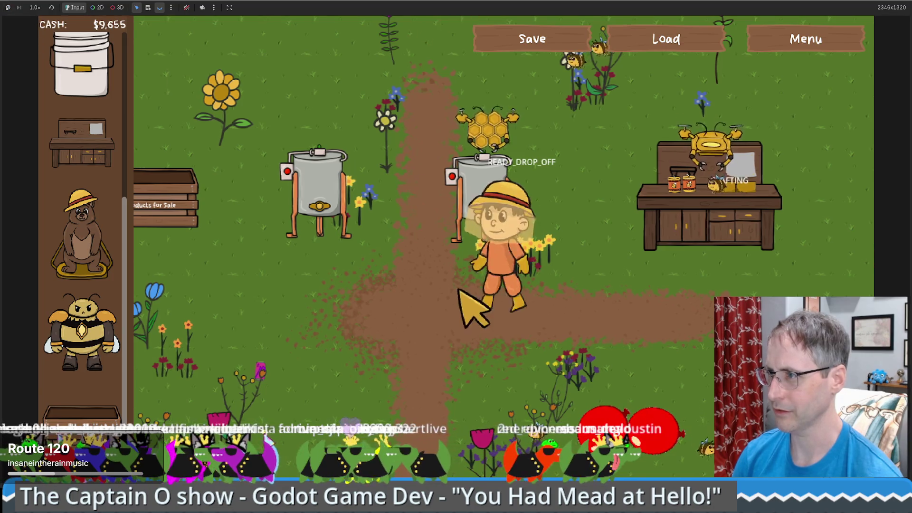
# - Interact with the nearby honey extractor and take the game out of fullscreen into a window
pyautogui.click(474, 304)
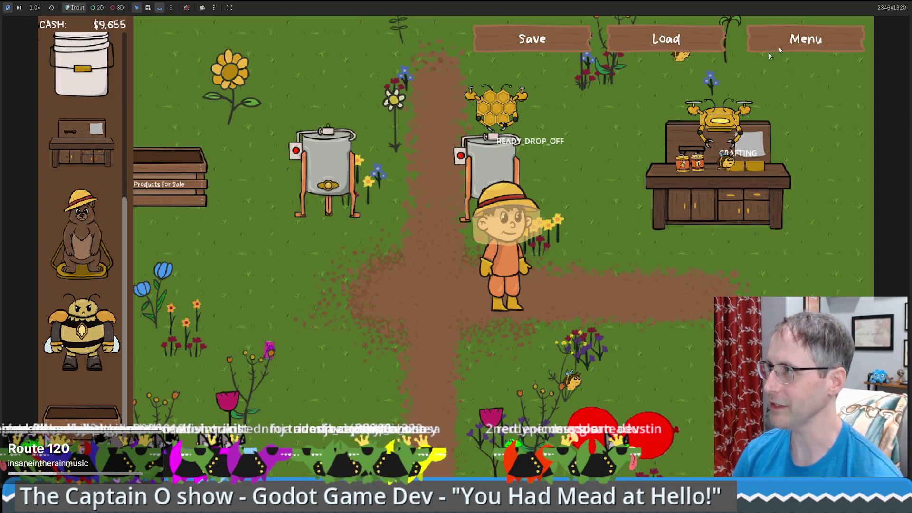
pyautogui.press('F11')
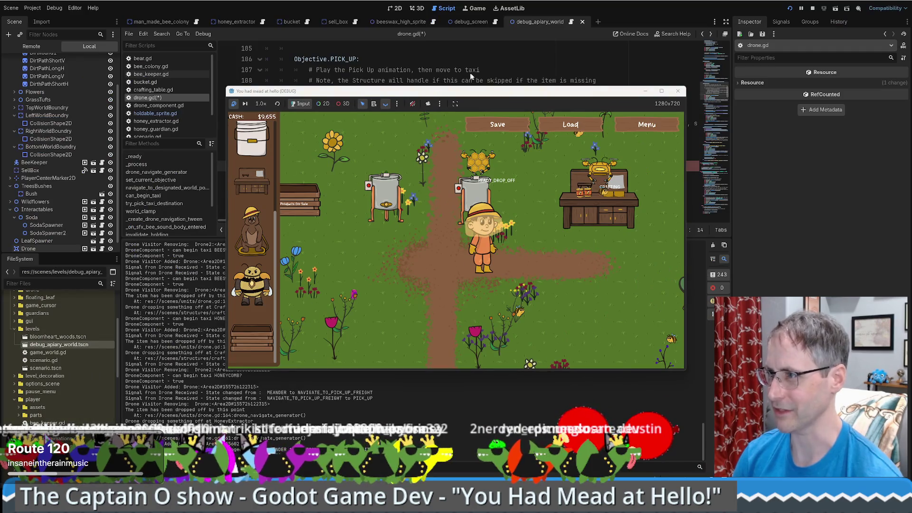
# - In drone.gd, delete the disabled structure check on lines 110–115 of the PICK_UP branch
pyautogui.click(460, 70)
pyautogui.click(424, 160)
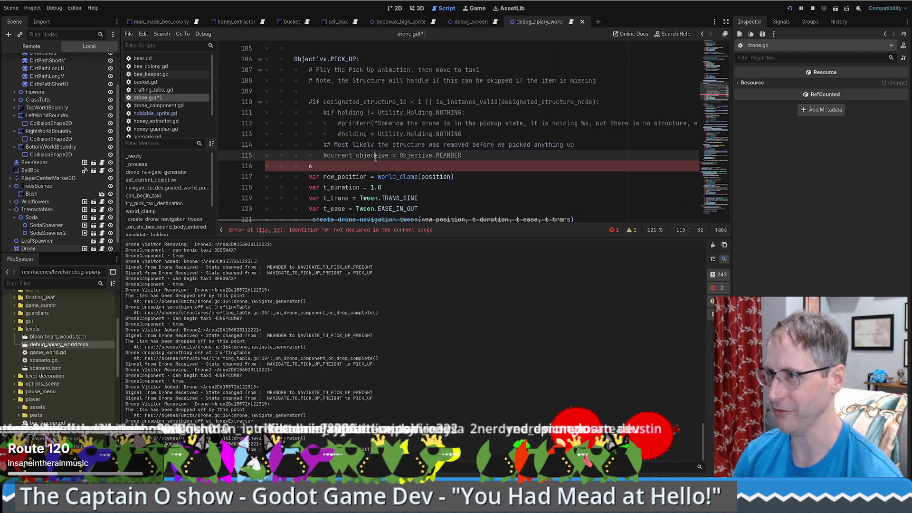
pyautogui.click(369, 167)
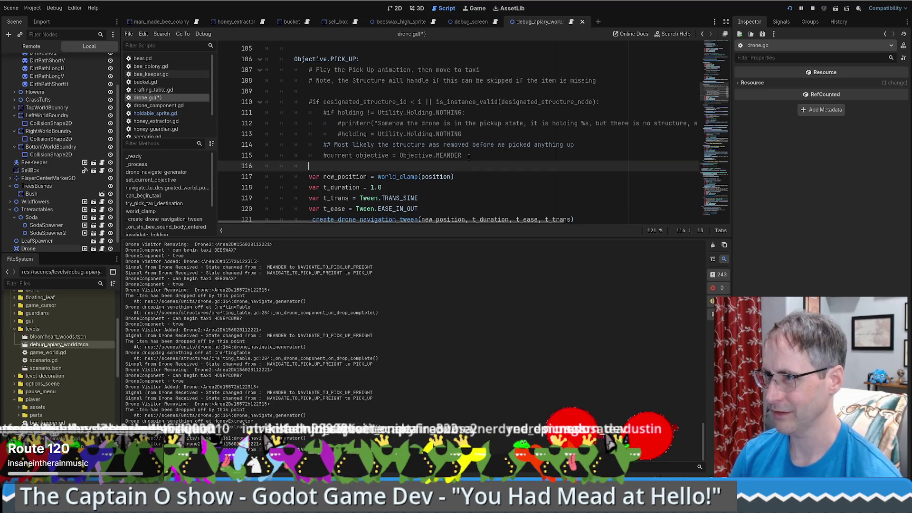
pyautogui.moveTo(469, 157); pyautogui.dragTo(176, 105)
pyautogui.press('BackSpace')
pyautogui.press('BackSpace')
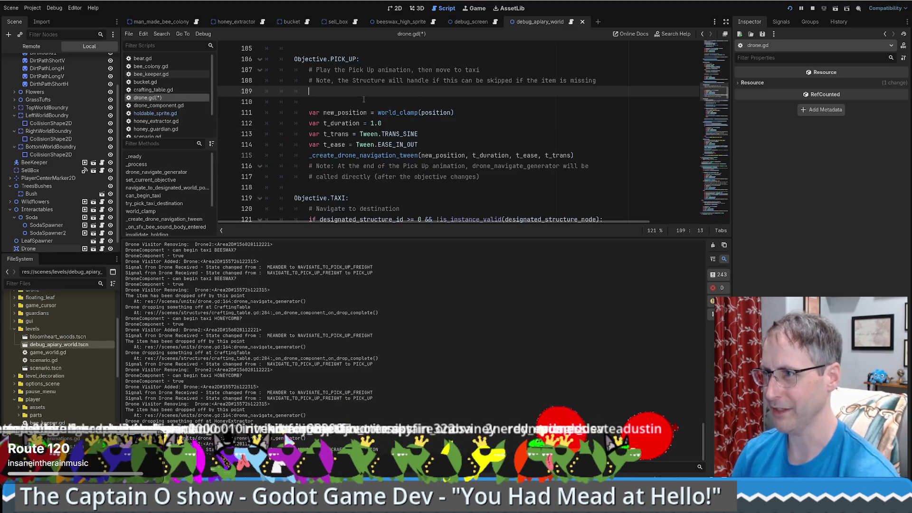
# - Add a '# TODO:' comment after line 109 about the drone getting stuck
pyautogui.click(362, 91)
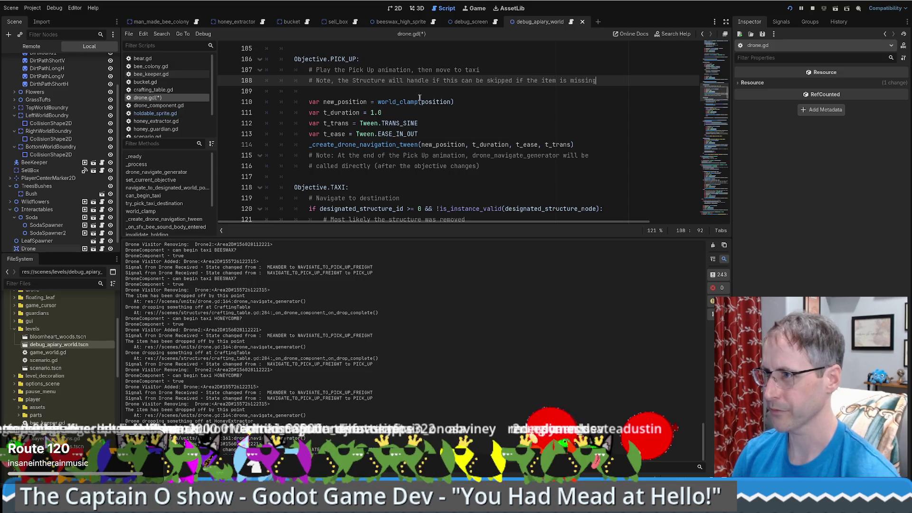
pyautogui.scroll(-8, 428, 109)
pyautogui.scroll(8, 457, 118)
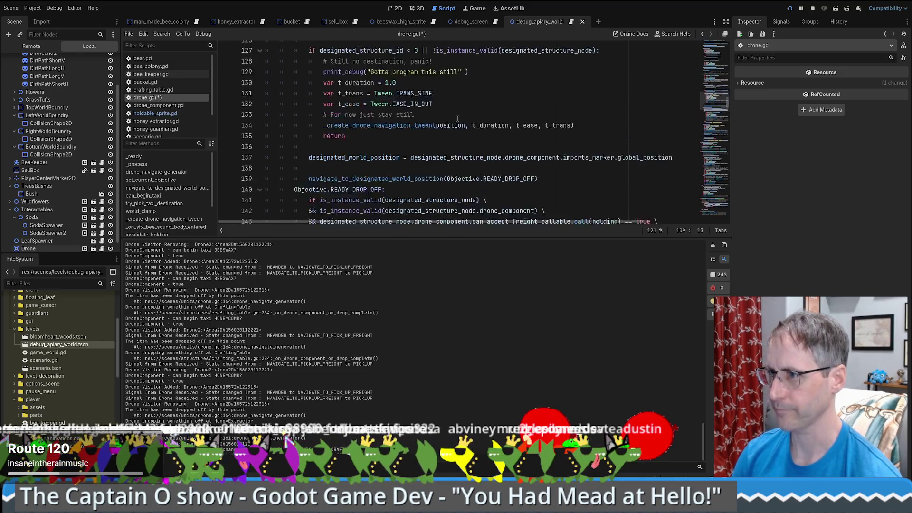
pyautogui.press('Return')
pyautogui.write("# TODO: Somehow a drone got stuck in this state, I think it's cus I removed a destination AFTER")
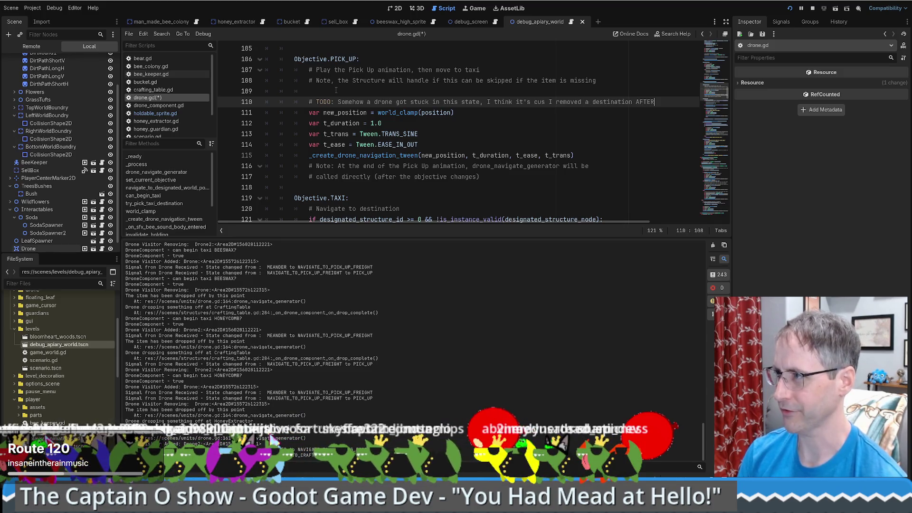
pyautogui.press('Return')
pyautogui.write('# it')
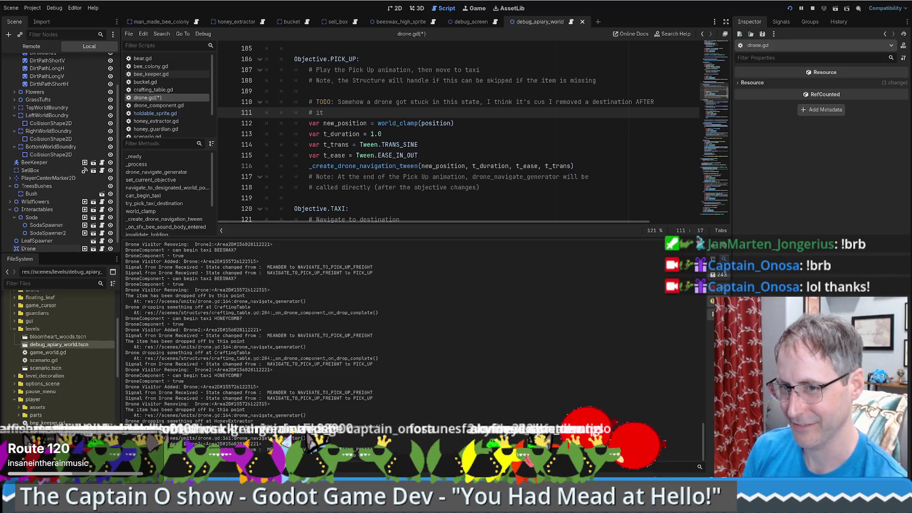
# - Review the TODO comment lines in drone.gd, selecting part of the comment text
pyautogui.click(580, 145)
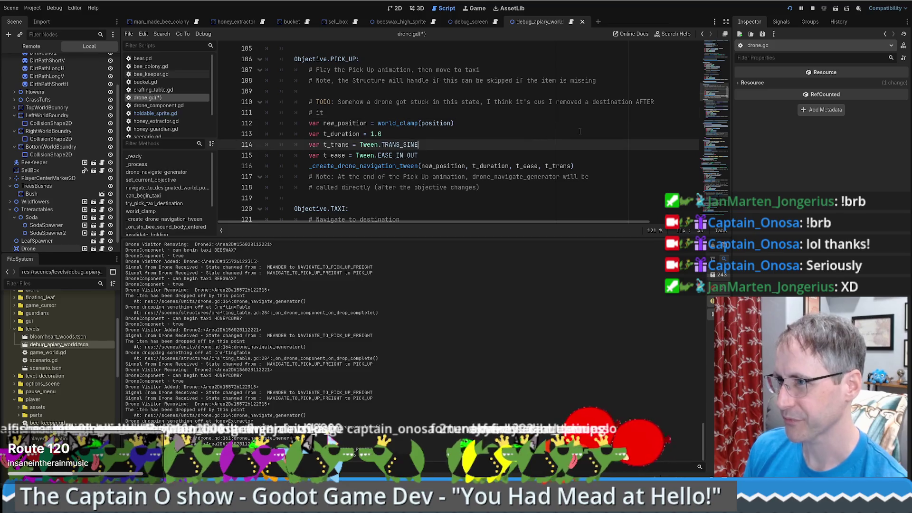
pyautogui.scroll(1, 578, 137)
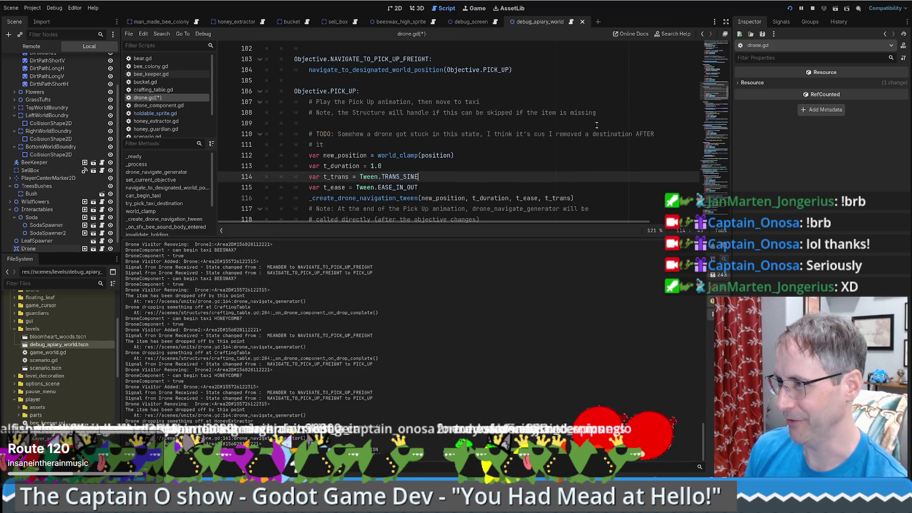
pyautogui.click(611, 115)
pyautogui.click(600, 106)
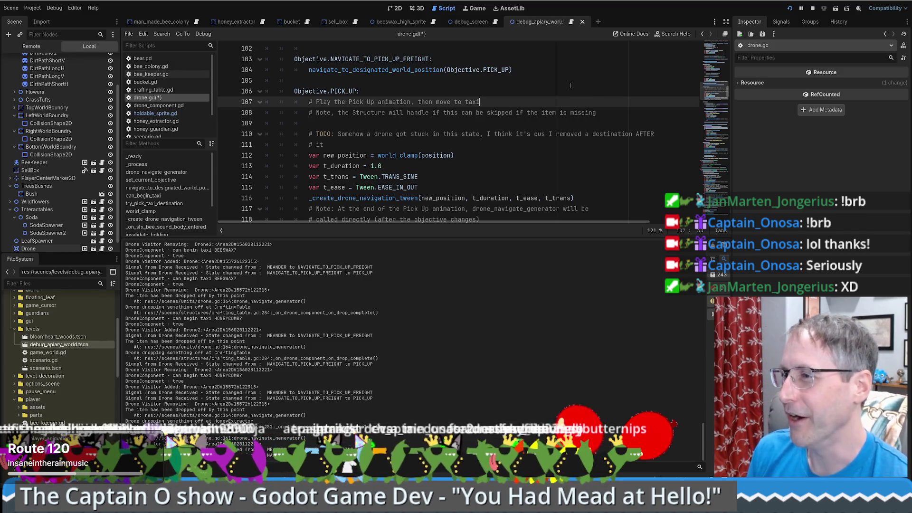
pyautogui.click(660, 134)
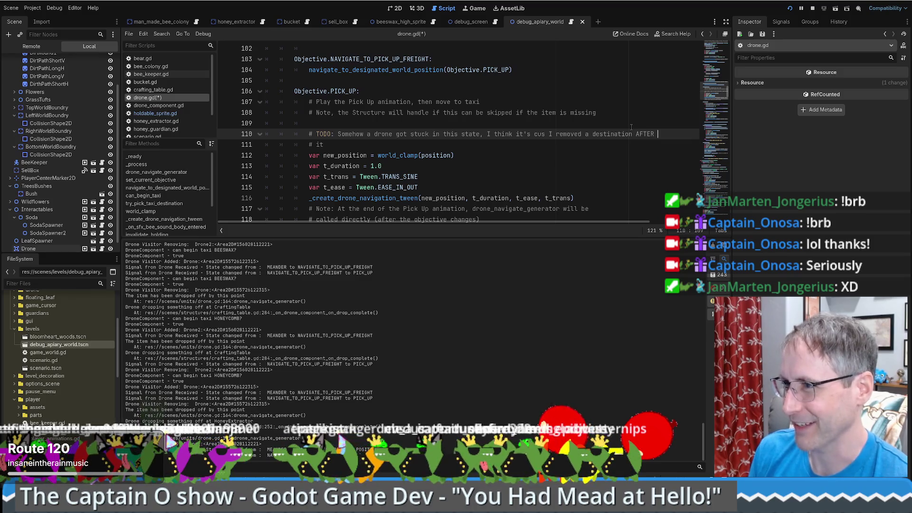
pyautogui.moveTo(345, 135); pyautogui.dragTo(653, 135)
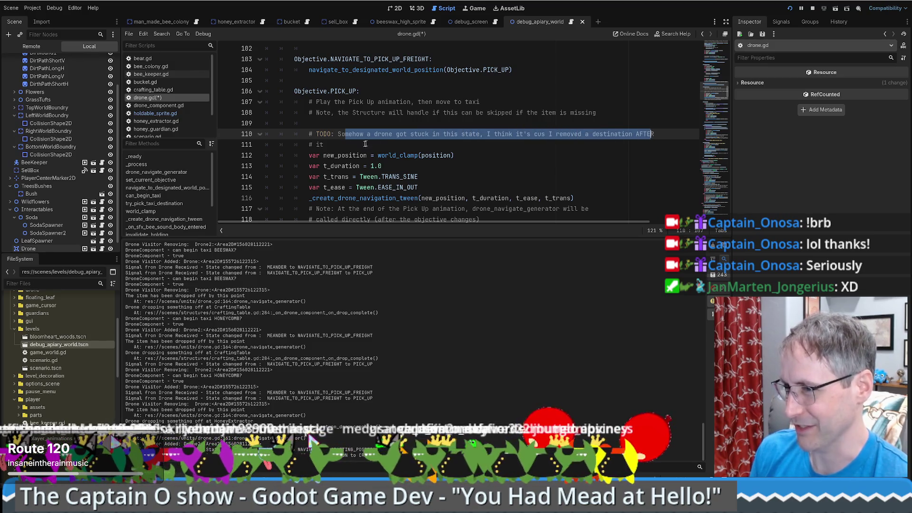
# - Continue the TODO: the drone wanted to pick something up, unsure which cause since it wasn't holding anything
pyautogui.click(410, 144)
pyautogui.write('trid')
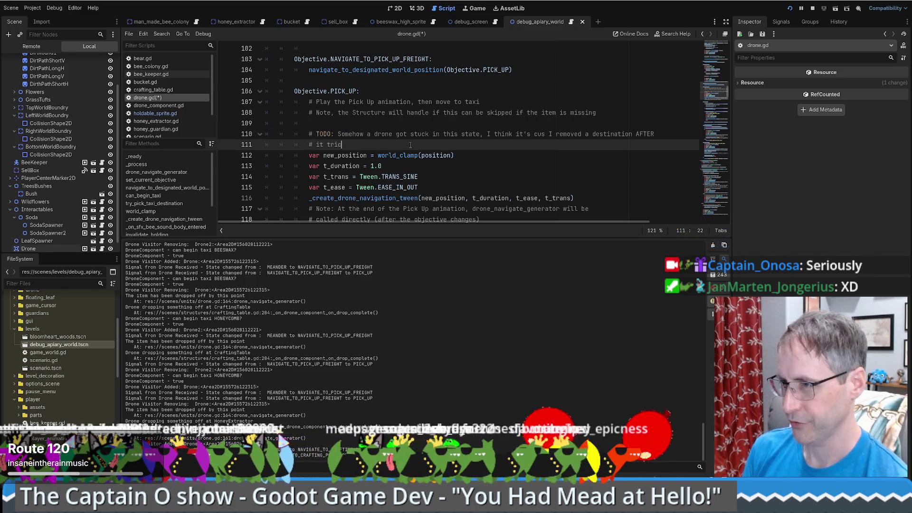
pyautogui.press('BackSpace')
pyautogui.press('BackSpace')
pyautogui.press('BackSpace')
pyautogui.write('was')
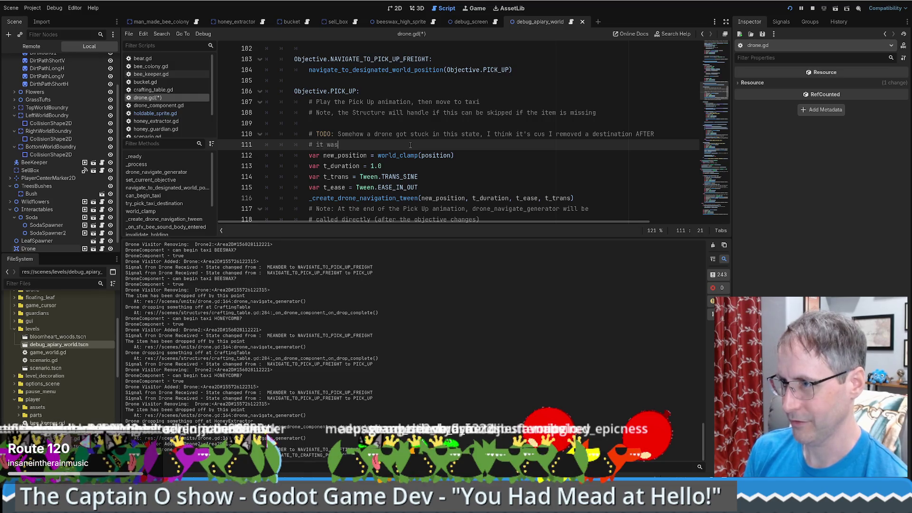
pyautogui.write(' determined to pick')
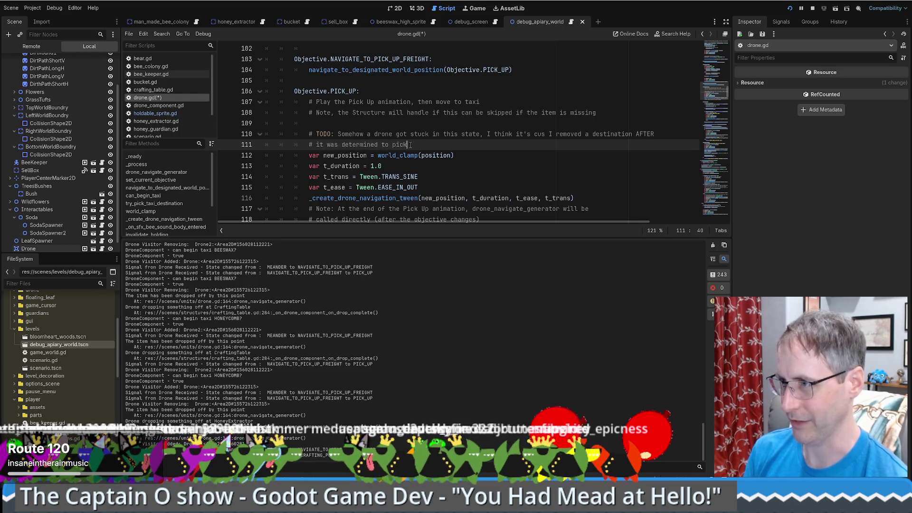
pyautogui.write(' up something. Now')
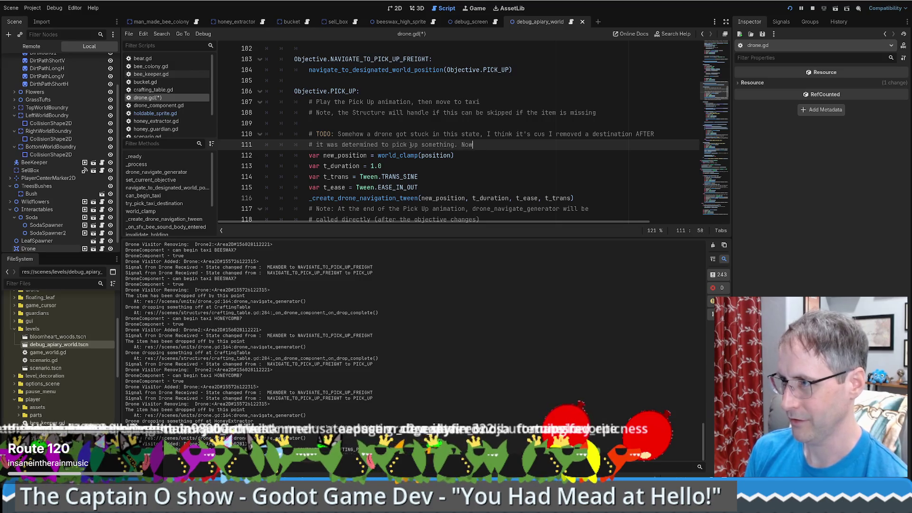
pyautogui.press('BackSpace')
pyautogui.write('t sure w')
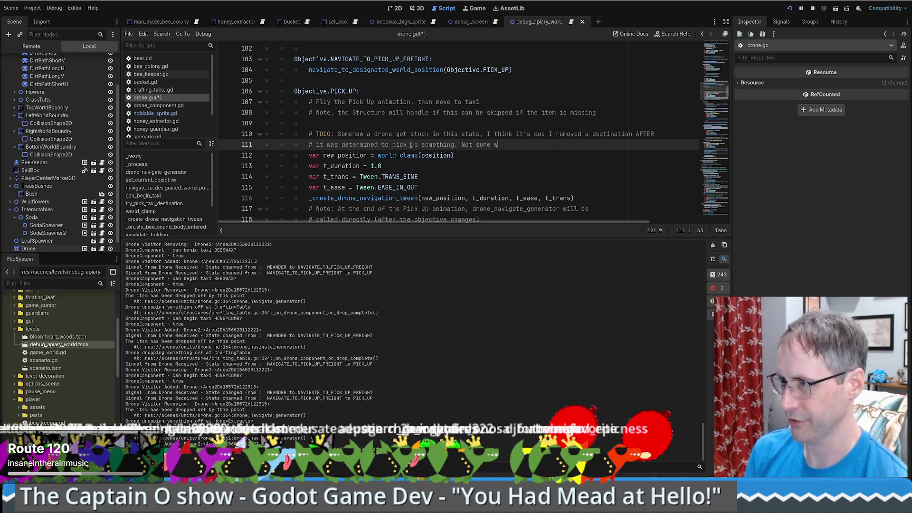
pyautogui.write('hich (this or t')
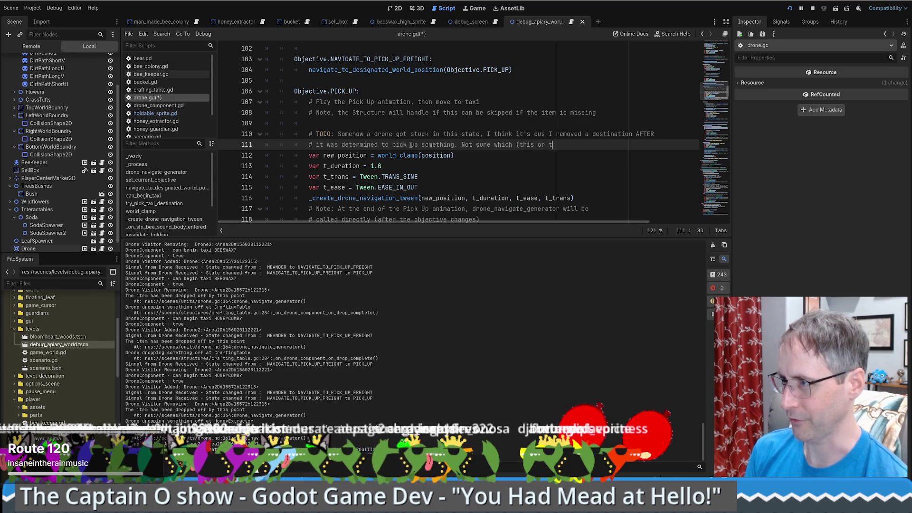
pyautogui.write("hat) becuase it wasn't holding")
pyautogui.press('Return')
pyautogui.write('# ')
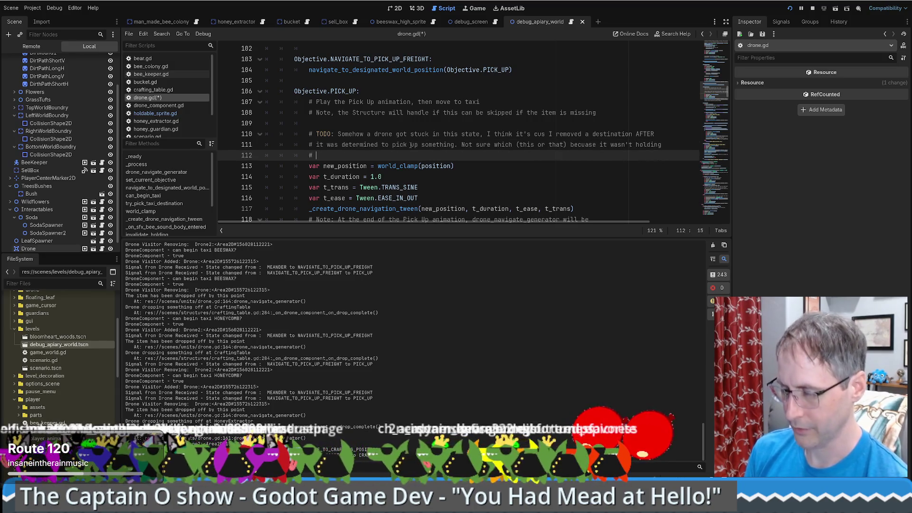
pyautogui.write('anything')
pyautogui.press('Return')
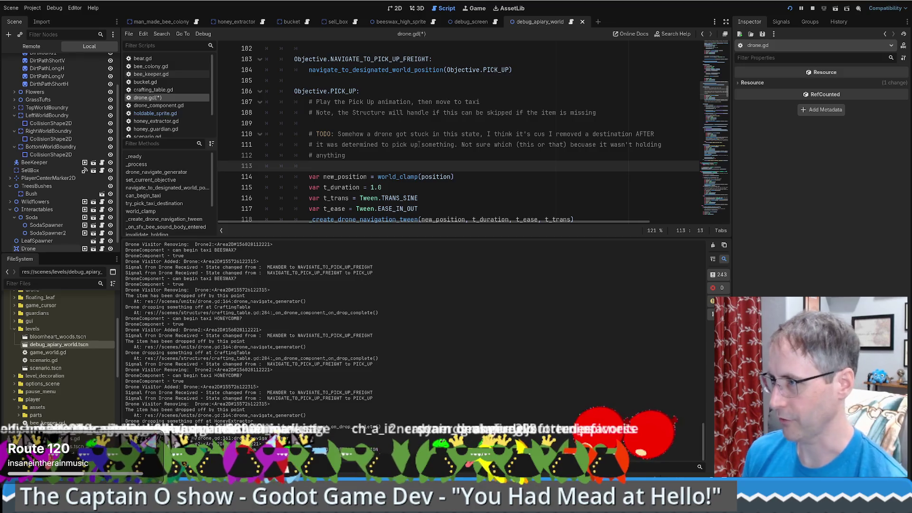
# - Bring the running bee game's window to the front
pyautogui.scroll(-1, 428, 119)
pyautogui.scroll(1, 451, 71)
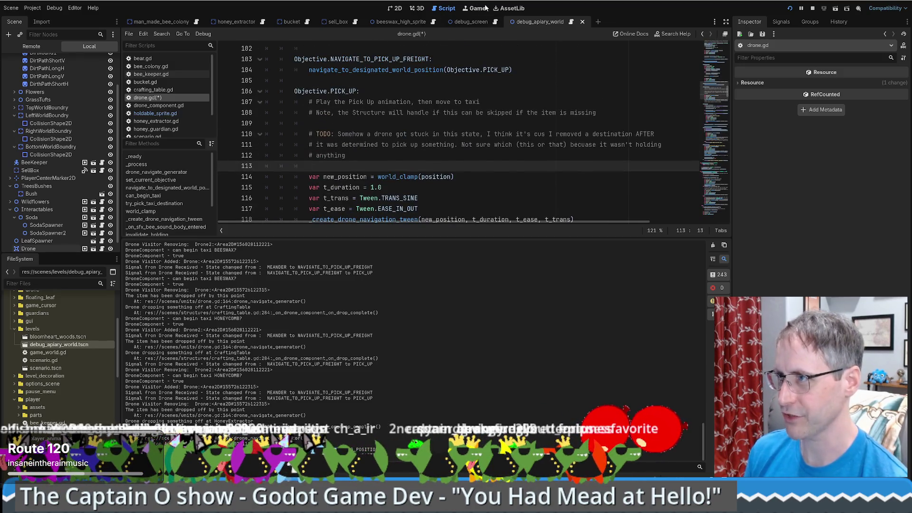
pyautogui.click(477, 8)
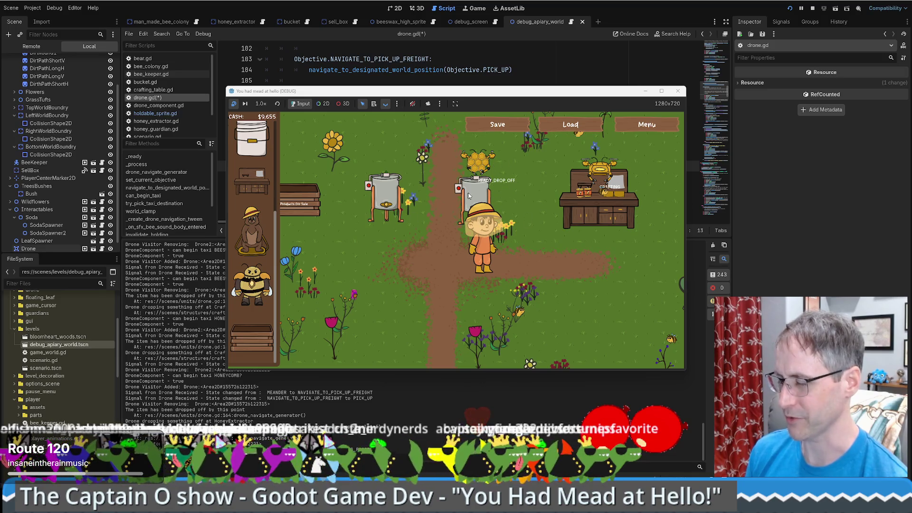
# - Return to drone.gd behind the game and scroll down to the Objective.READY_DROP_OFF block
pyautogui.click(520, 68)
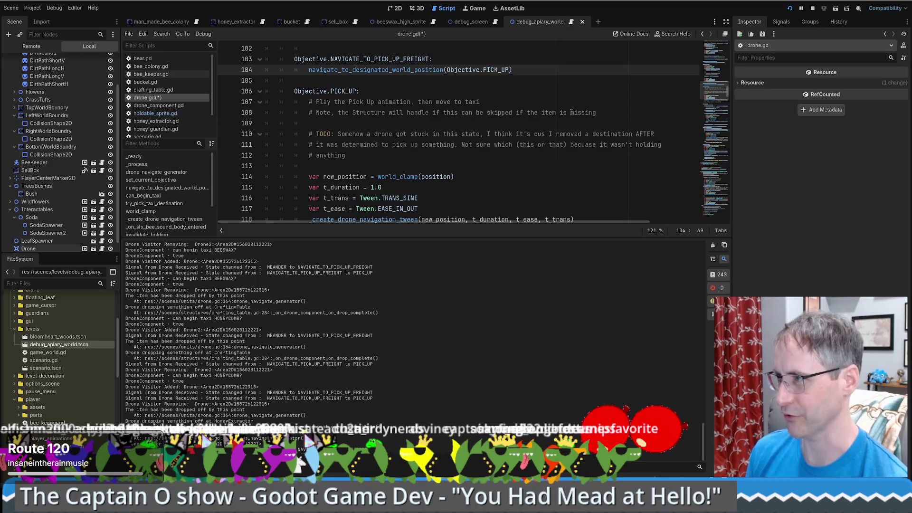
pyautogui.scroll(-3, 571, 113)
pyautogui.scroll(3, 564, 155)
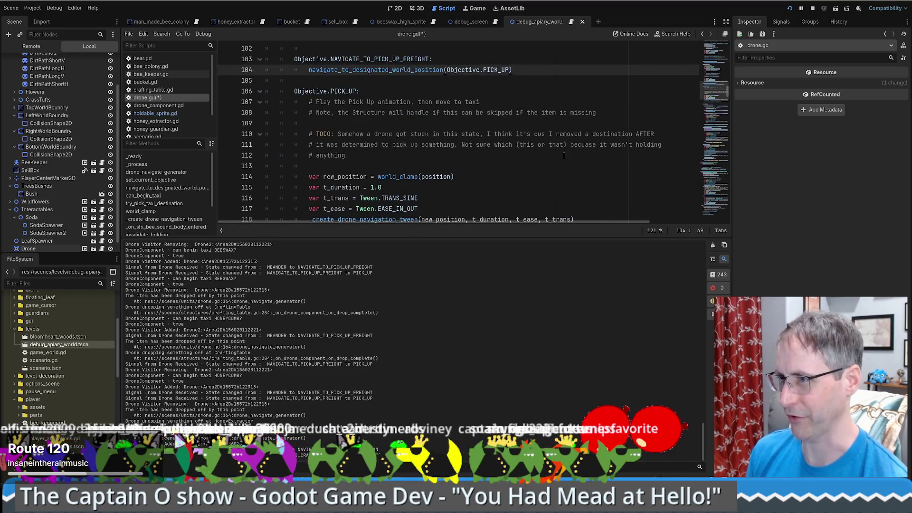
pyautogui.scroll(4, 564, 155)
pyautogui.hotkey('alt', 'Tab')
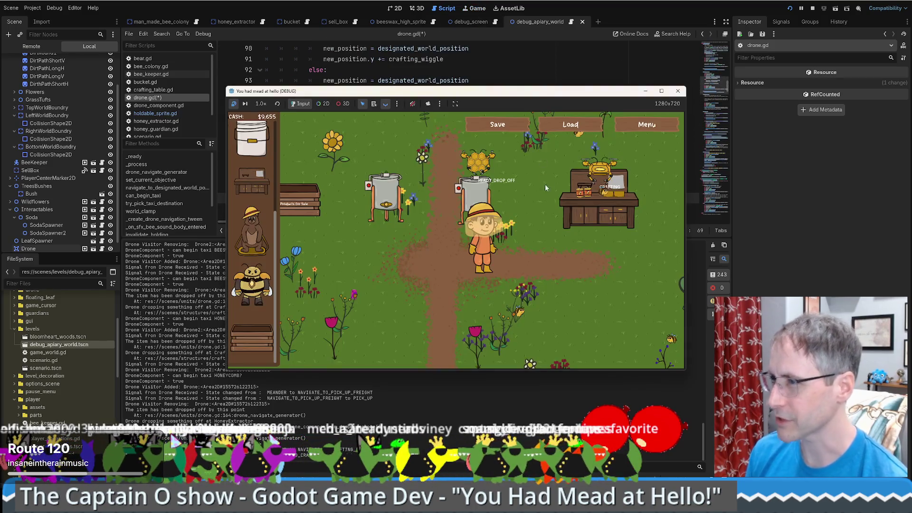
pyautogui.click(491, 70)
pyautogui.scroll(-5, 497, 129)
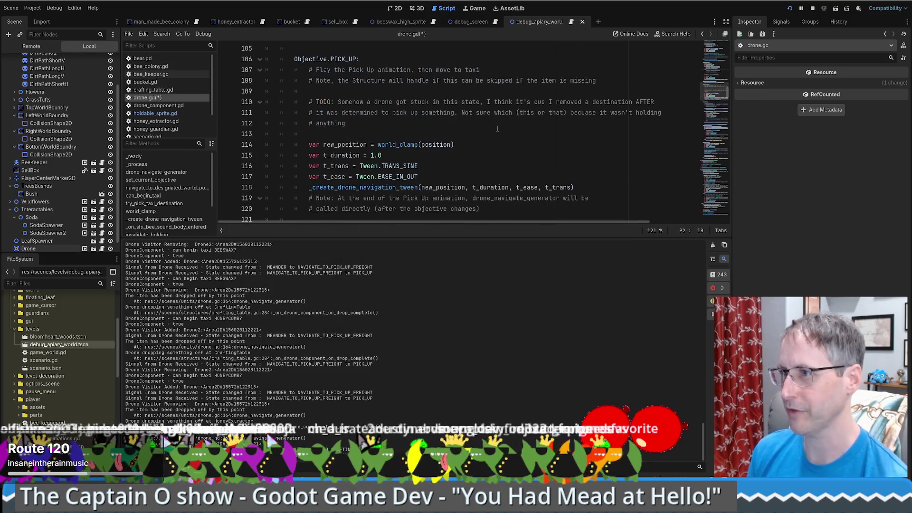
pyautogui.scroll(-12, 508, 139)
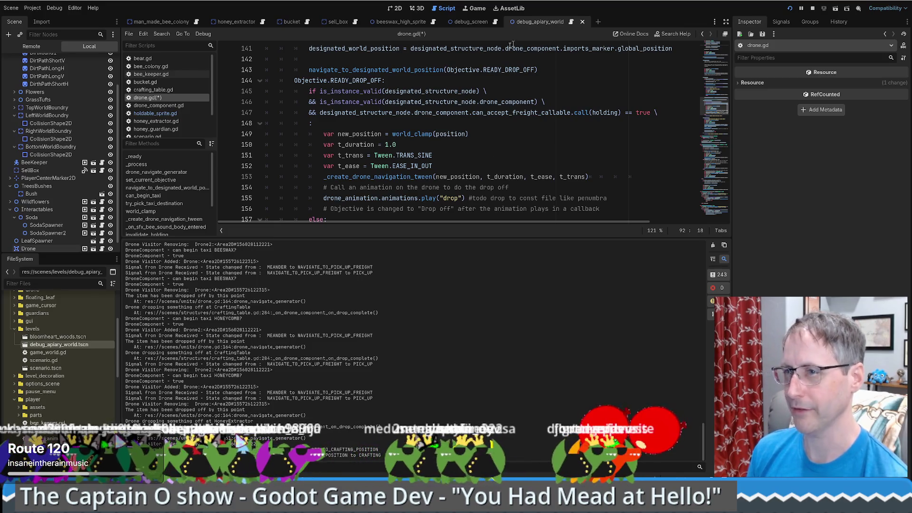
# - Save drone.gd and select the is_instance_valid check on line 145
pyautogui.hotkey('ctrl', 's')
pyautogui.click(531, 95)
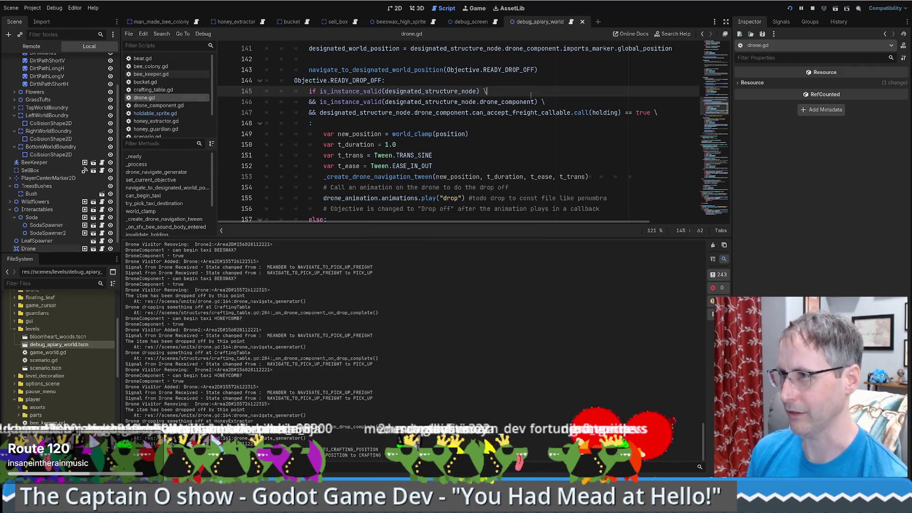
pyautogui.scroll(5, 556, 141)
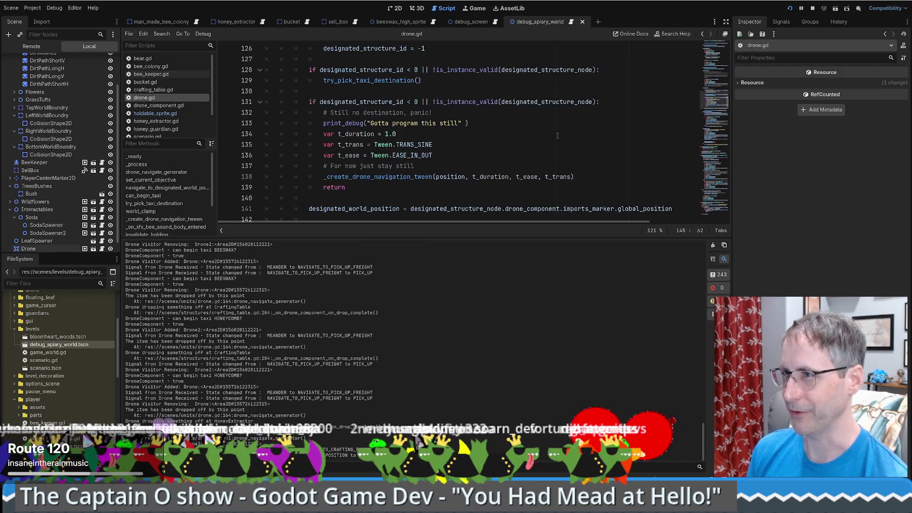
pyautogui.scroll(-7, 546, 124)
pyautogui.click(532, 101)
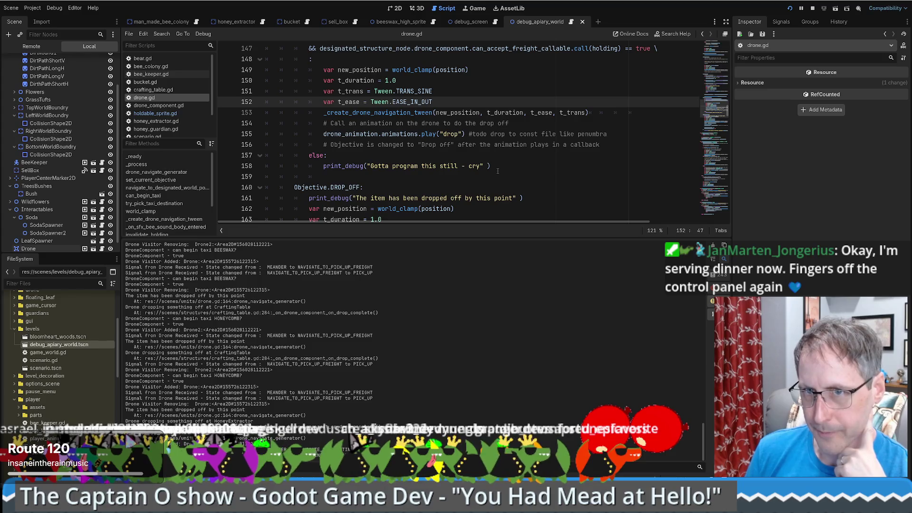
pyautogui.scroll(2, 721, 113)
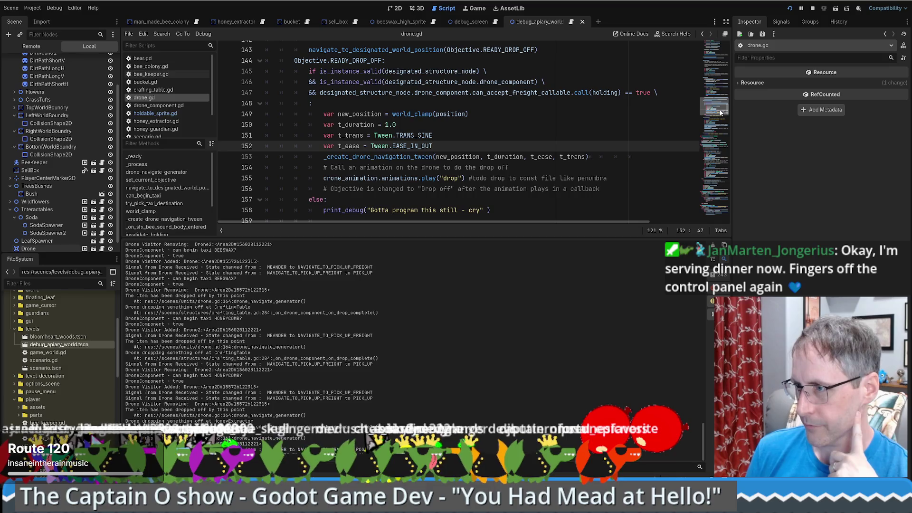
pyautogui.scroll(1, 721, 112)
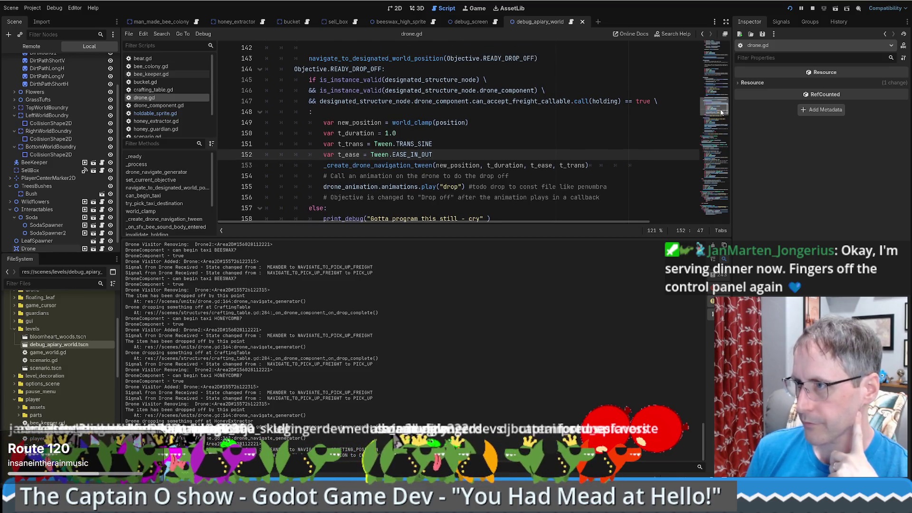
pyautogui.moveTo(319, 79); pyautogui.dragTo(490, 79)
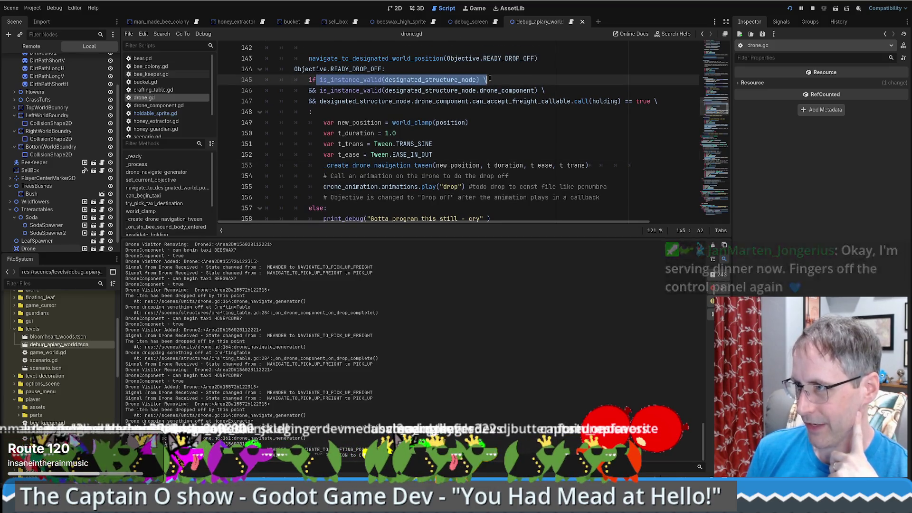
pyautogui.scroll(-1, 490, 79)
# - Replace the placeholder print_debug on line 158 with the pasted commented-out structure-check block
pyautogui.click(419, 186)
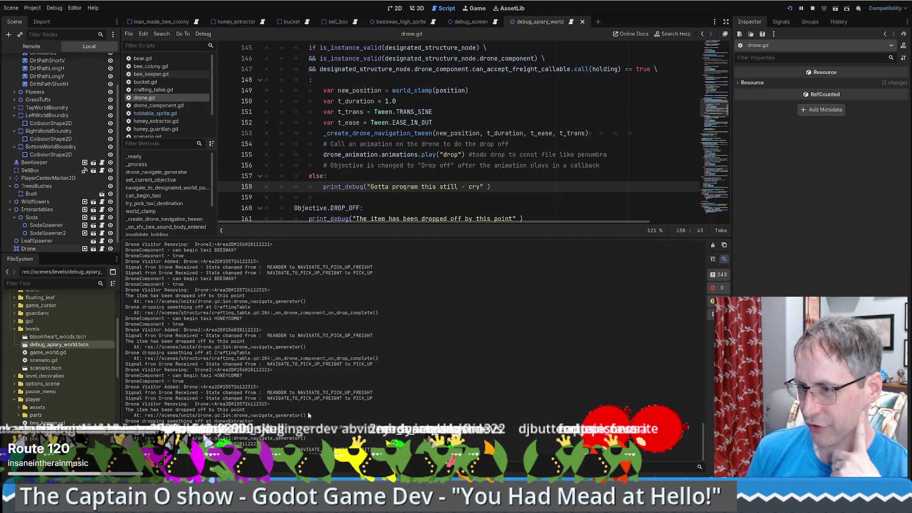
pyautogui.click(394, 187)
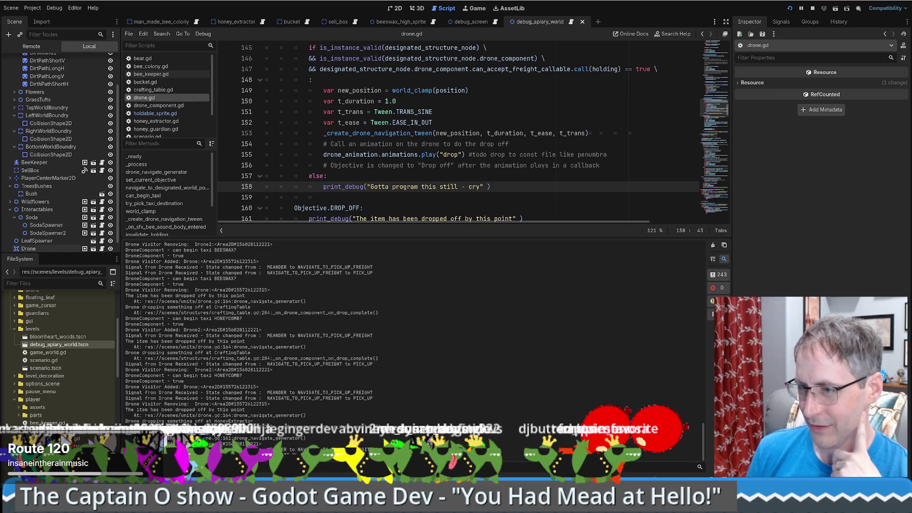
pyautogui.scroll(3, 452, 186)
pyautogui.scroll(-3, 475, 185)
pyautogui.click(506, 185)
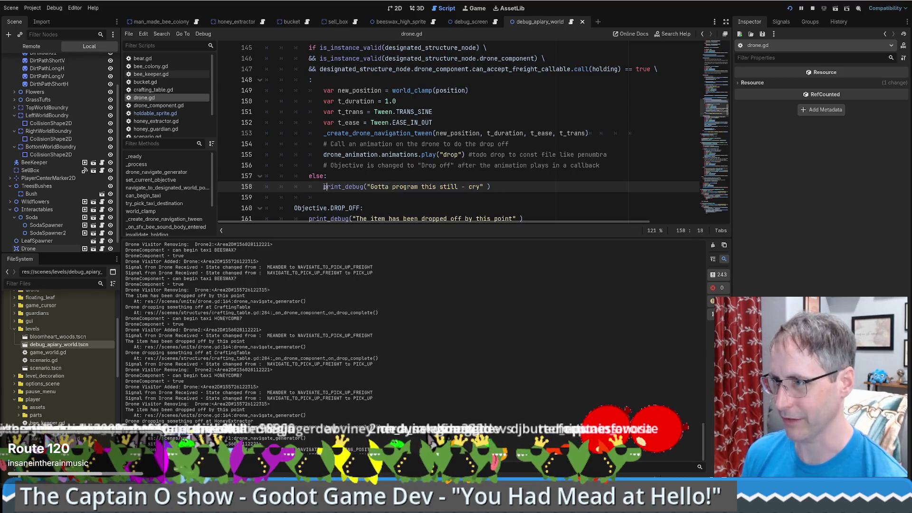
pyautogui.moveTo(323, 187); pyautogui.dragTo(520, 188)
pyautogui.hotkey('ctrl', 'v')
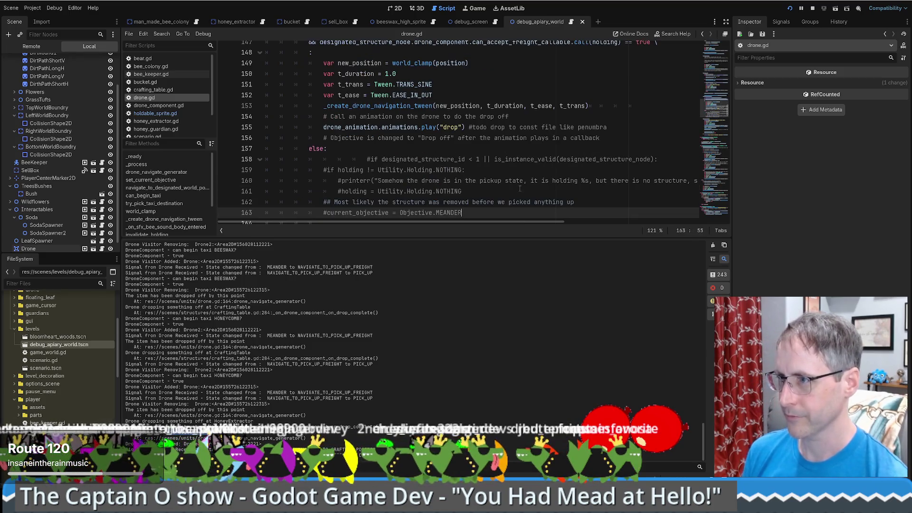
# - Change '#if' to 'if' and uncomment the remaining block lines with Ctrl+K
pyautogui.scroll(1, 476, 190)
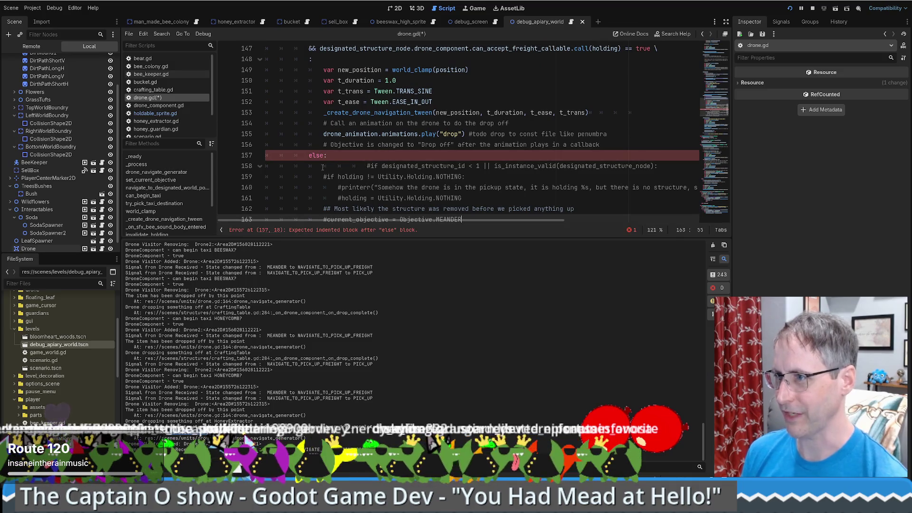
pyautogui.moveTo(324, 166); pyautogui.dragTo(378, 164)
pyautogui.write('if')
pyautogui.moveTo(324, 177)
pyautogui.mouseDown()
pyautogui.moveTo(432, 198)
pyautogui.moveTo(483, 158)
pyautogui.mouseUp()
pyautogui.hotkey('ctrl', 'k')
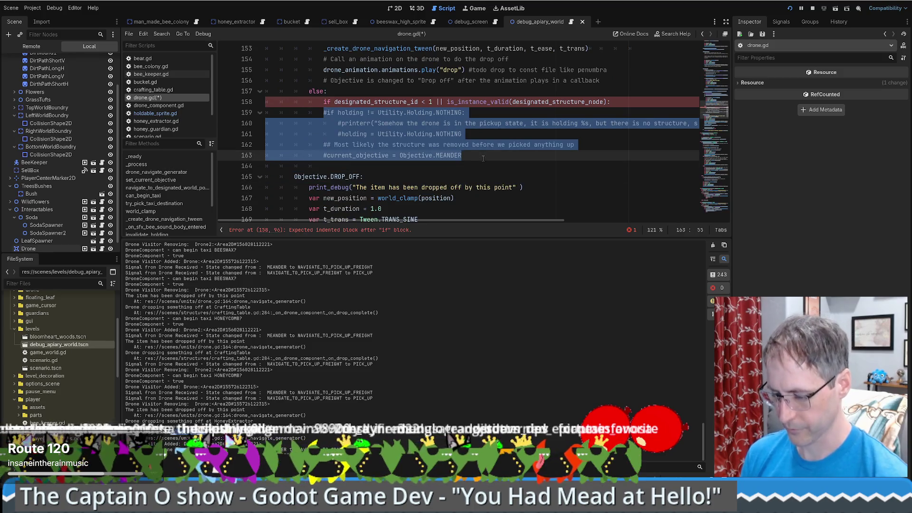
# - Delete the erroneous structure-id check on line 158, leaving the holding check and MEANDER reset
pyautogui.scroll(4, 350, 140)
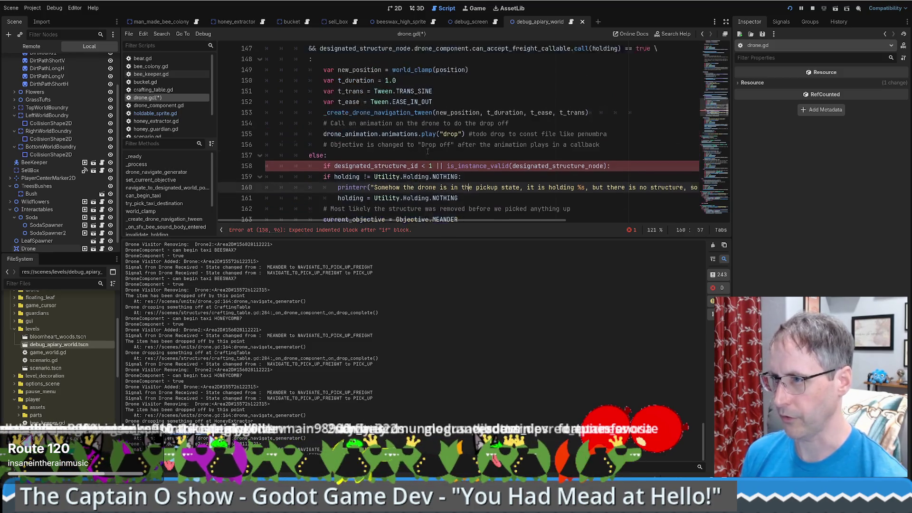
pyautogui.scroll(-3, 351, 139)
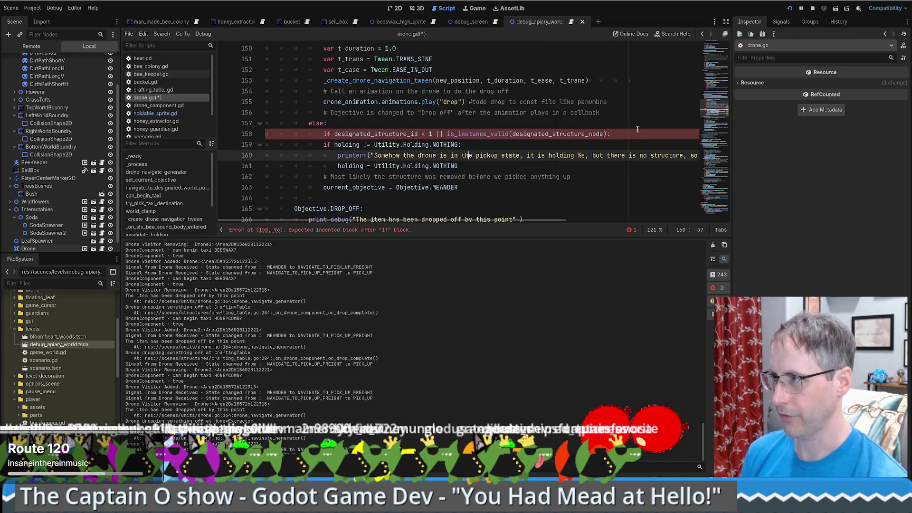
pyautogui.moveTo(328, 123); pyautogui.dragTo(635, 133)
pyautogui.press('BackSpace')
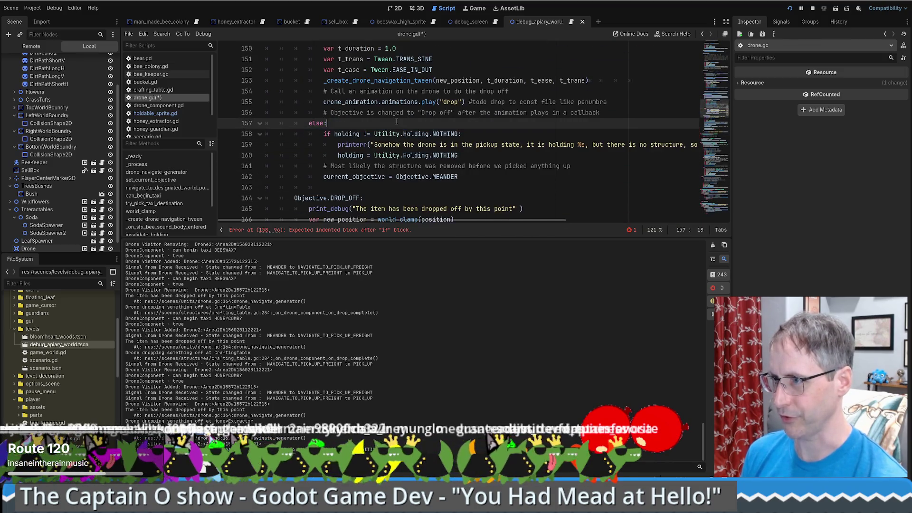
pyautogui.scroll(5, 416, 155)
pyautogui.scroll(-3, 416, 154)
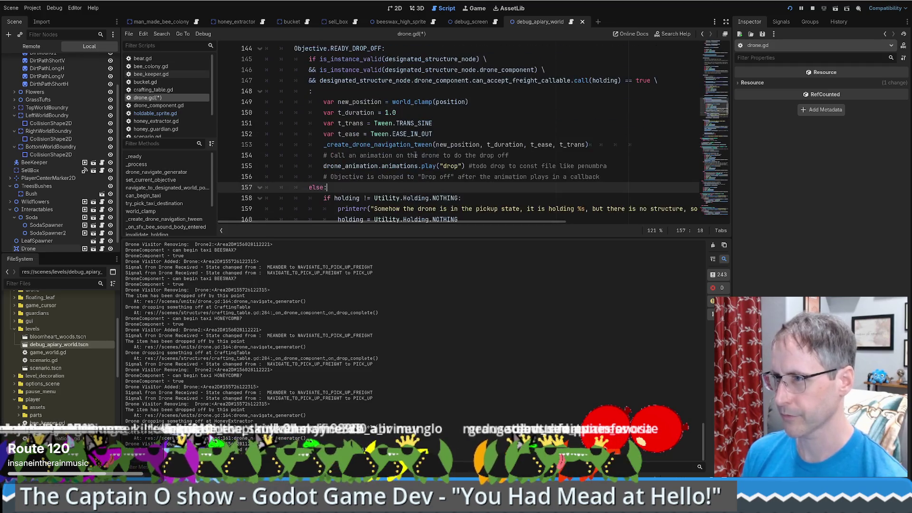
pyautogui.scroll(-4, 402, 153)
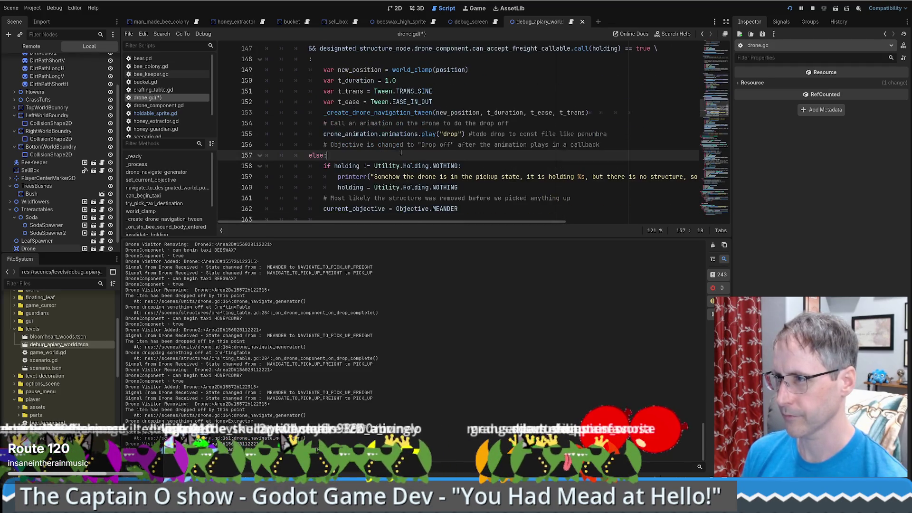
# - Enlarge the script area and select the taxi branch's retry-destination block through return
pyautogui.scroll(1, 400, 155)
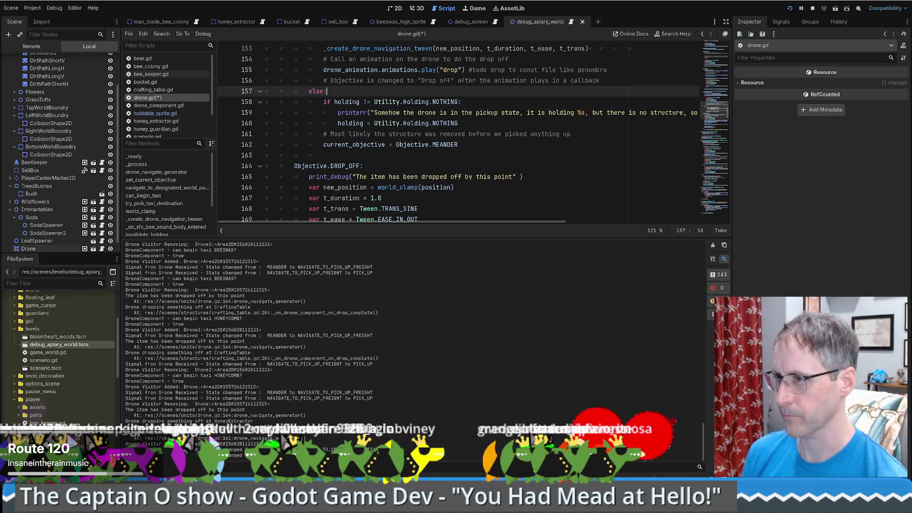
pyautogui.scroll(4, 394, 150)
pyautogui.scroll(-12, 389, 153)
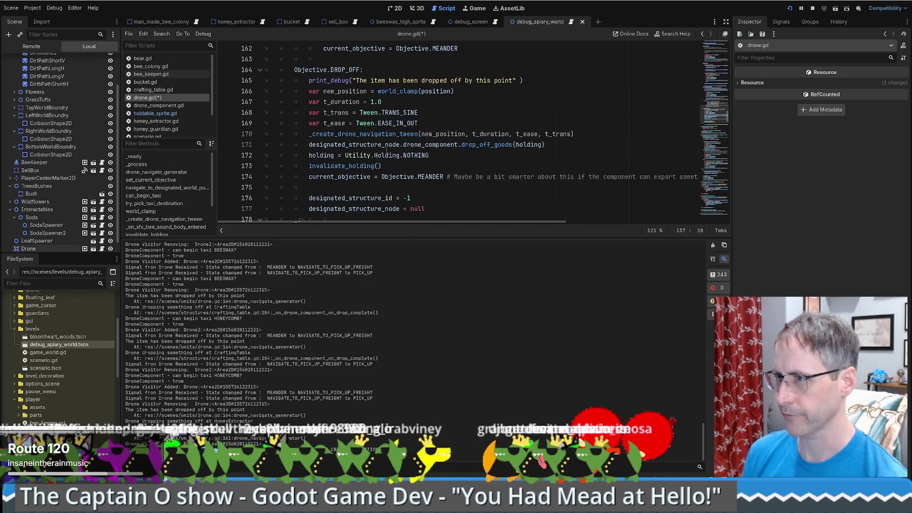
pyautogui.scroll(20, 387, 156)
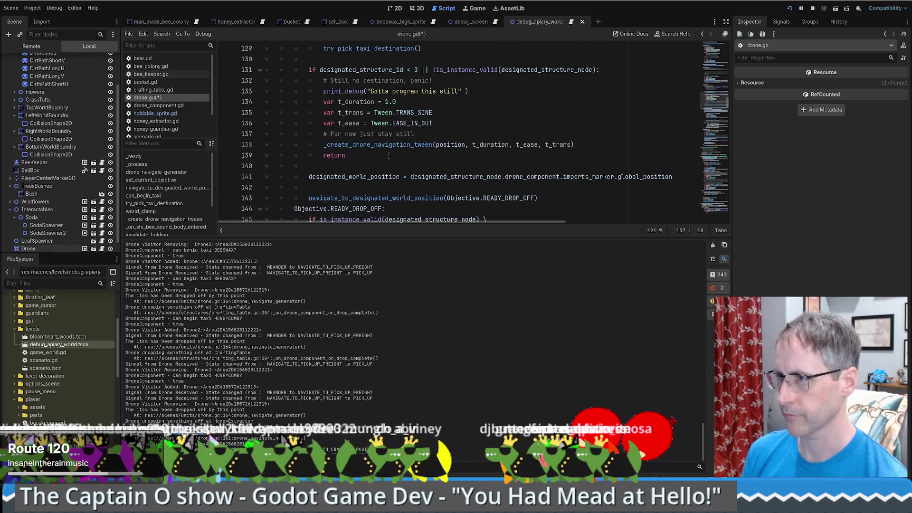
pyautogui.scroll(3, 388, 155)
pyautogui.scroll(-3, 388, 155)
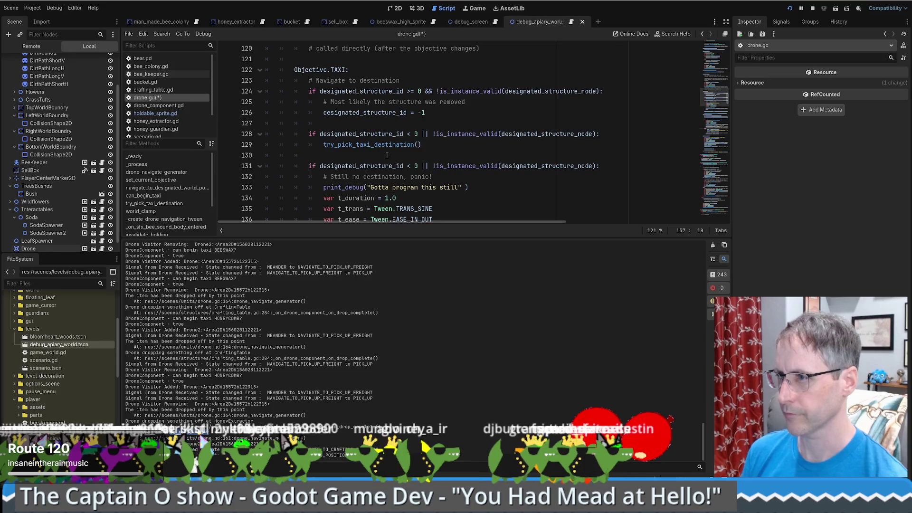
pyautogui.scroll(-1, 326, 98)
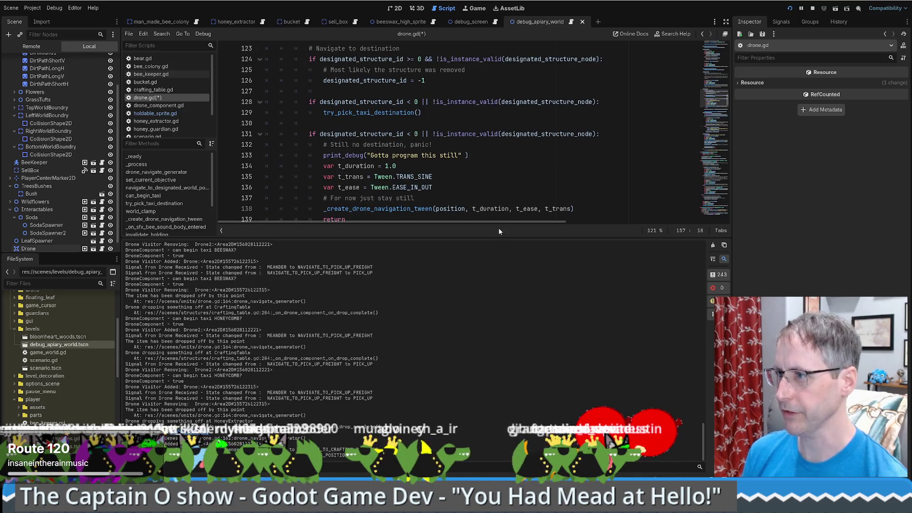
pyautogui.moveTo(499, 232); pyautogui.dragTo(475, 368)
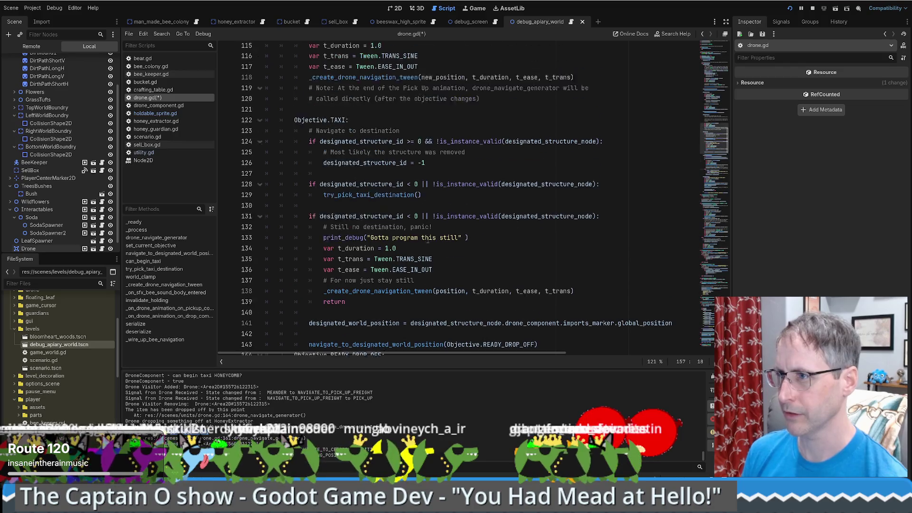
pyautogui.scroll(1, 336, 147)
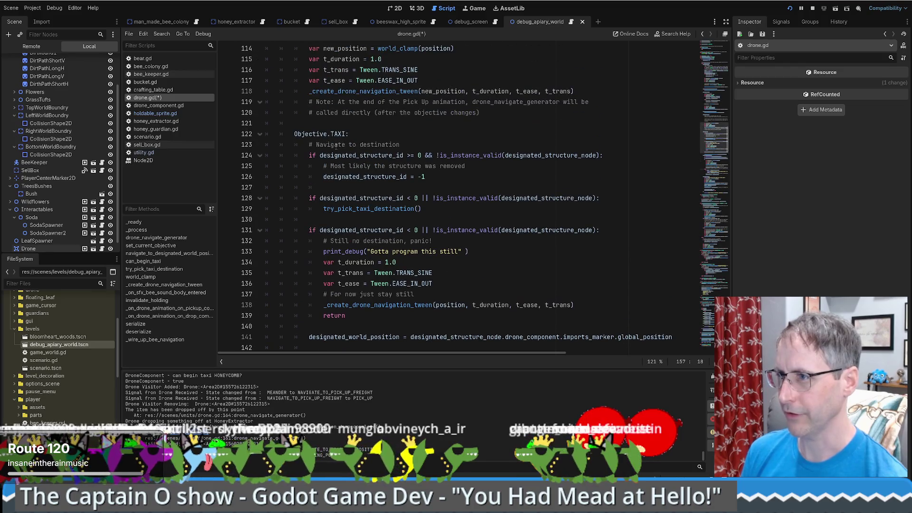
pyautogui.click(310, 155)
pyautogui.moveTo(309, 155); pyautogui.dragTo(345, 315)
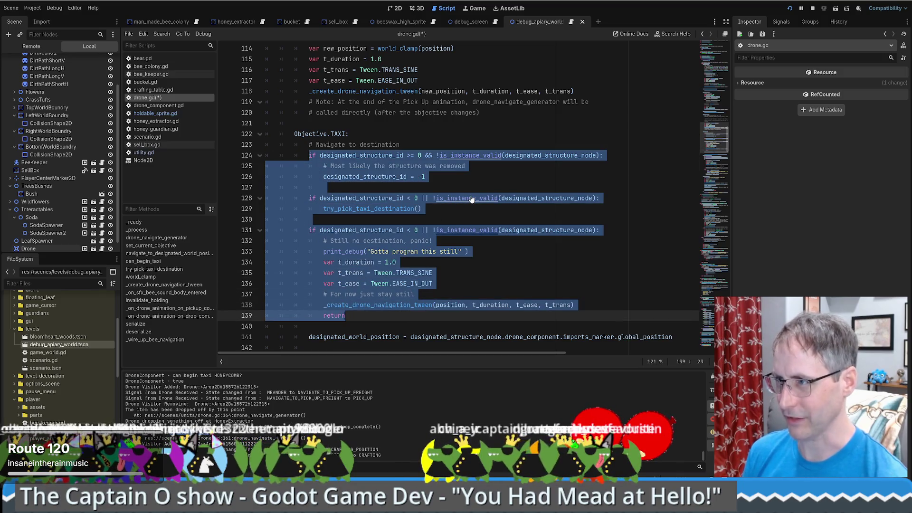
# - Remove the old commented drop-off fallback lines under else: and put the taxi retry block there
pyautogui.scroll(-8, 456, 197)
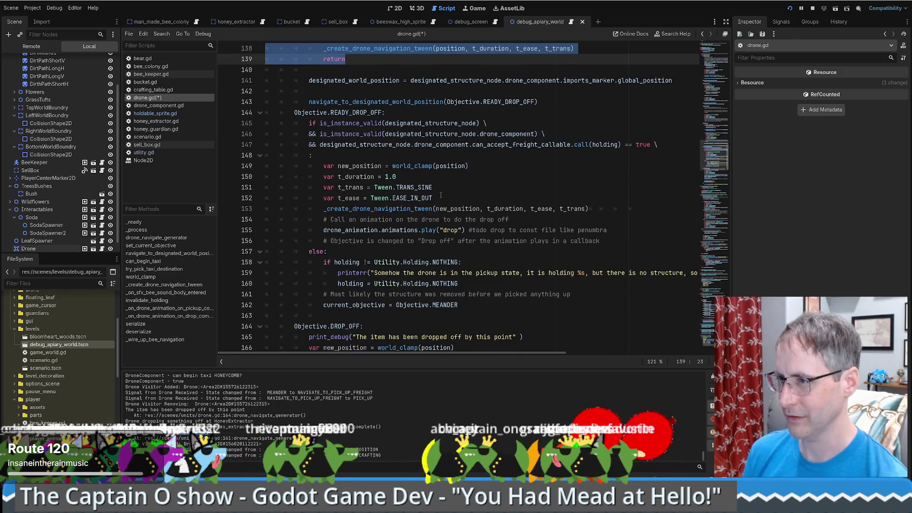
pyautogui.scroll(-7, 441, 195)
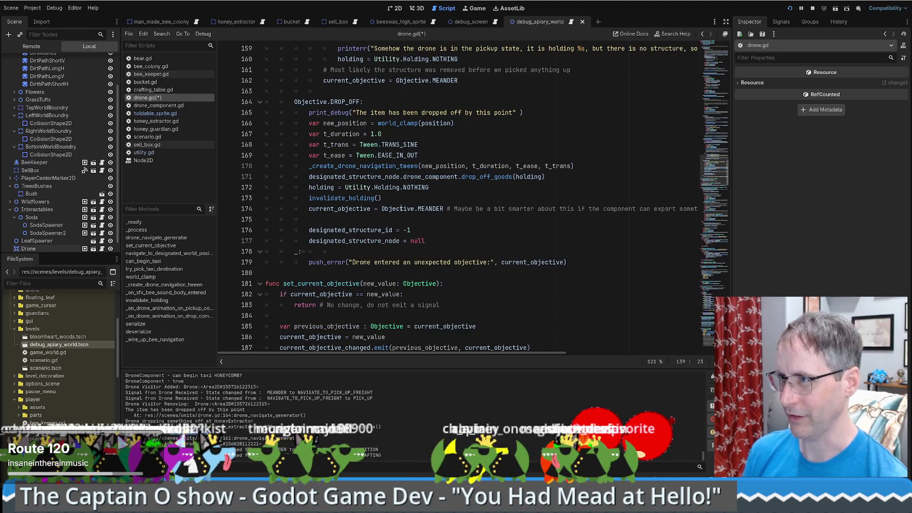
pyautogui.scroll(3, 457, 190)
pyautogui.moveTo(324, 155); pyautogui.dragTo(462, 198)
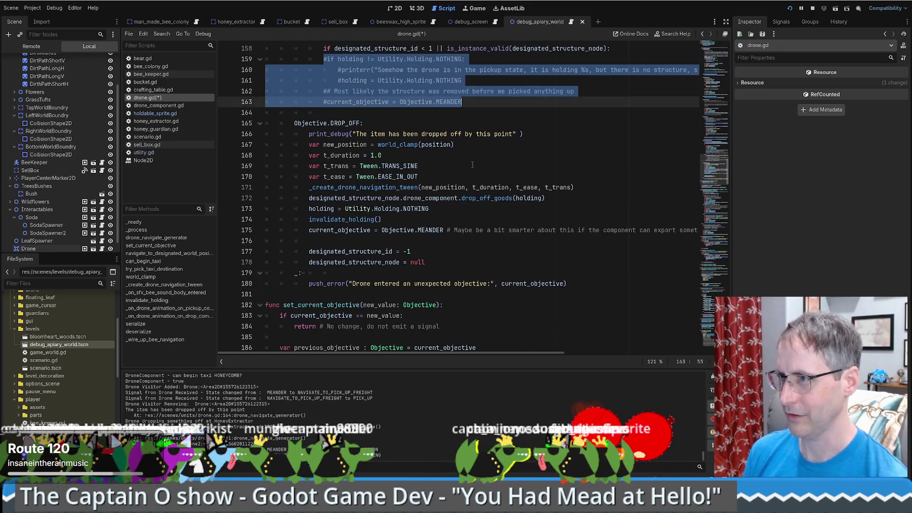
pyautogui.hotkey('ctrl', 'k')
pyautogui.press('BackSpace')
pyautogui.hotkey('shift', 'Up')
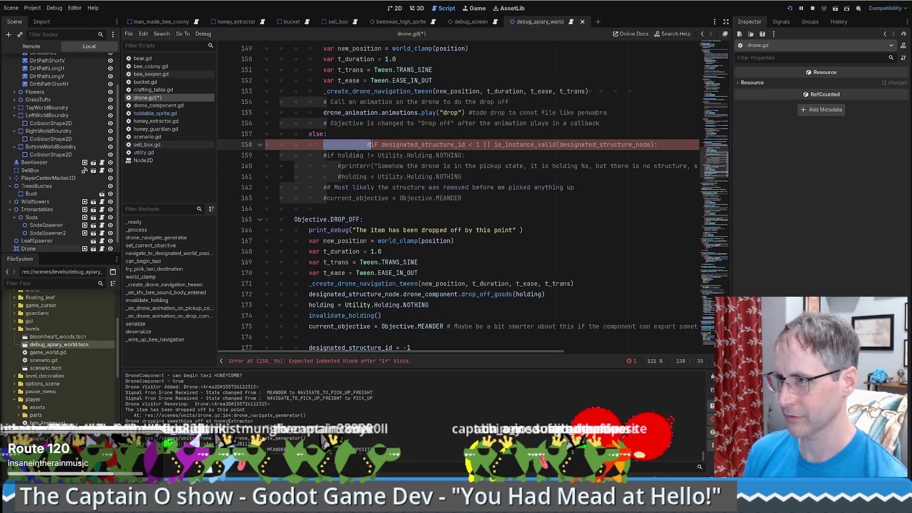
pyautogui.press('BackSpace')
pyautogui.hotkey('ctrl', 'z')
pyautogui.hotkey('ctrl', 'z')
pyautogui.hotkey('ctrl', 'z')
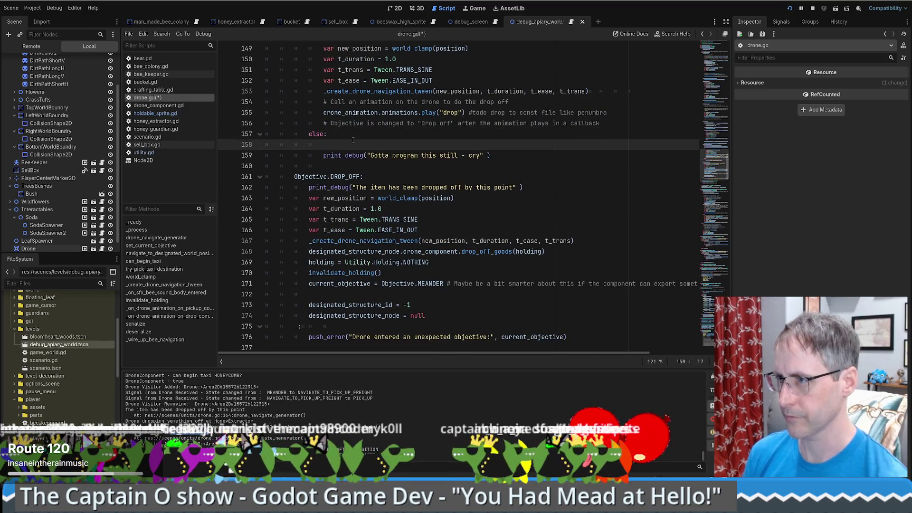
# - Indent the pasted taxi block under else: and delete the leftover print_debug line
pyautogui.moveTo(358, 307); pyautogui.dragTo(266, 156)
pyautogui.press('Tab')
pyautogui.click(491, 316)
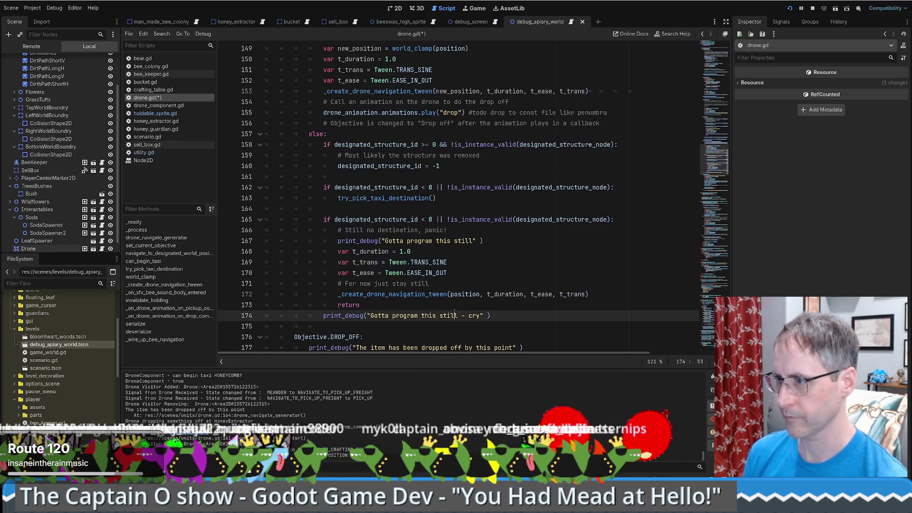
pyautogui.hotkey('shift', 'Up')
pyautogui.press('BackSpace')
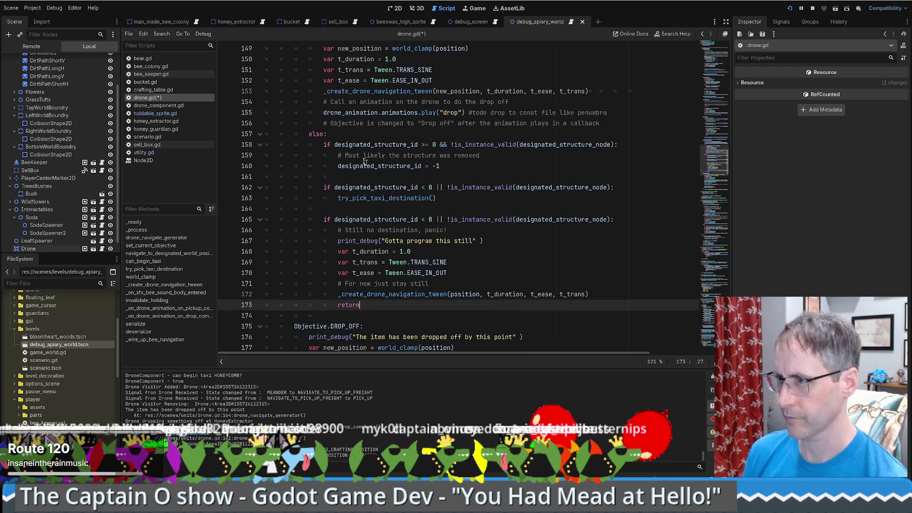
# - Add a 'Same process as taxis' comment line under else:
pyautogui.click(356, 135)
pyautogui.press('Return')
pyautogui.write('# Same process as tax')
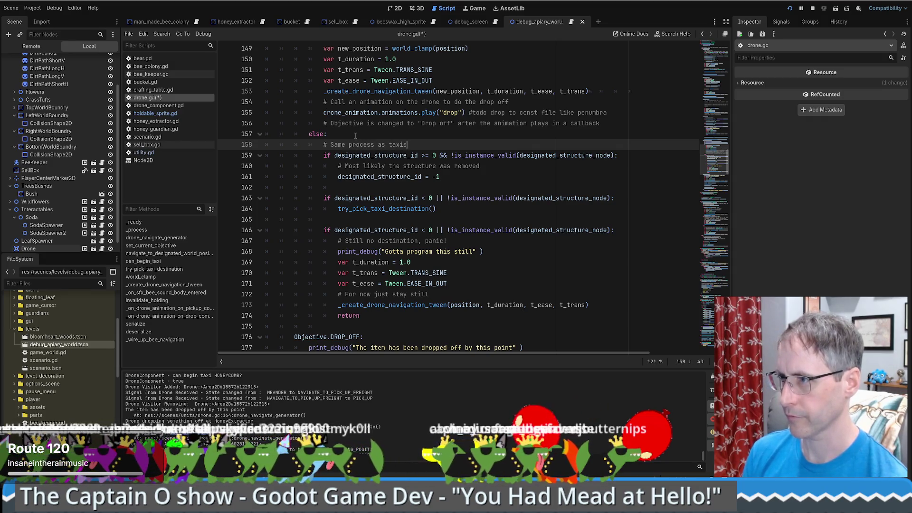
pyautogui.write(' is just a dif')
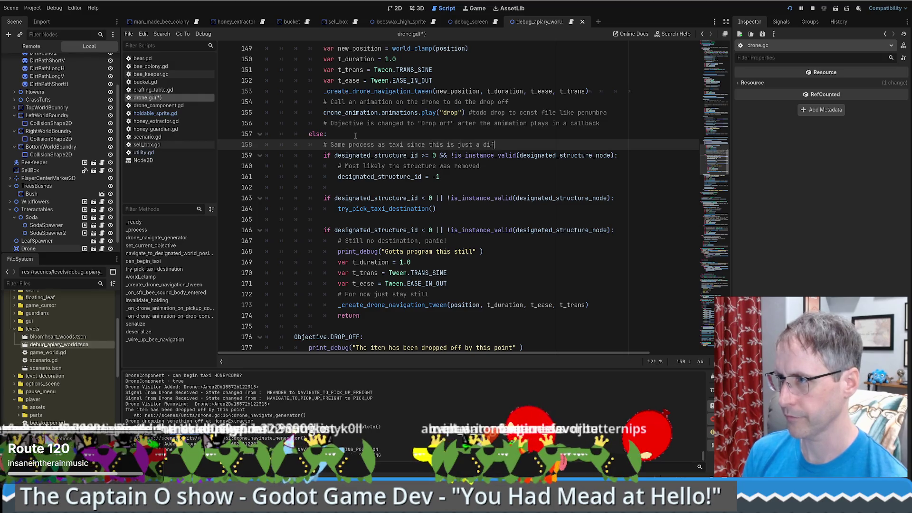
pyautogui.write('way of taxi')
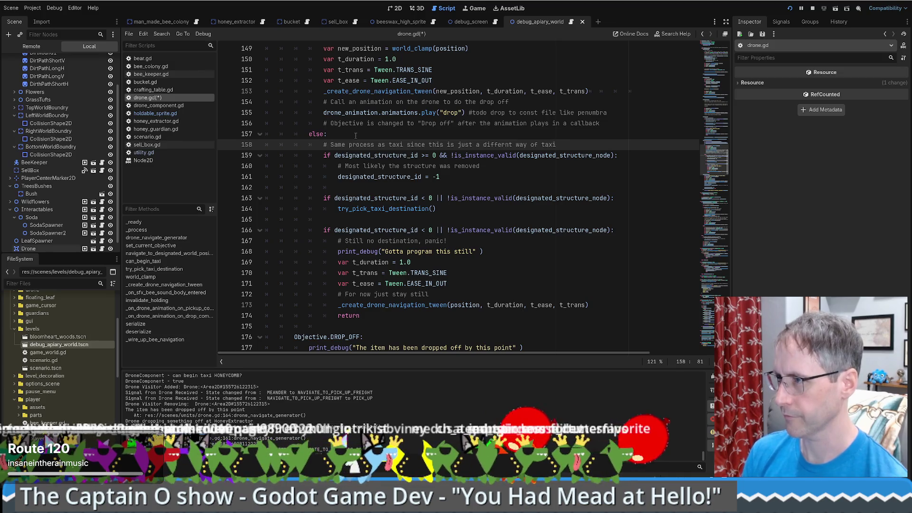
pyautogui.write('-ing')
# - Delete the 'structure removed' if check, keeping the -1 id reset, and change the comment's 'Same' to 'Similar'
pyautogui.scroll(2, 448, 186)
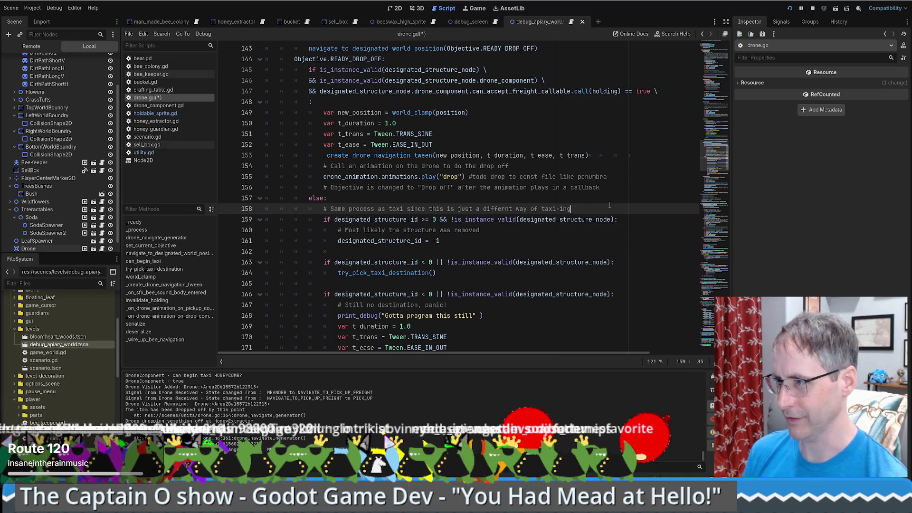
pyautogui.scroll(-2, 370, 153)
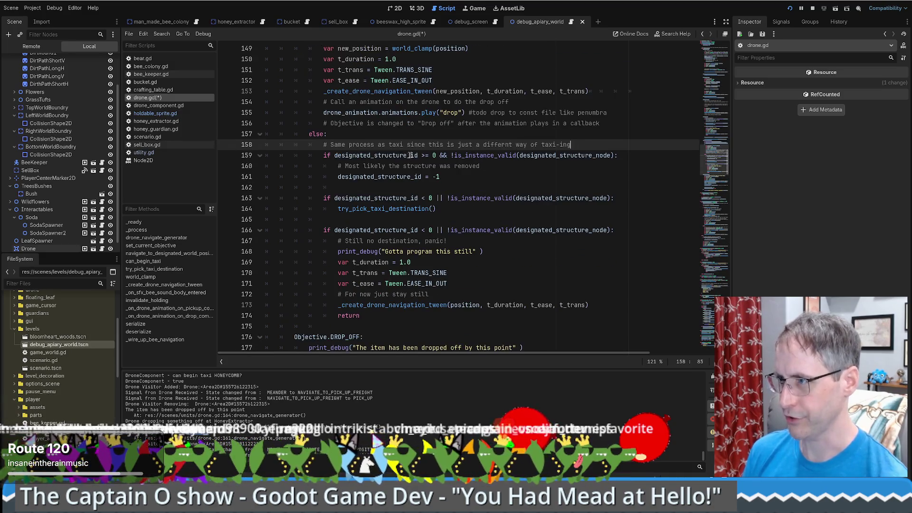
pyautogui.click(555, 157)
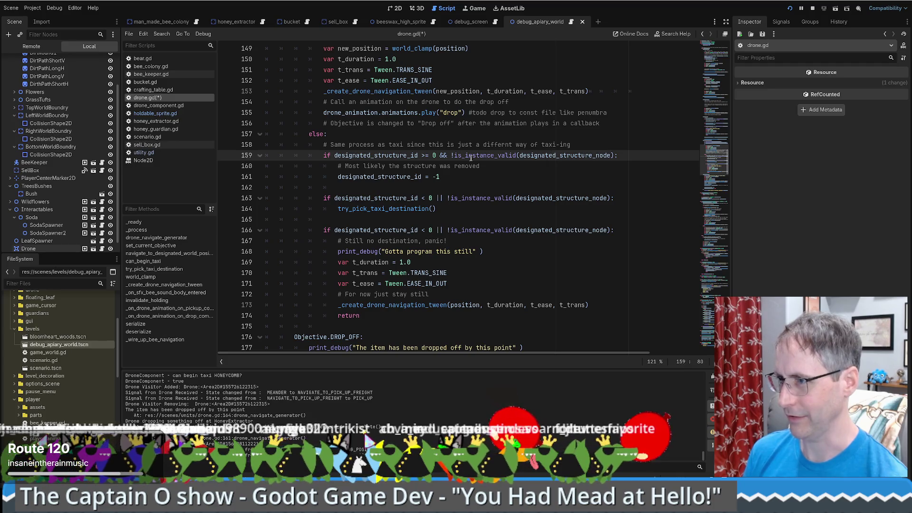
pyautogui.moveTo(505, 159)
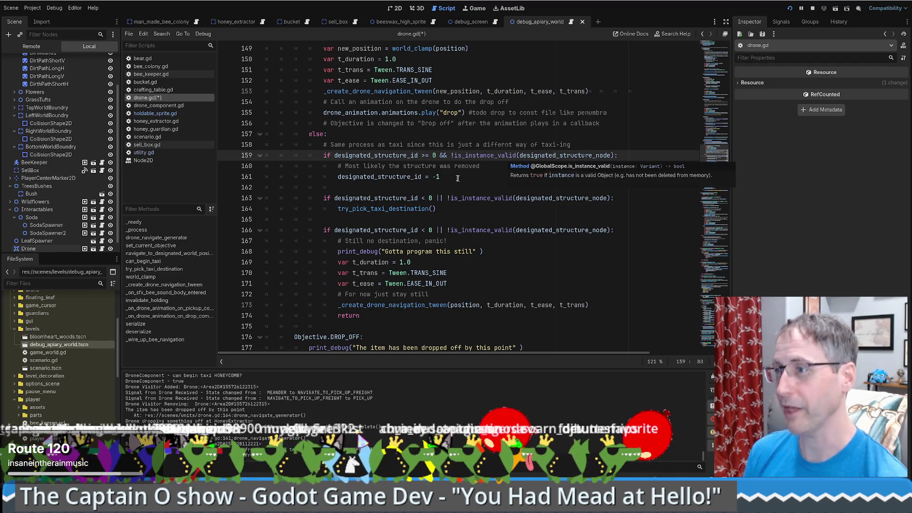
pyautogui.scroll(3, 457, 178)
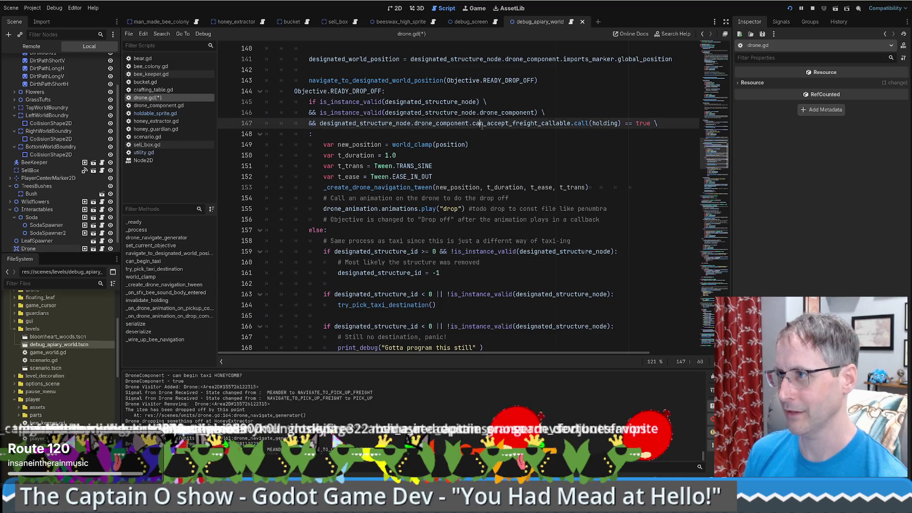
pyautogui.doubleClick(522, 123)
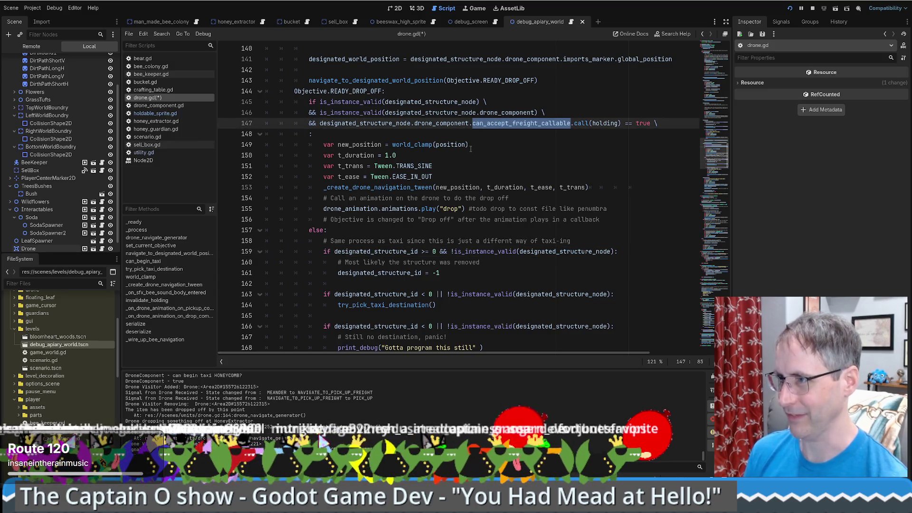
pyautogui.scroll(-2, 468, 148)
pyautogui.scroll(1, 447, 164)
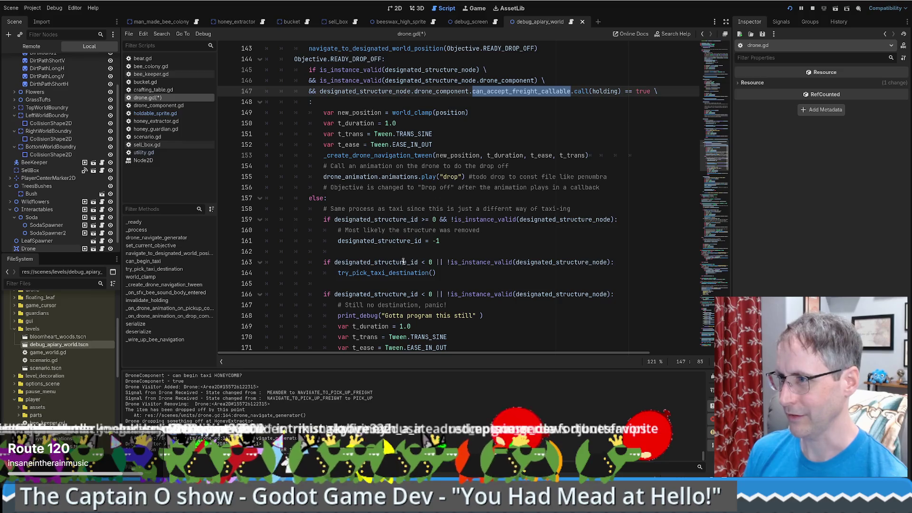
pyautogui.click(379, 251)
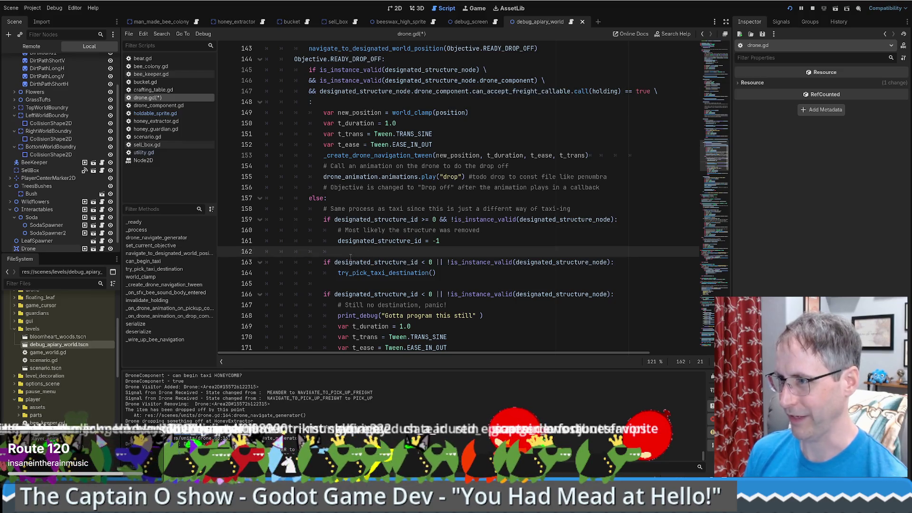
pyautogui.moveTo(335, 241); pyautogui.dragTo(320, 220)
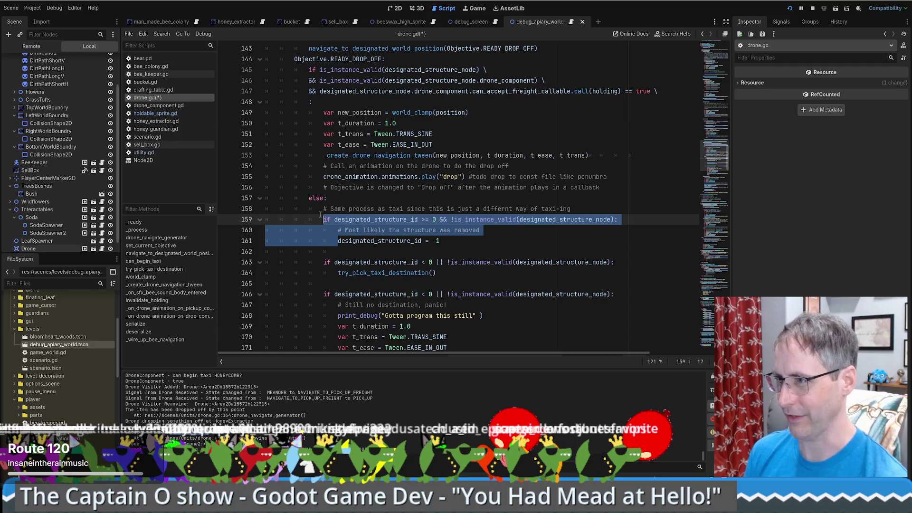
pyautogui.press('Delete')
pyautogui.doubleClick(340, 211)
pyautogui.write('Similar')
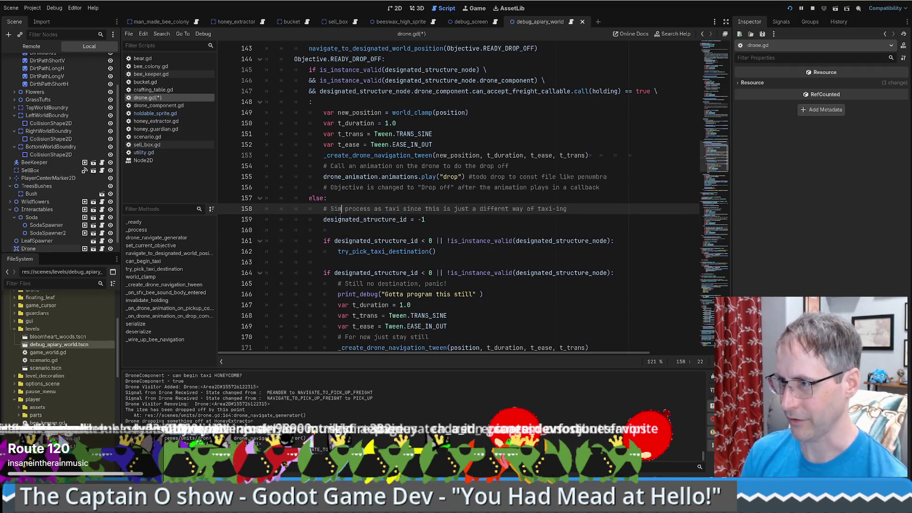
# - Add designated_structure_node = null below the -1 reset and start a designated_structure_node line under the comment
pyautogui.click(426, 221)
pyautogui.doubleClick(346, 92)
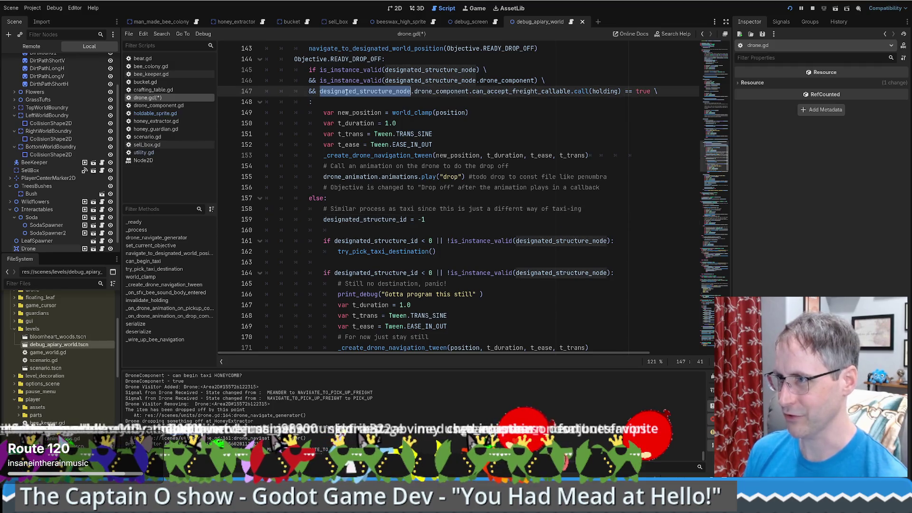
pyautogui.click(443, 218)
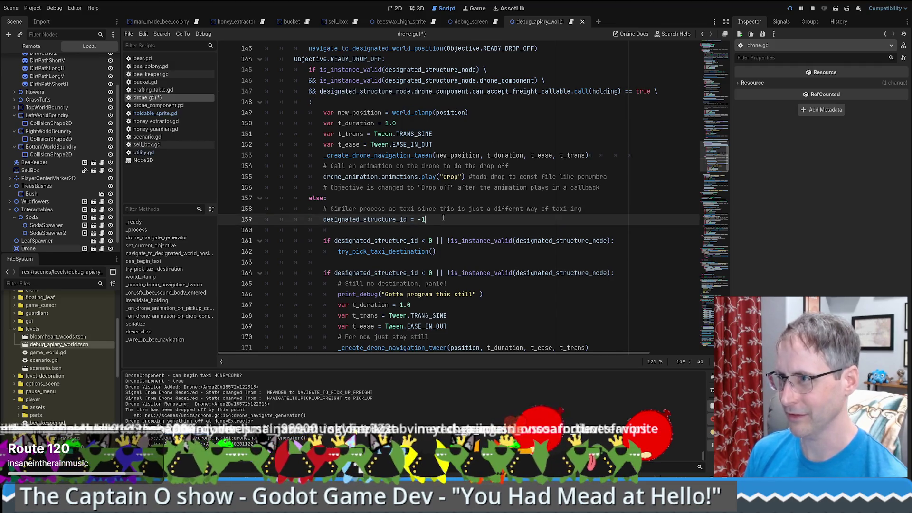
pyautogui.press('Return')
pyautogui.write('designated_structure_node')
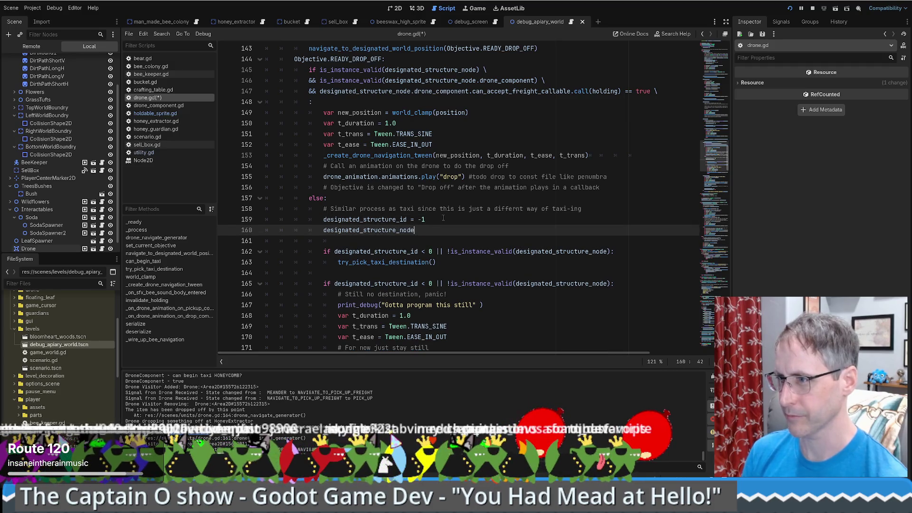
pyautogui.write(' = null')
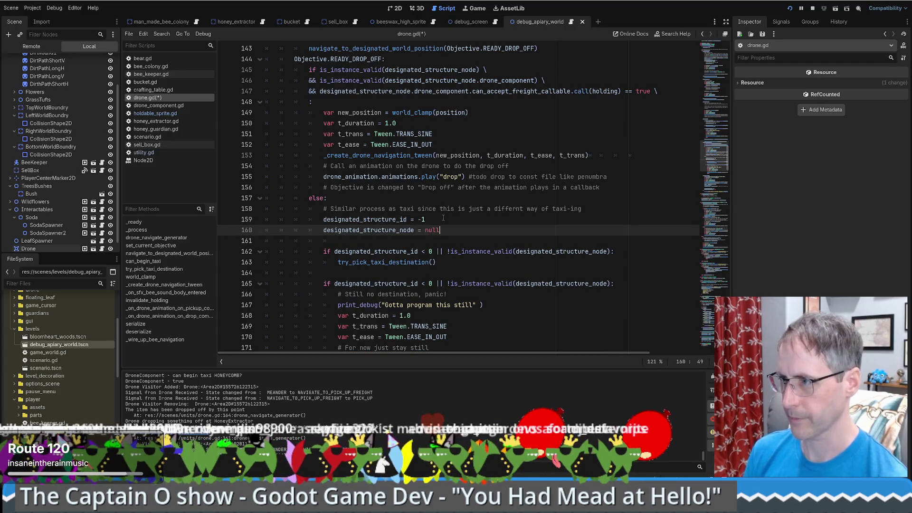
pyautogui.click(599, 208)
pyautogui.press('Return')
pyautogui.write('designated_structure_node')
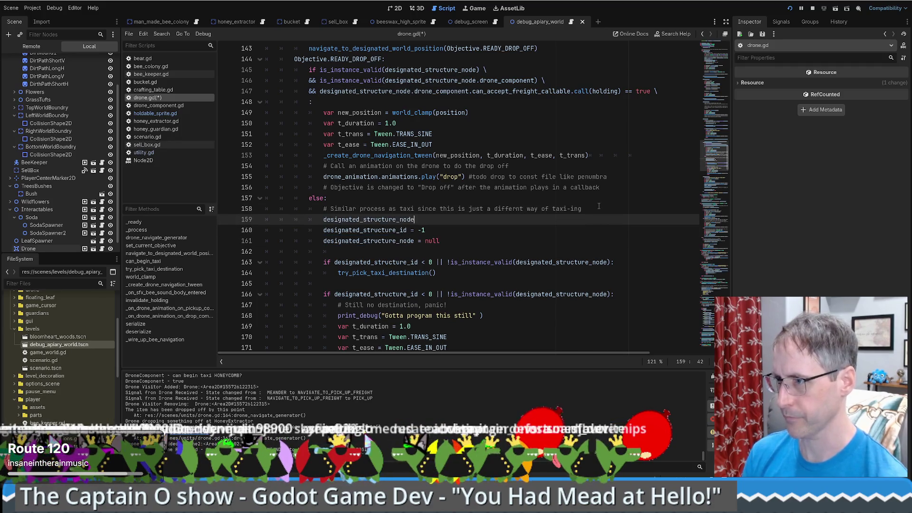
pyautogui.press('BackSpace')
pyautogui.press('BackSpace')
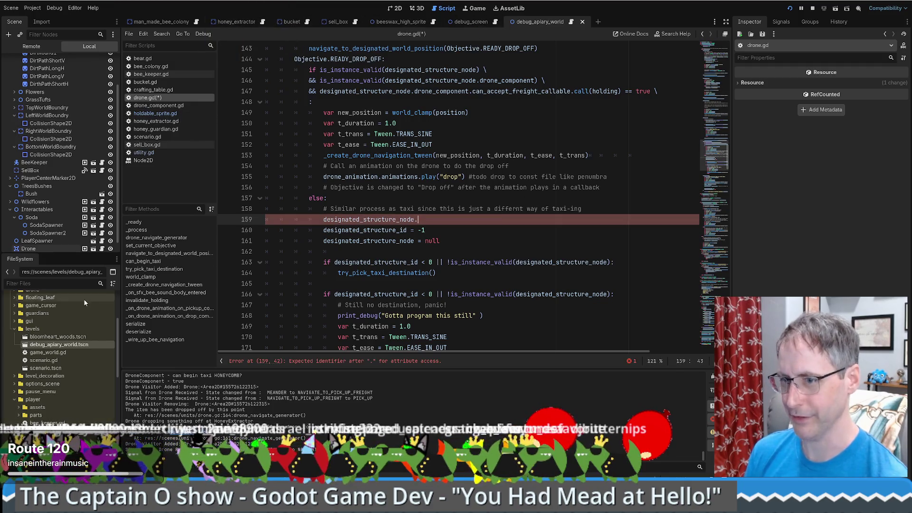
pyautogui.moveTo(119, 342); pyautogui.dragTo(122, 306)
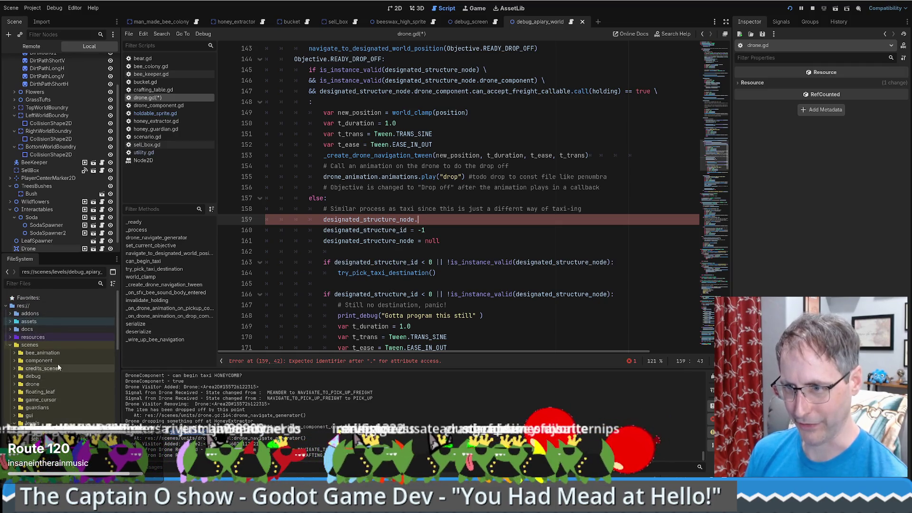
pyautogui.doubleClick(39, 360)
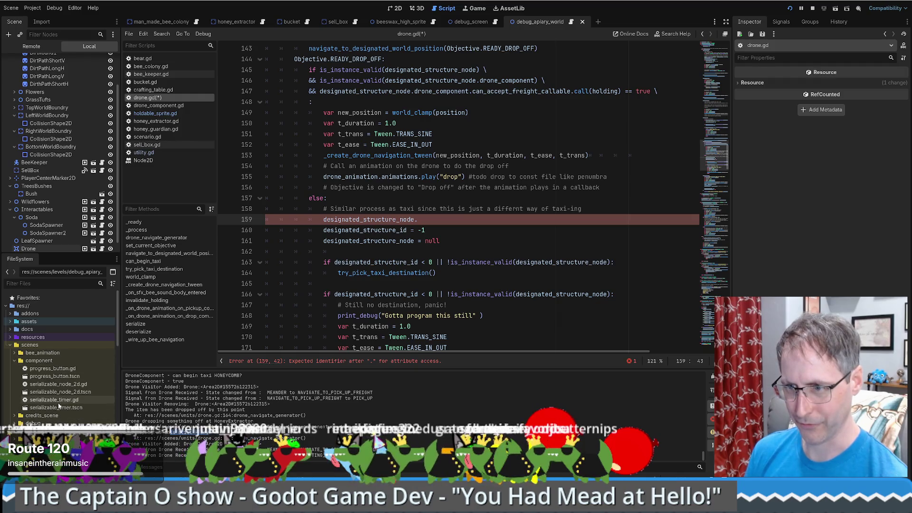
pyautogui.click(14, 362)
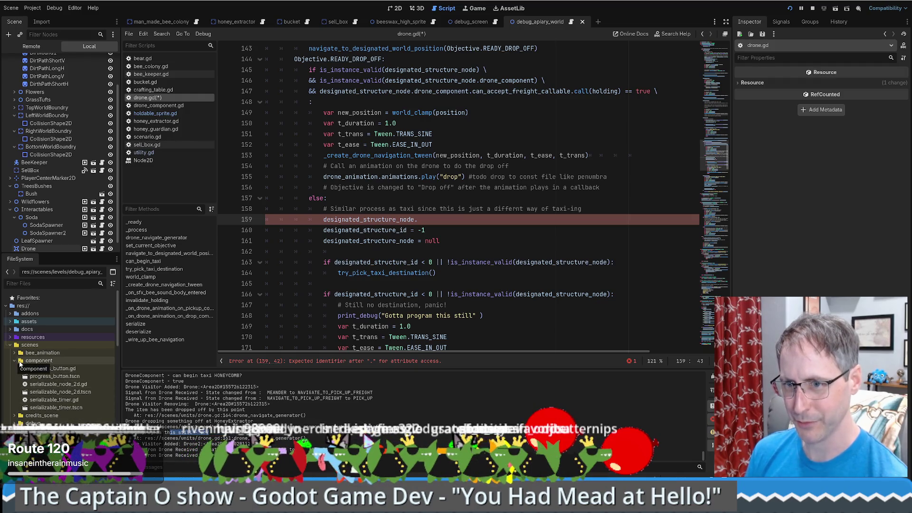
pyautogui.scroll(-4, 526, 249)
pyautogui.scroll(8, 526, 250)
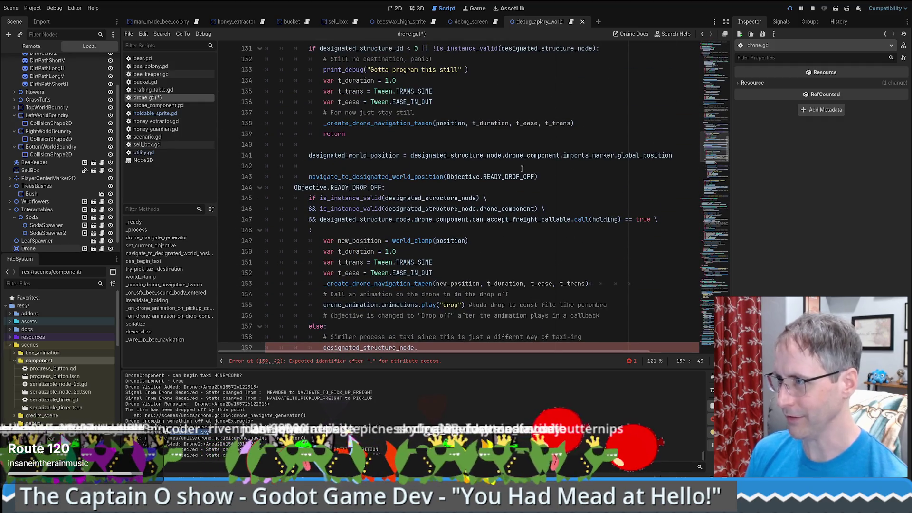
pyautogui.scroll(2, 532, 249)
pyautogui.scroll(6, 507, 178)
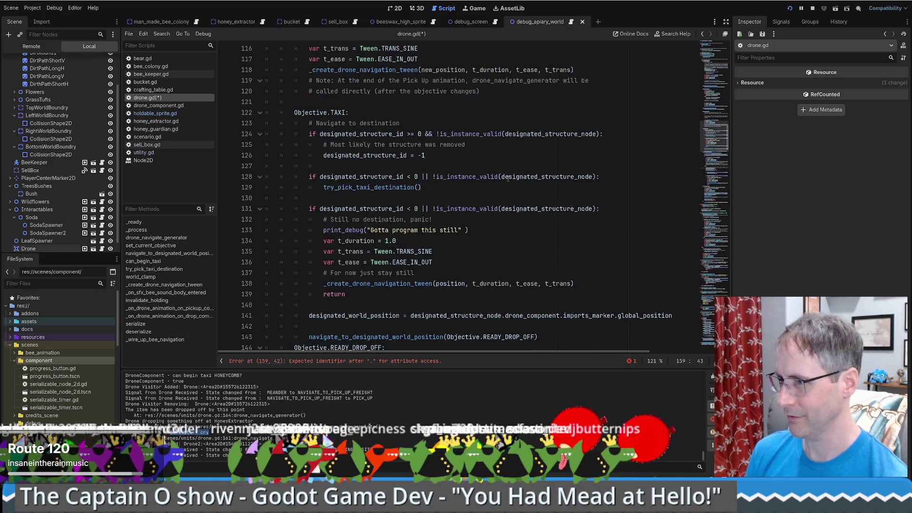
pyautogui.scroll(-4, 420, 173)
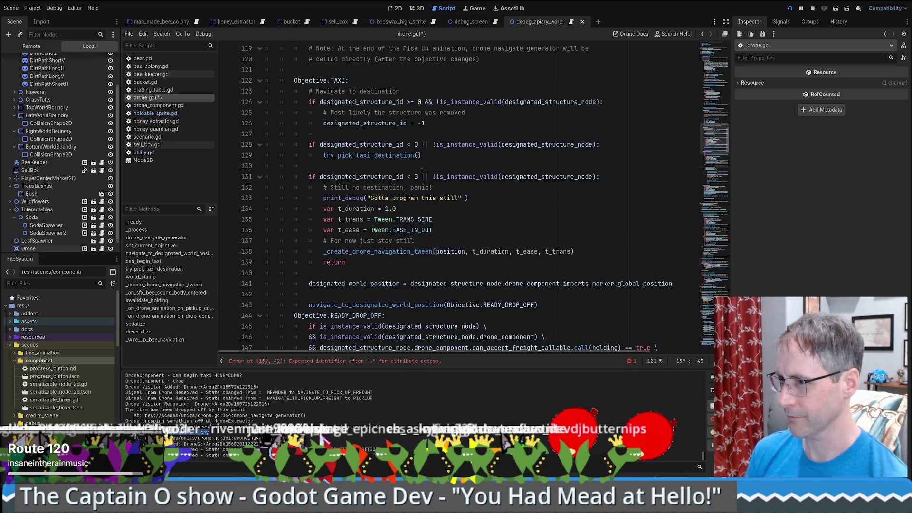
pyautogui.scroll(-6, 421, 172)
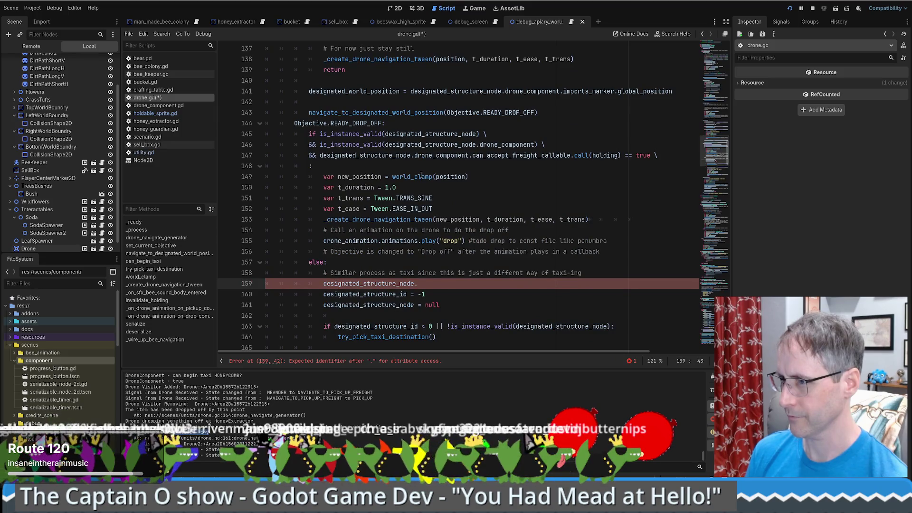
pyautogui.press('Up')
pyautogui.press('Up')
pyautogui.press('Up')
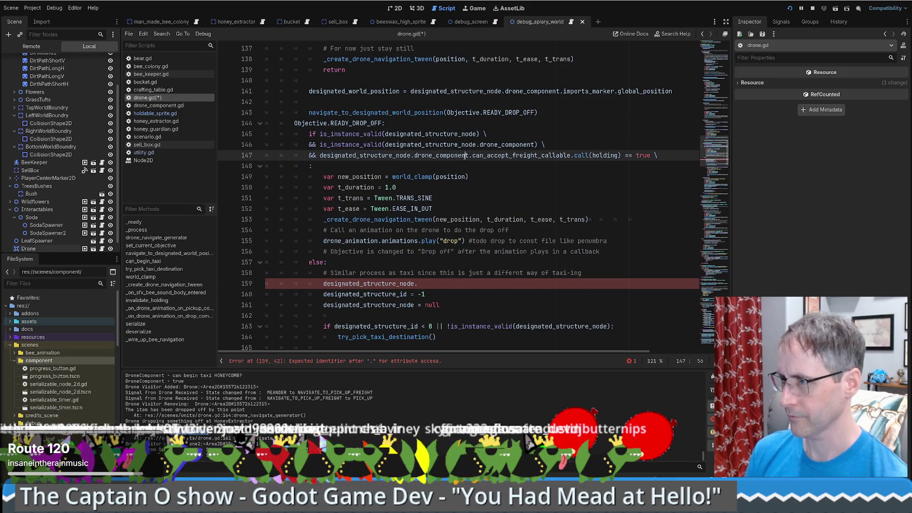
# - Replace line 159's fragment with designated_structure_node.drone_component from line 147, then check drone_component.gd
pyautogui.moveTo(320, 155); pyautogui.dragTo(470, 156)
pyautogui.hotkey('ctrl', 'c')
pyautogui.moveTo(418, 284); pyautogui.dragTo(322, 284)
pyautogui.hotkey('ctrl', 'v')
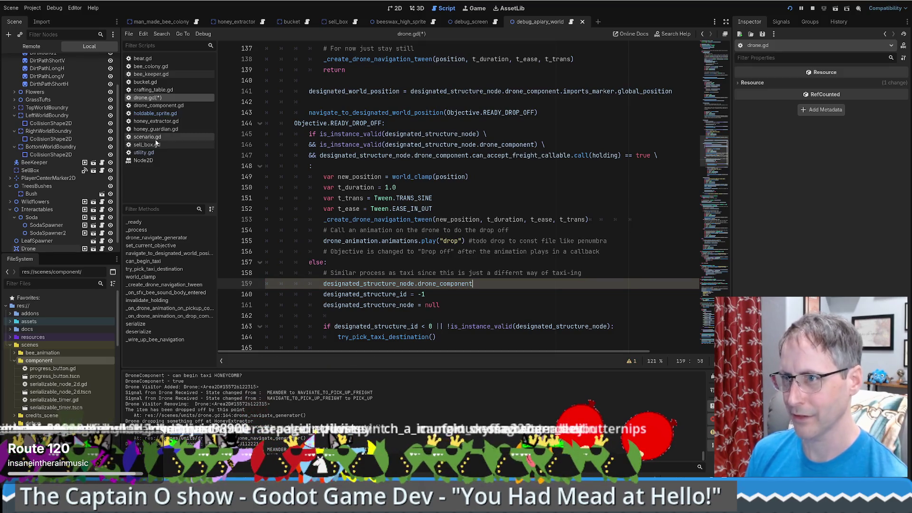
pyautogui.keyDown('ctrl'); pyautogui.click(456, 284); pyautogui.keyUp('ctrl')
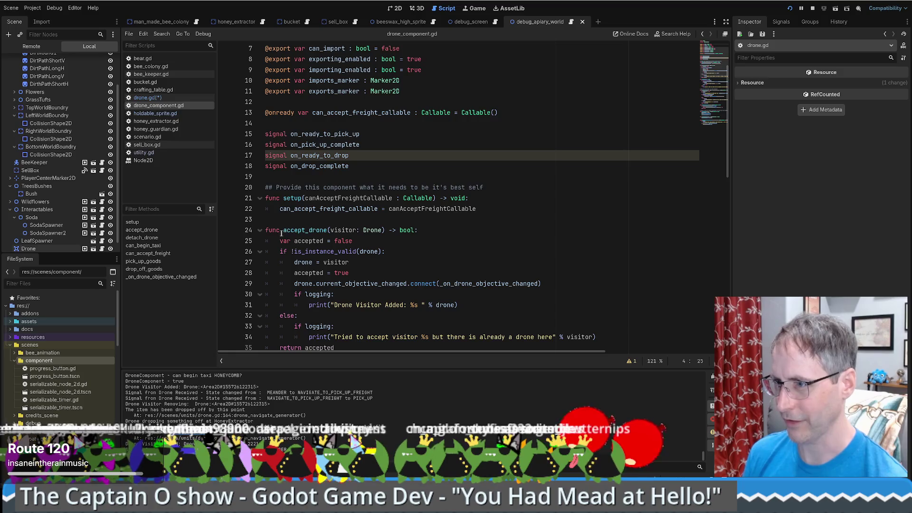
pyautogui.click(260, 231)
pyautogui.scroll(2, 310, 252)
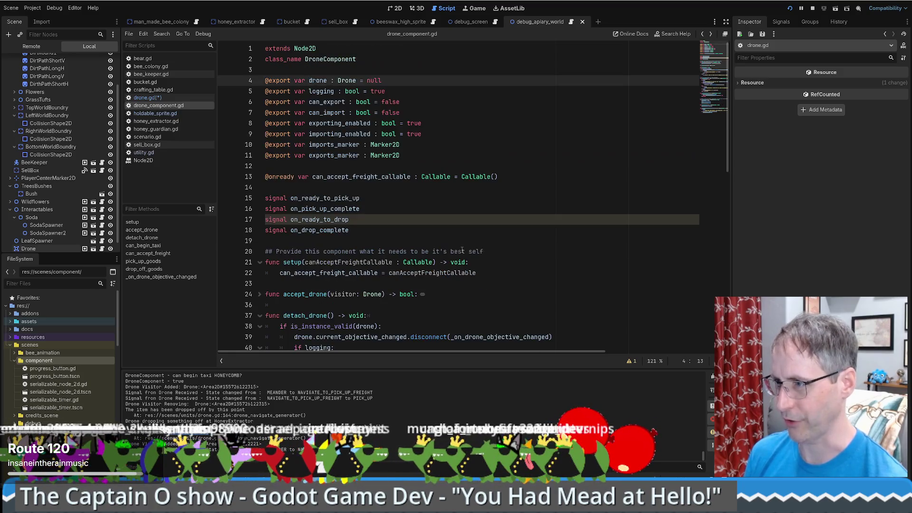
# - Append .detach_drone to line 159 and select the validity checks on lines 145–146
pyautogui.hotkey('alt', 'Left')
pyautogui.write('.detach_drone')
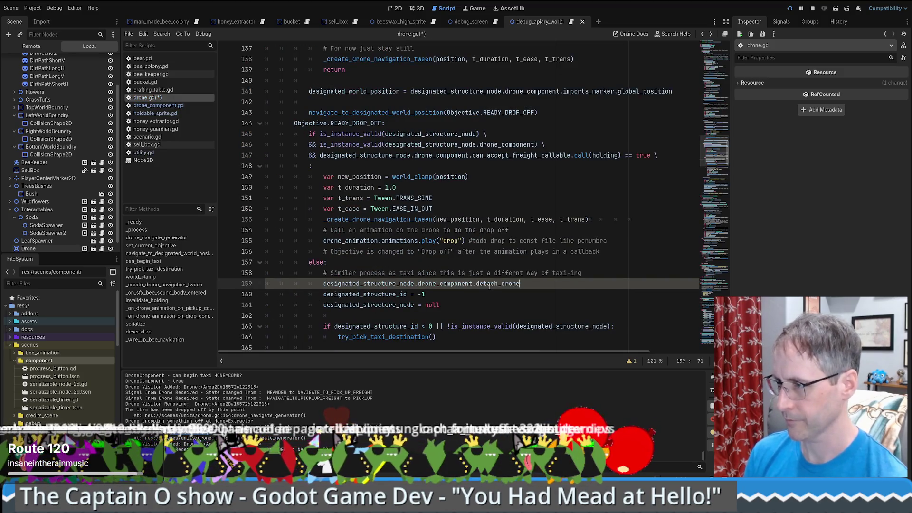
pyautogui.scroll(-1, 484, 285)
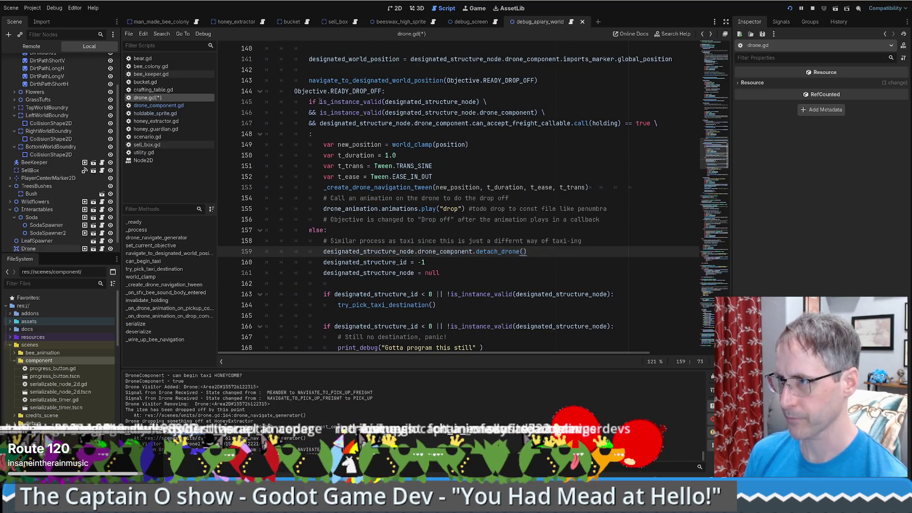
pyautogui.moveTo(308, 101)
pyautogui.mouseDown()
pyautogui.moveTo(385, 93)
pyautogui.moveTo(542, 113)
pyautogui.mouseUp()
pyautogui.hotkey('ctrl', 'c')
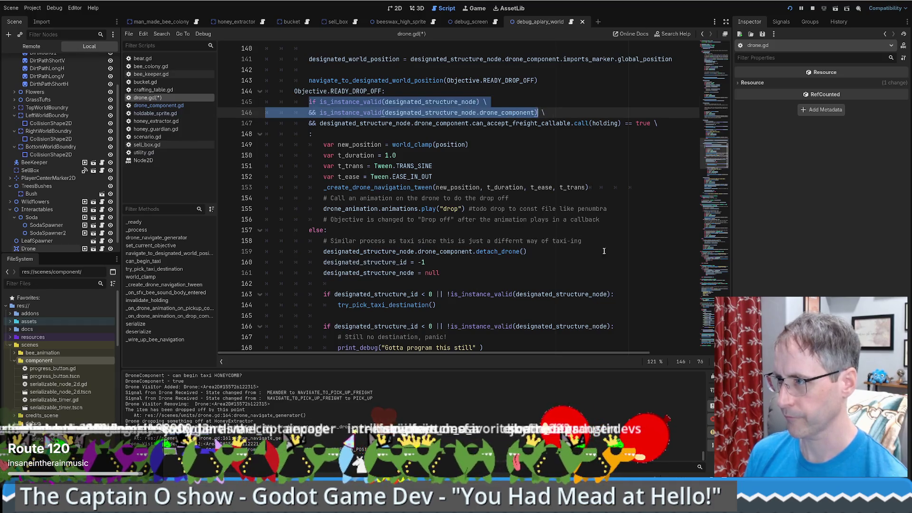
# - Insert the copied is_instance_valid checks as an if line below the comment on line 158
pyautogui.click(607, 241)
pyautogui.press('Return')
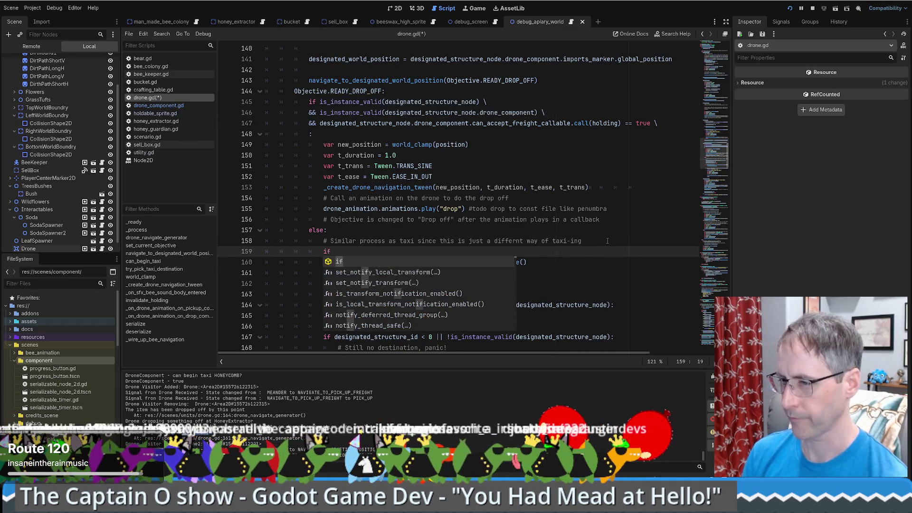
pyautogui.hotkey('ctrl', 'v')
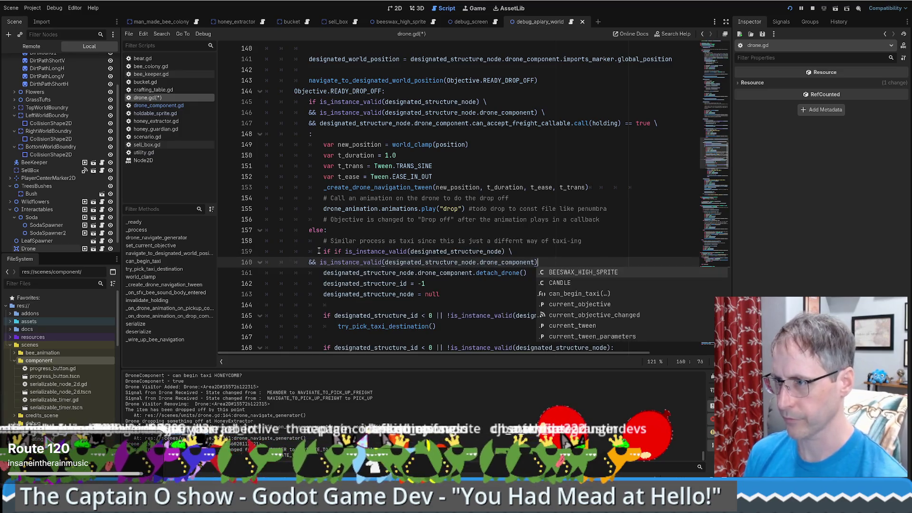
pyautogui.press('Escape')
pyautogui.press('Up')
pyautogui.press('Home')
pyautogui.press('Delete')
pyautogui.press('Delete')
pyautogui.press('Delete')
# - Indent the && condition line and the detach_drone() call beneath the new if
pyautogui.press('Down')
pyautogui.press('Home')
pyautogui.press('Tab')
pyautogui.press('Tab')
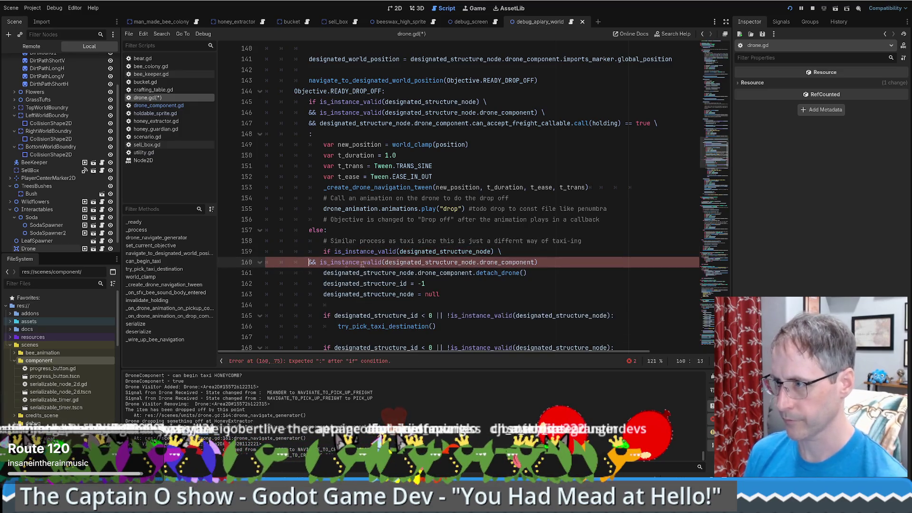
pyautogui.press('Down')
pyautogui.press('Home')
pyautogui.press('Tab')
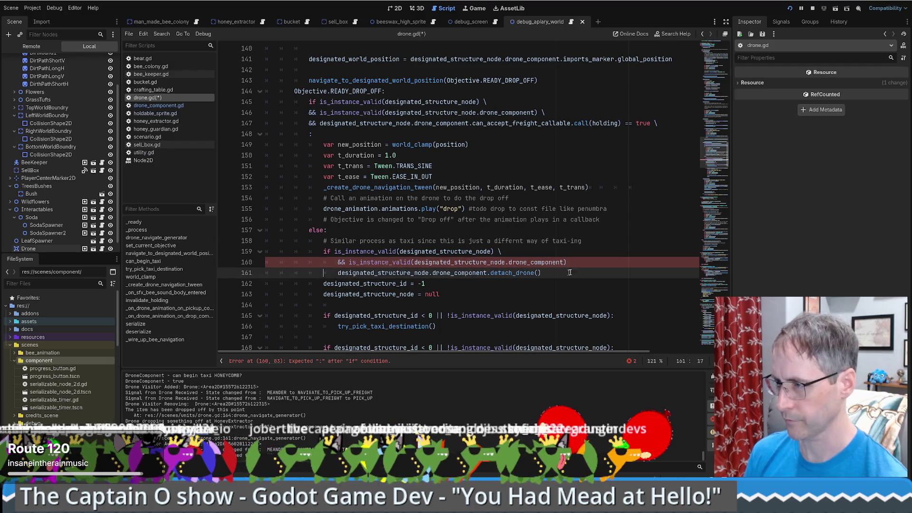
pyautogui.scroll(-5, 434, 157)
pyautogui.press('Up')
pyautogui.press('Up')
pyautogui.press('Home')
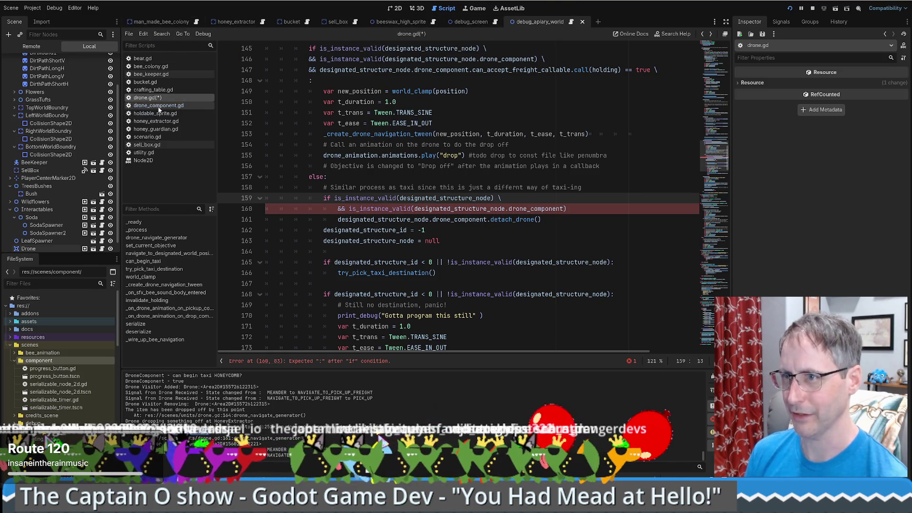
# - Review detach_drone in drone_component.gd: its disconnect, removal message and drone = null lines
pyautogui.click(158, 106)
pyautogui.scroll(-5, 410, 215)
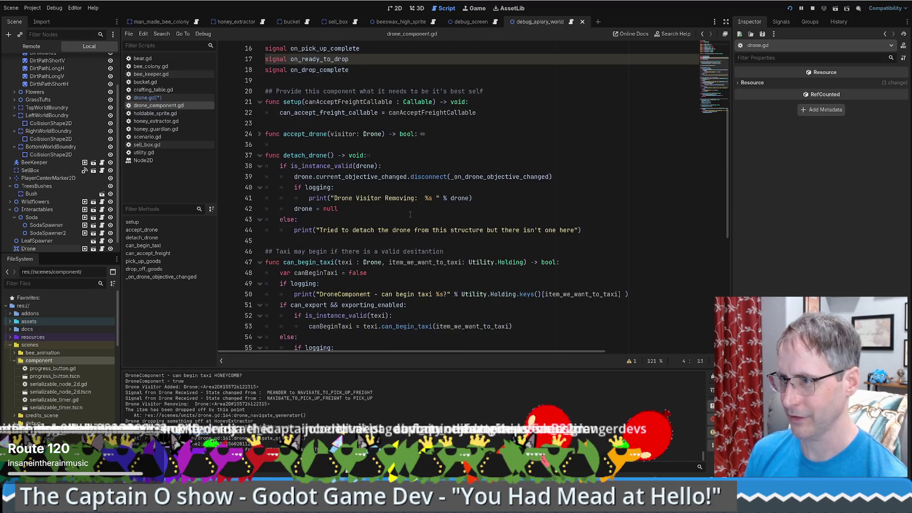
pyautogui.moveTo(553, 177); pyautogui.dragTo(266, 177)
pyautogui.moveTo(333, 198); pyautogui.dragTo(442, 198)
pyautogui.click(360, 209)
pyautogui.tripleClick(361, 209)
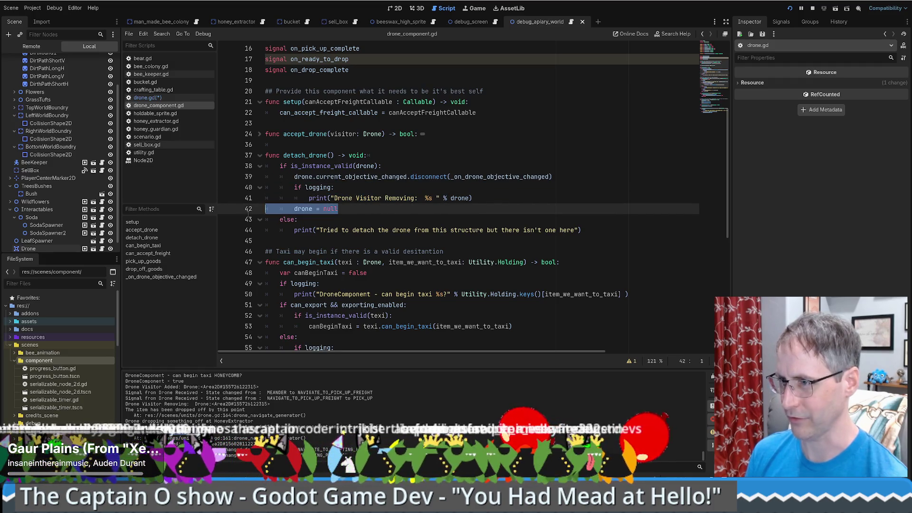
pyautogui.hotkey('alt', 'Left')
pyautogui.scroll(5, 413, 202)
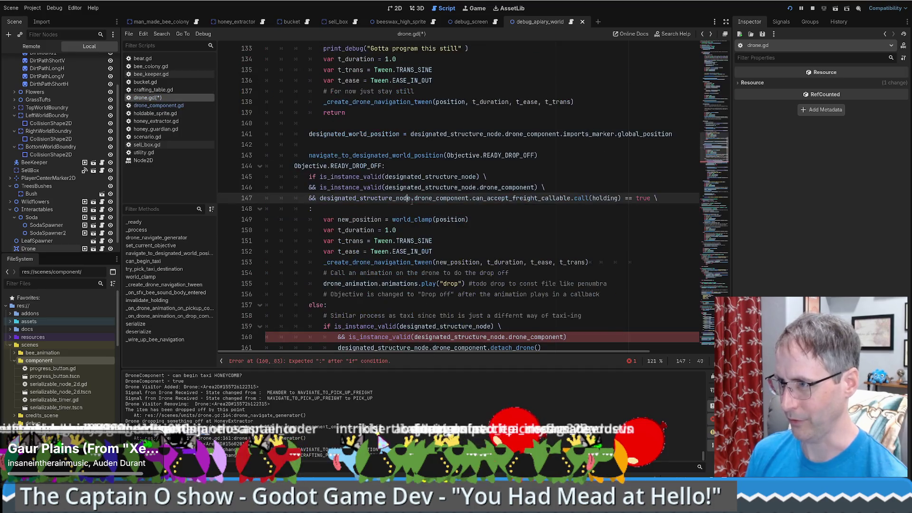
pyautogui.scroll(-5, 428, 201)
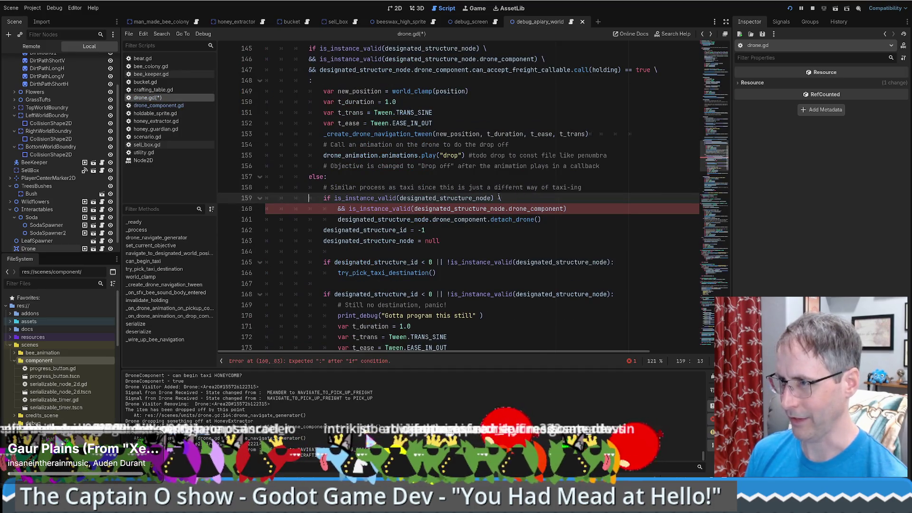
# - Add the missing colon at the end of the if condition on line 160
pyautogui.click(328, 364)
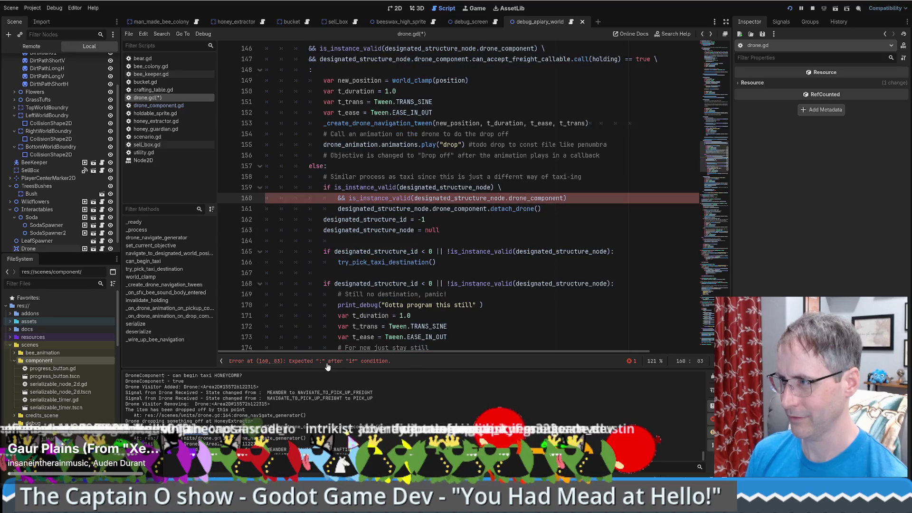
pyautogui.click(568, 198)
pyautogui.write(':')
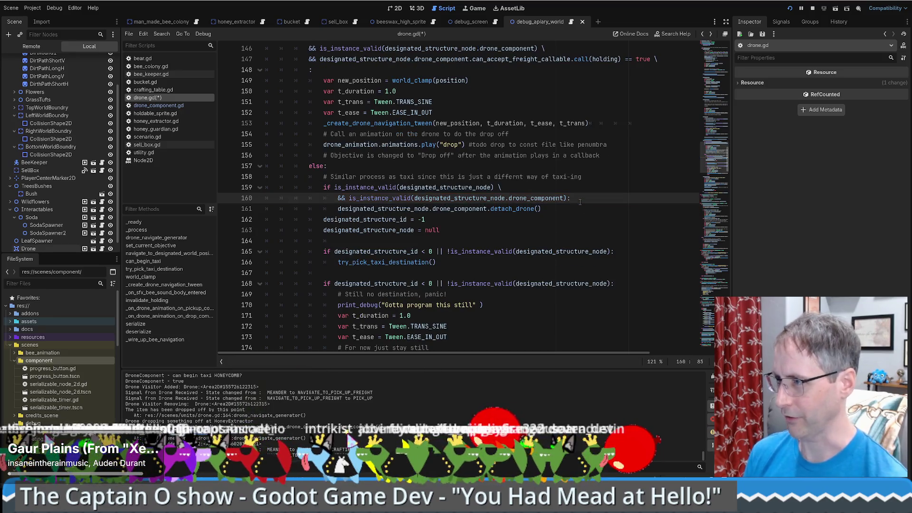
pyautogui.click(524, 209)
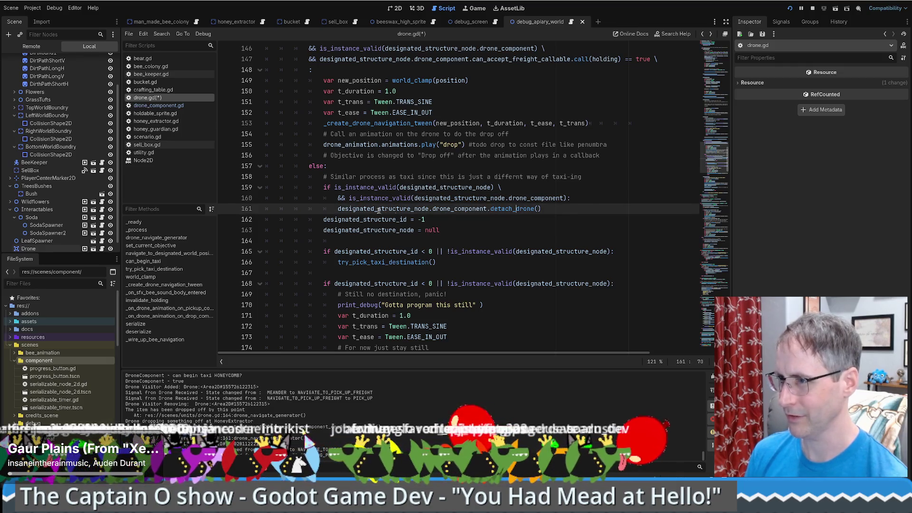
pyautogui.moveTo(324, 219); pyautogui.dragTo(440, 230)
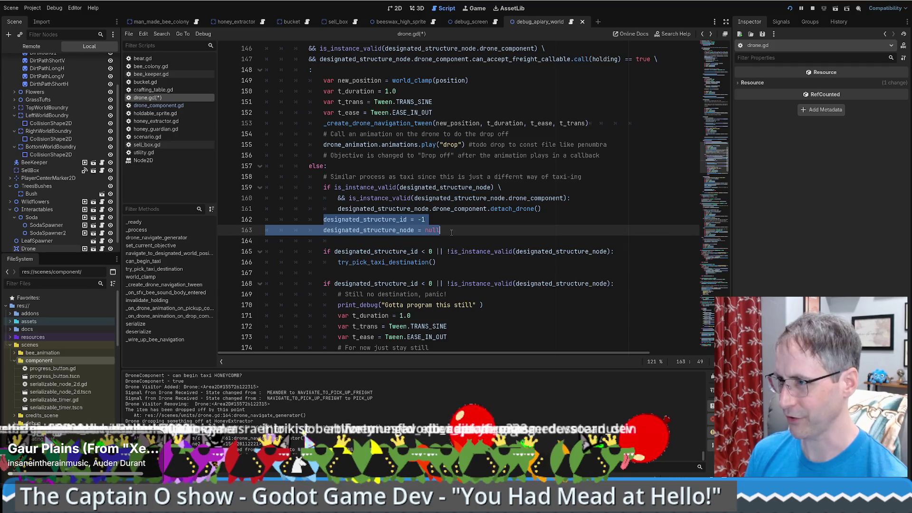
pyautogui.click(451, 230)
pyautogui.scroll(-1, 497, 215)
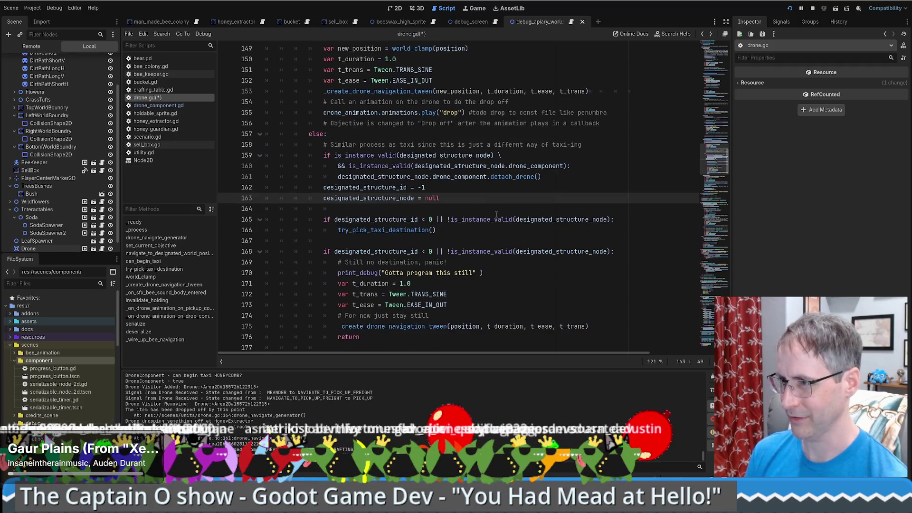
# - Remove the redundant taxi-destination condition and unindent try_pick_taxi_destination() under else
pyautogui.click(339, 230)
pyautogui.hotkey('shift', 'Tab')
pyautogui.press('Up')
pyautogui.hotkey('ctrl', 'shift', 'k')
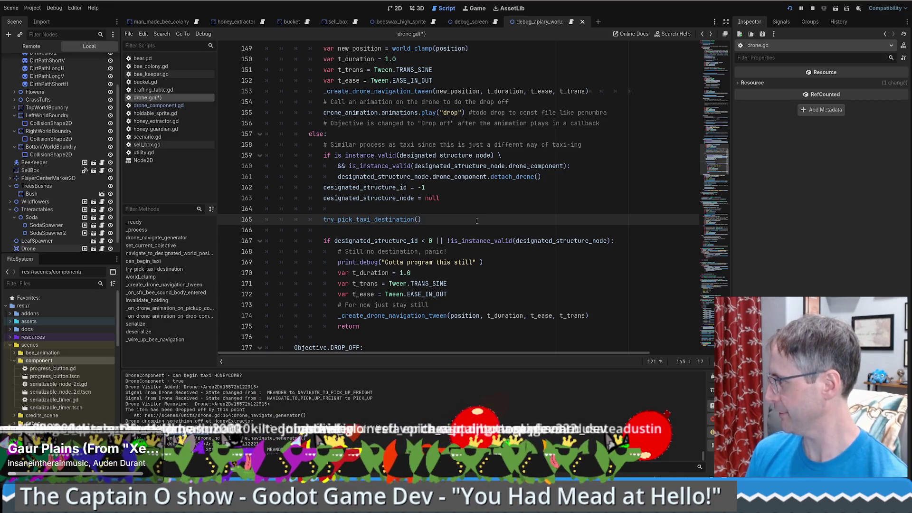
# - Inspect the try_pick_taxi_destination definition, then return to where it is called
pyautogui.scroll(2, 461, 221)
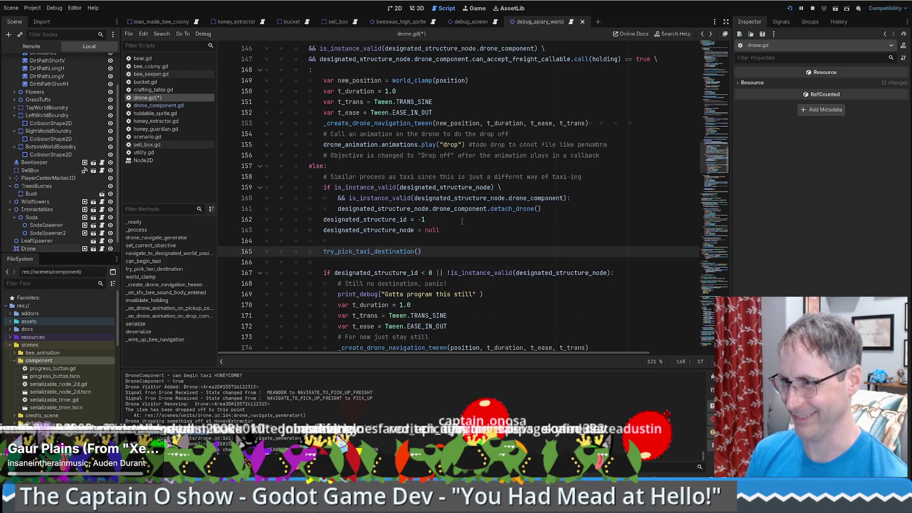
pyautogui.scroll(-2, 461, 222)
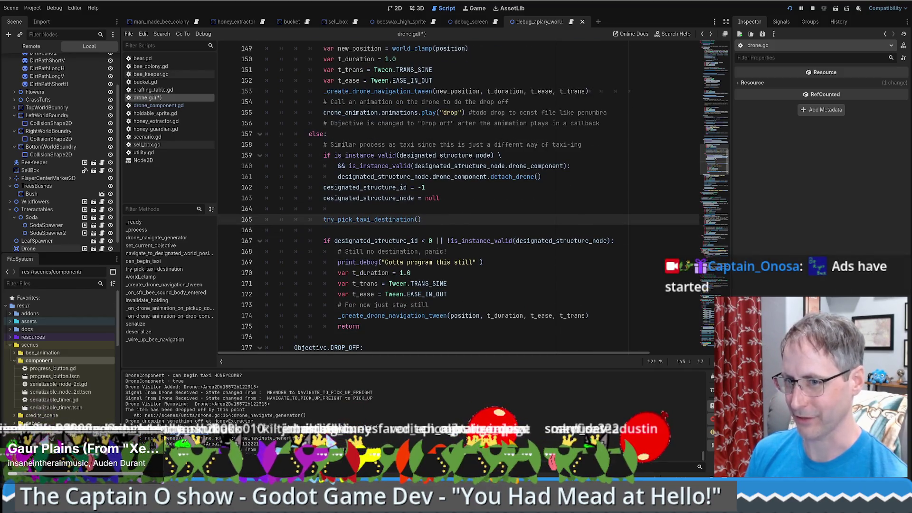
pyautogui.scroll(1, 467, 258)
pyautogui.click(467, 258)
pyautogui.scroll(-2, 420, 189)
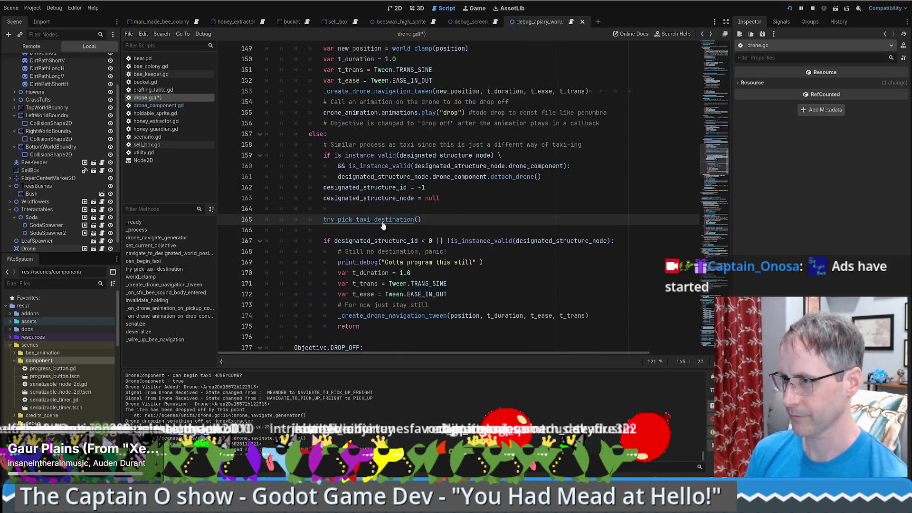
pyautogui.keyDown('ctrl'); pyautogui.click(408, 173); pyautogui.keyUp('ctrl')
pyautogui.hotkey('alt', 'Left')
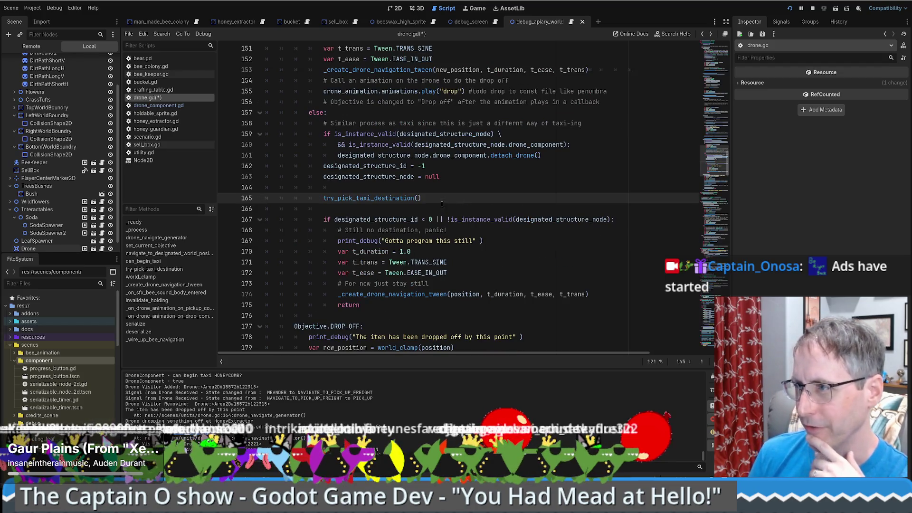
pyautogui.scroll(3, 486, 190)
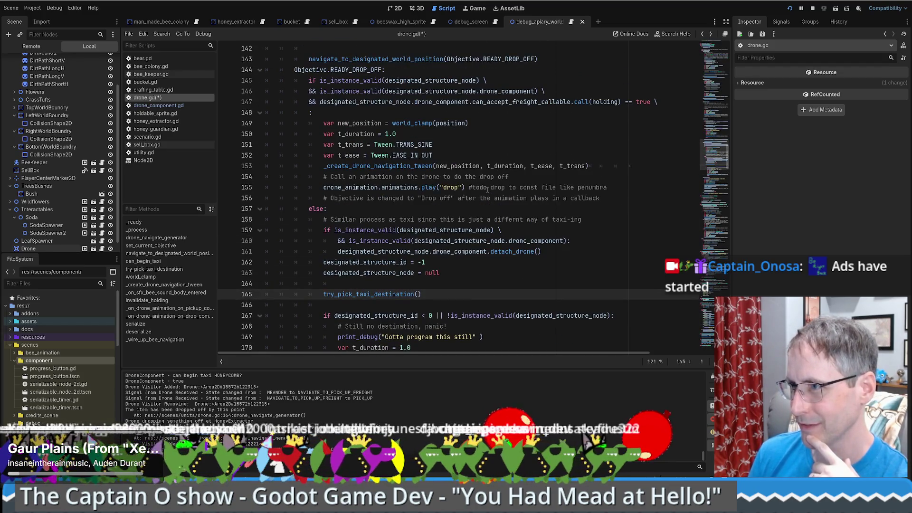
pyautogui.scroll(-4, 488, 188)
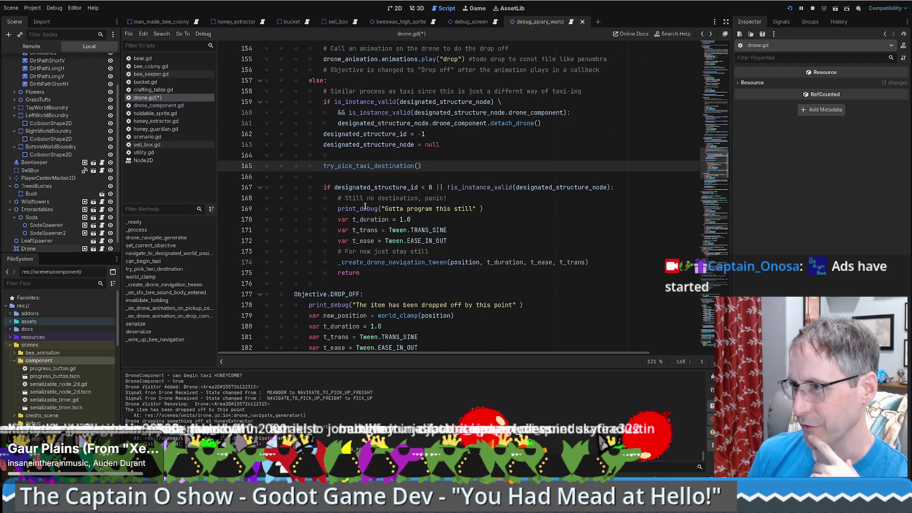
# - Place the caret in line 169's 'Gotta program this still' debug message to extend it
pyautogui.moveTo(484, 209); pyautogui.dragTo(141, 208)
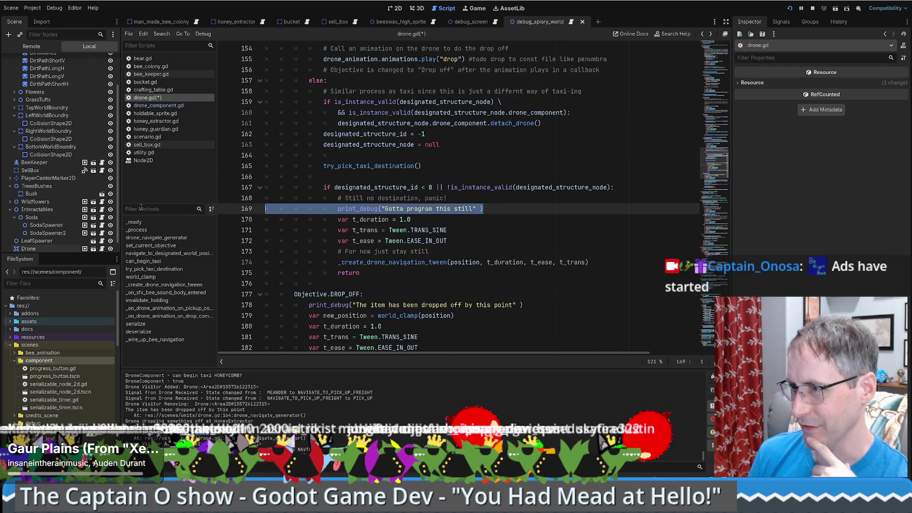
pyautogui.click(475, 209)
pyautogui.click(392, 209)
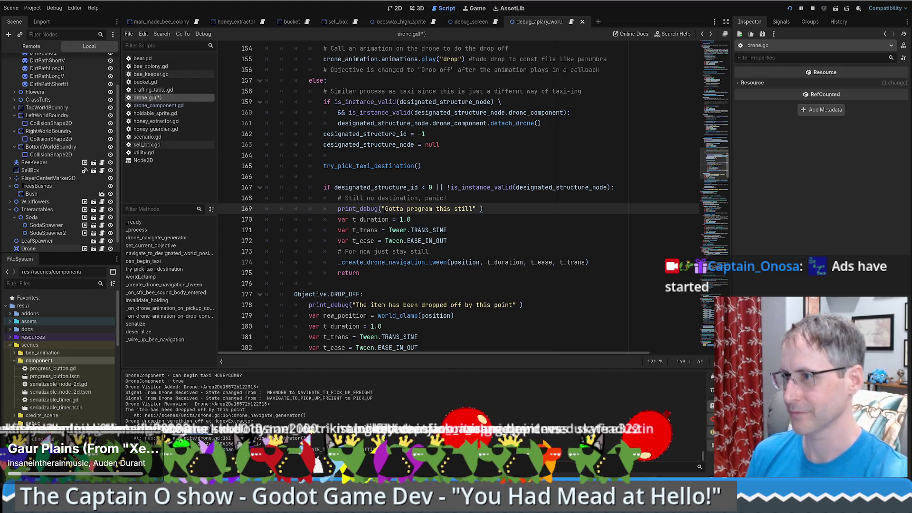
pyautogui.scroll(2, 488, 199)
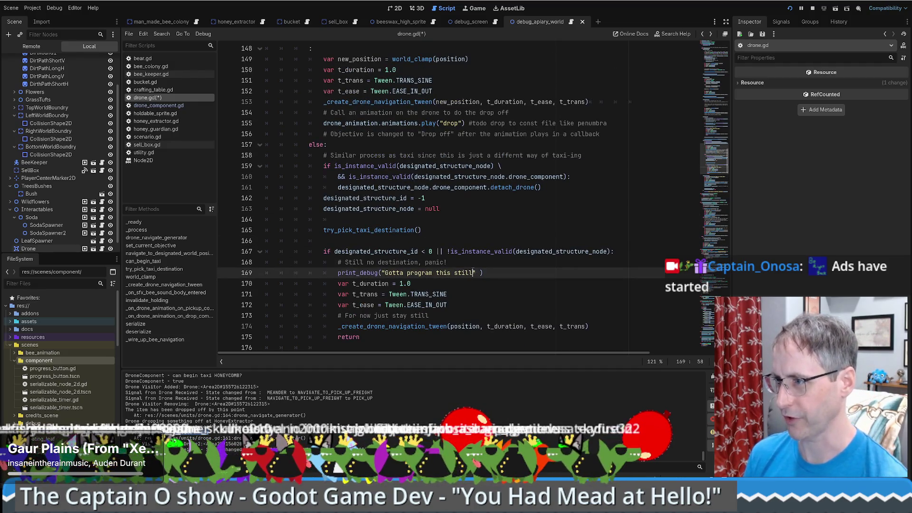
pyautogui.scroll(6, 473, 272)
pyautogui.scroll(-4, 486, 241)
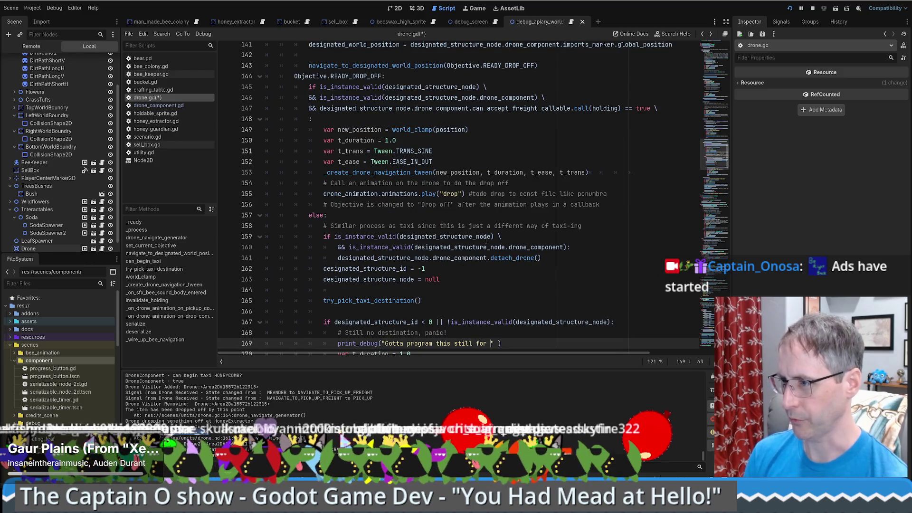
# - Extend the debug messages with 'what to do when there is no valid destination after looking again'
pyautogui.press('BackSpace')
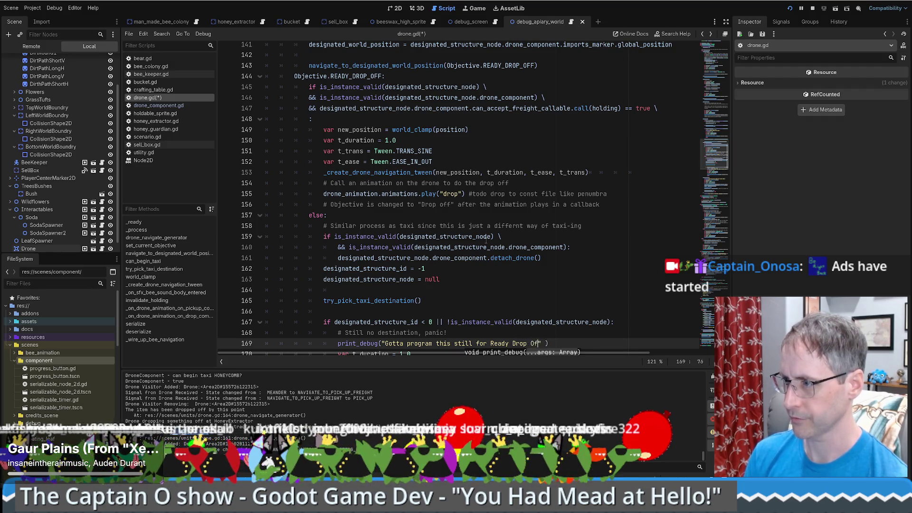
pyautogui.scroll(4, 528, 217)
pyautogui.click(460, 87)
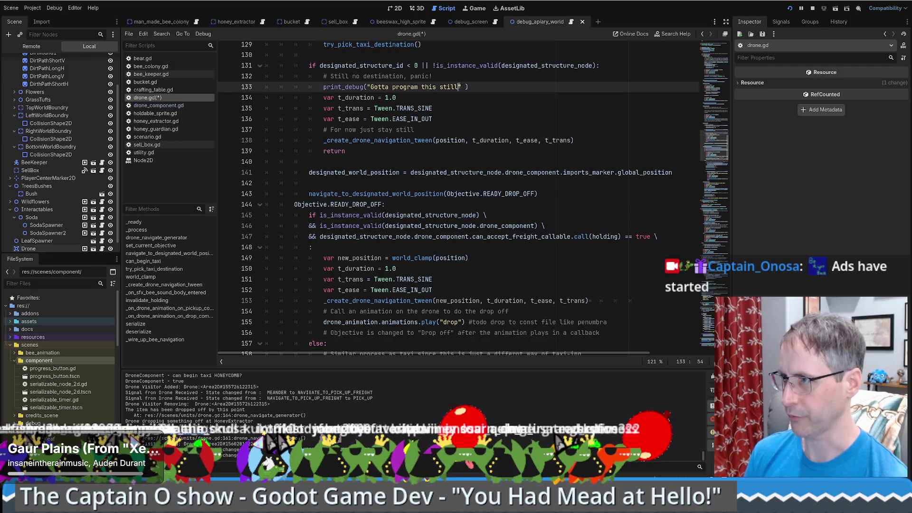
pyautogui.write('for')
pyautogui.scroll(7, 486, 122)
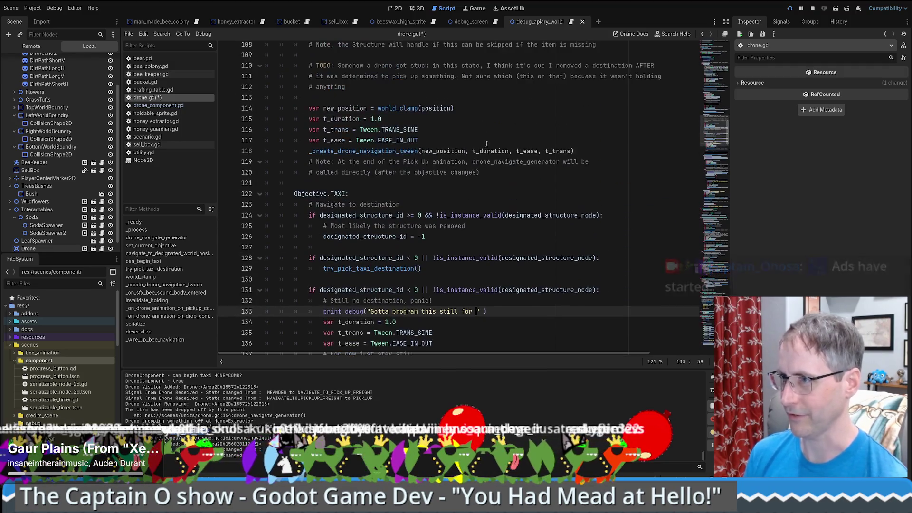
pyautogui.write('Taxi')
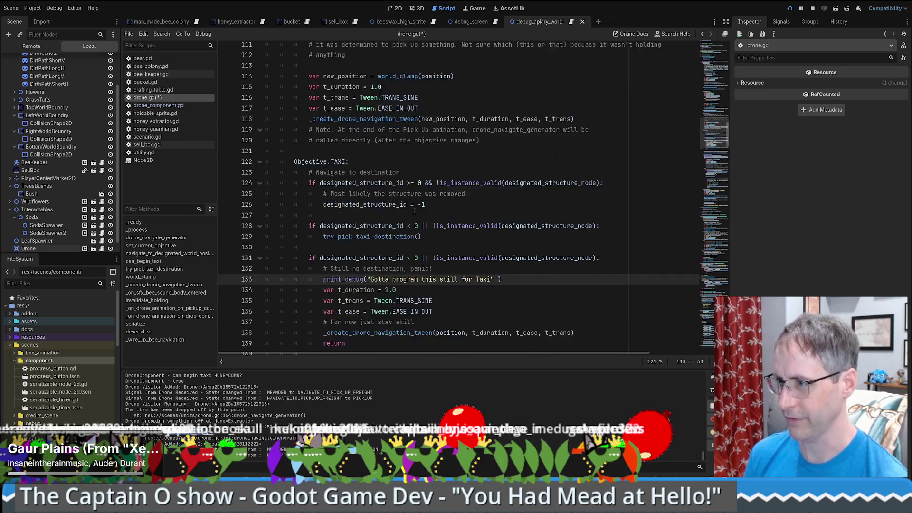
pyautogui.scroll(-2, 413, 253)
pyautogui.write('what to')
pyautogui.write(' do when there is no vali')
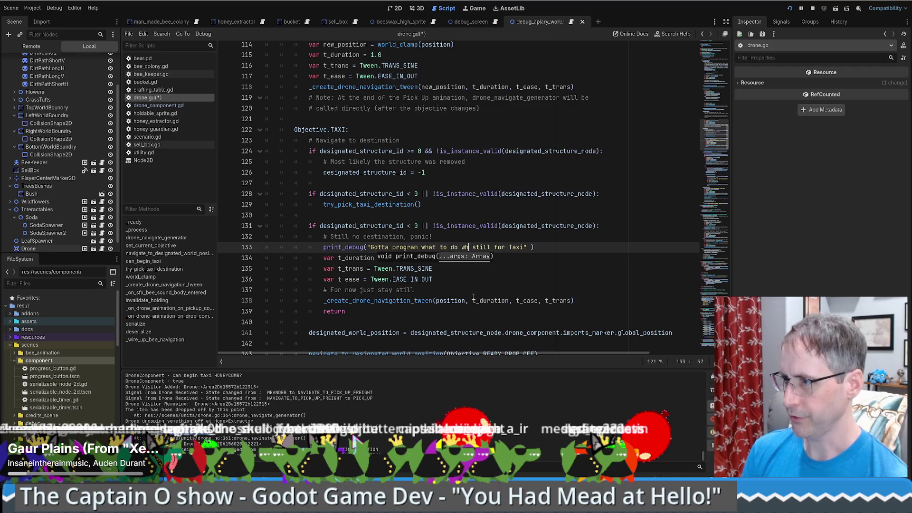
pyautogui.write('d destination ')
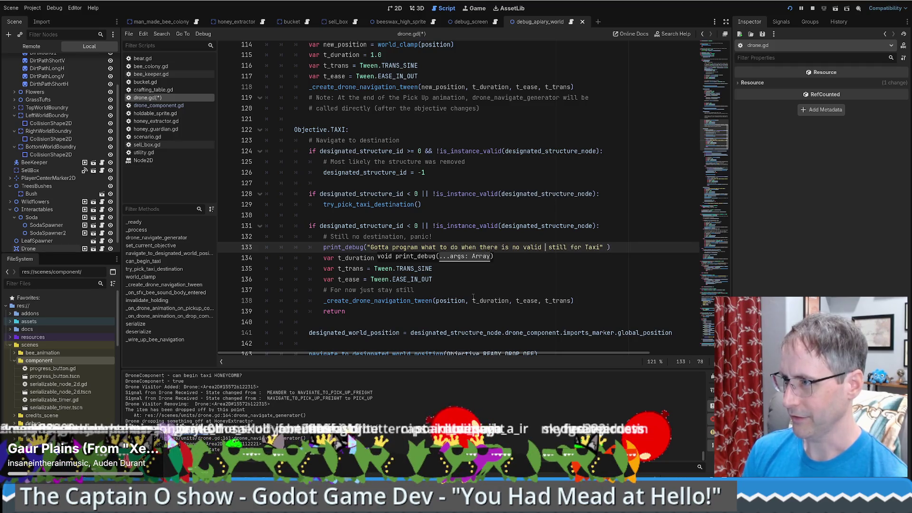
pyautogui.write('after look')
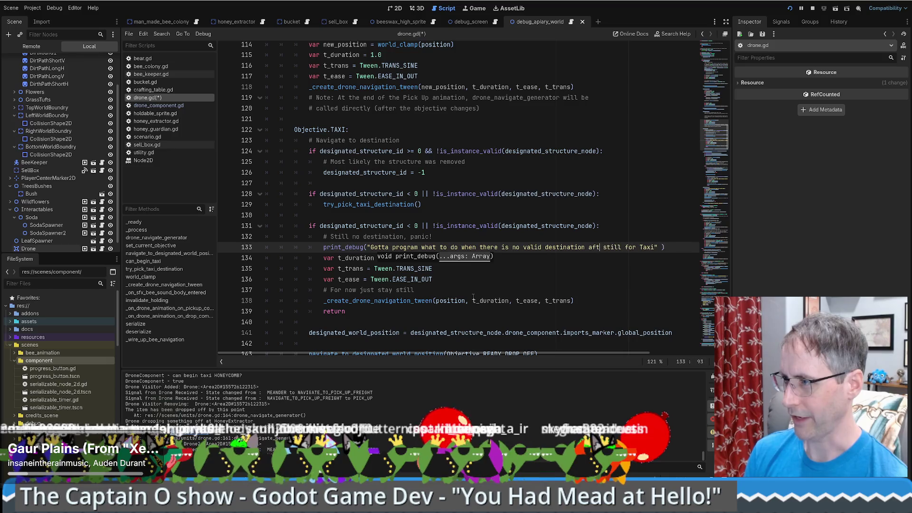
pyautogui.write('ing again')
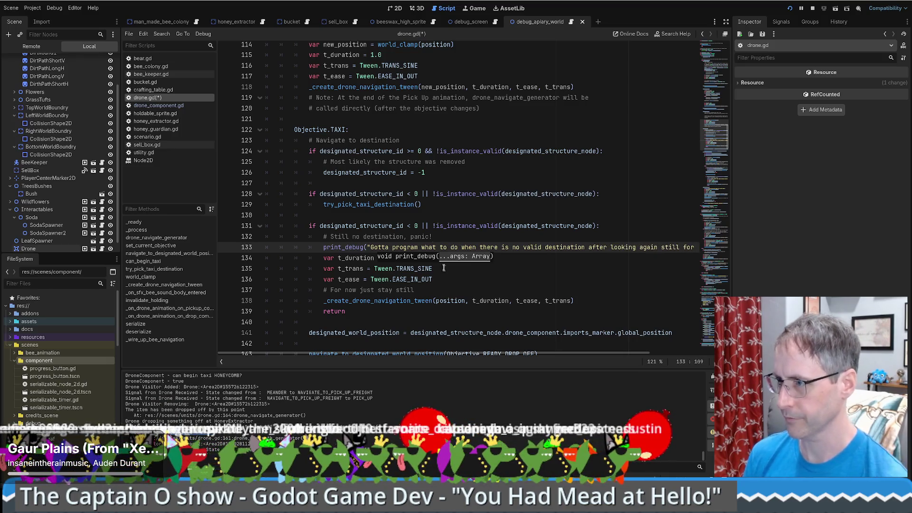
# - Save drone.gd and bring the running game window to the front
pyautogui.hotkey('ctrl', 's')
pyautogui.scroll(-5, 449, 246)
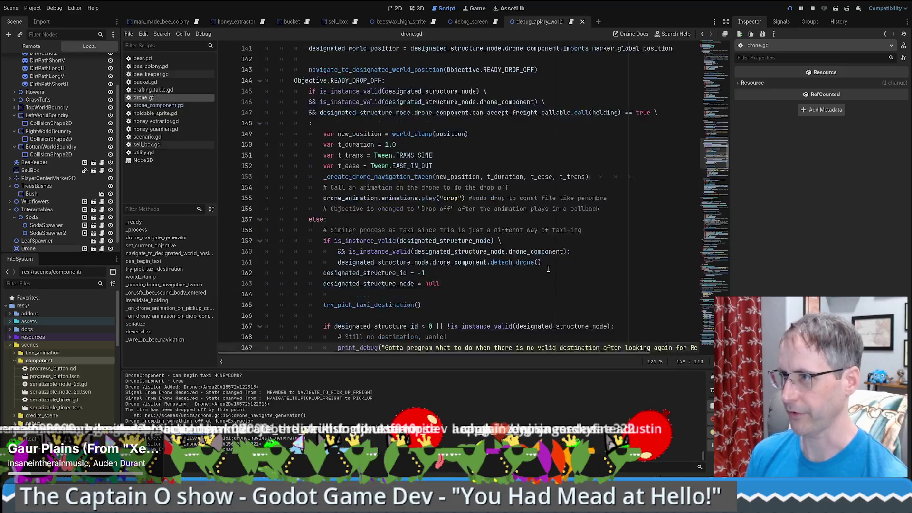
pyautogui.click(477, 9)
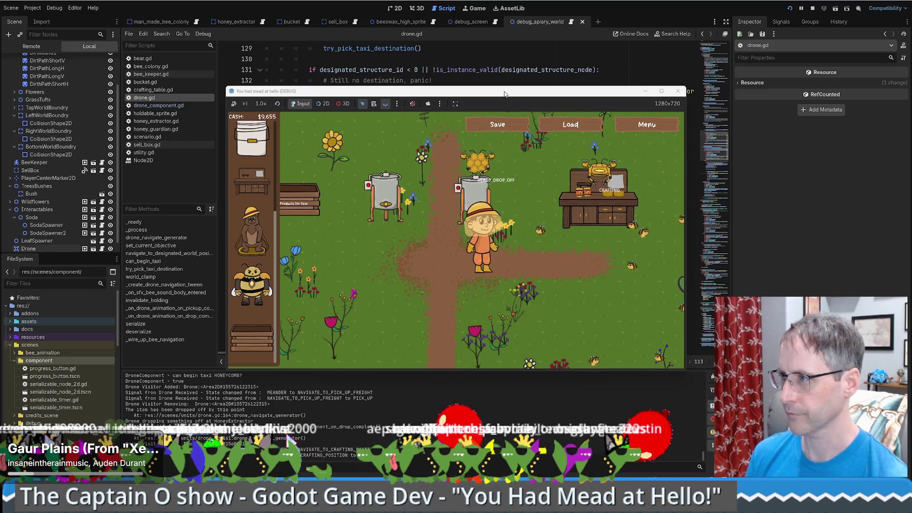
pyautogui.press('F8')
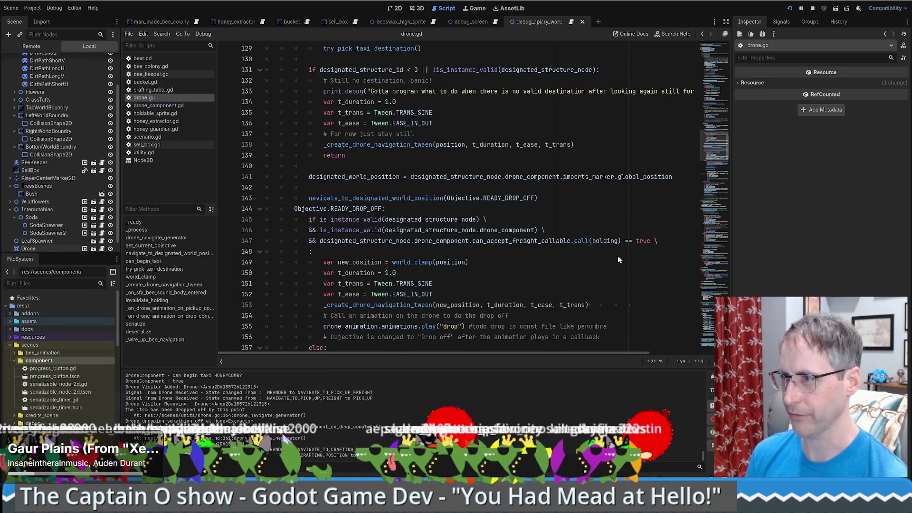
pyautogui.scroll(-5, 584, 252)
pyautogui.scroll(-4, 464, 232)
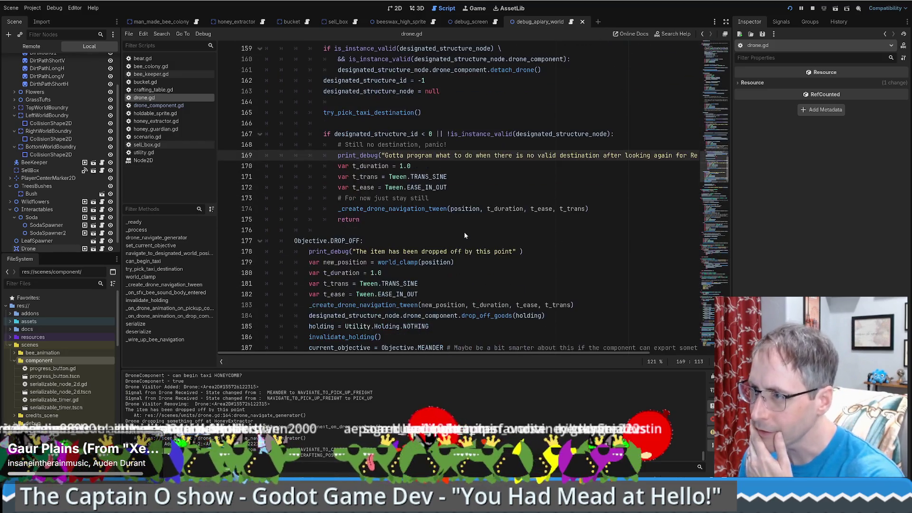
pyautogui.scroll(1, 465, 234)
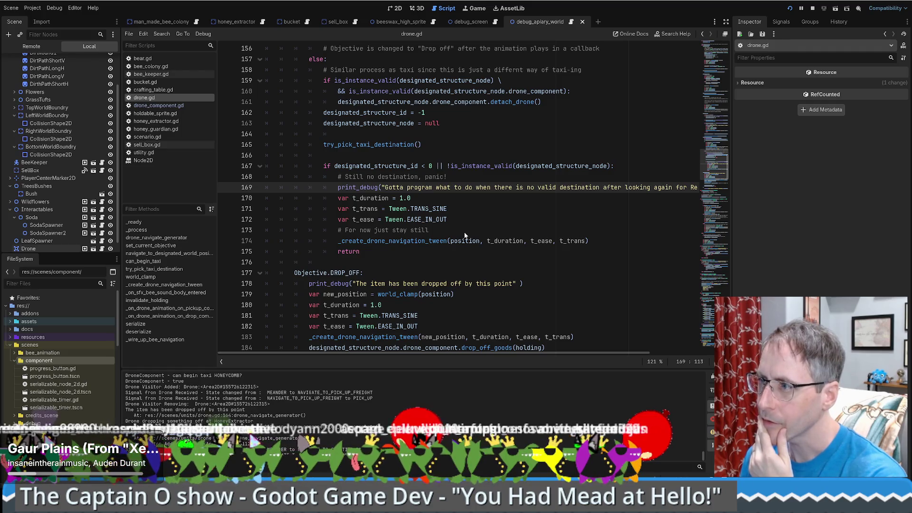
pyautogui.scroll(3, 464, 234)
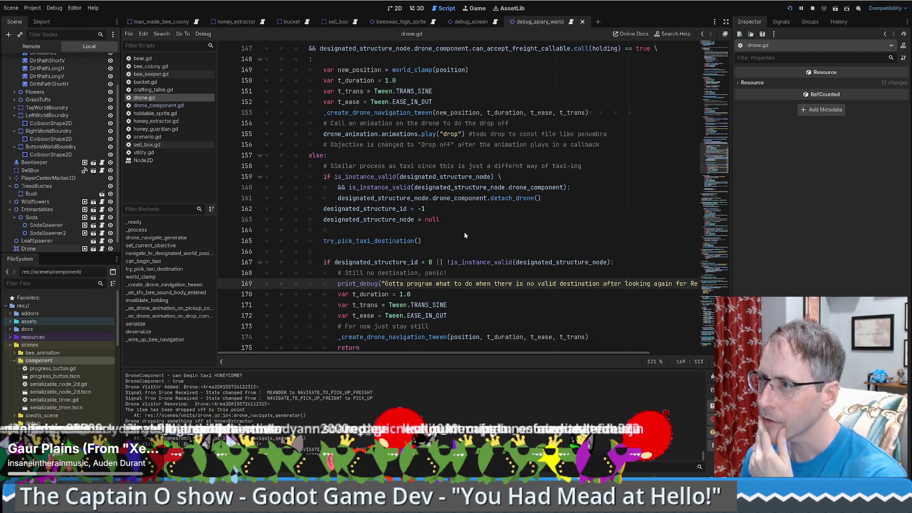
pyautogui.scroll(1, 465, 235)
pyautogui.scroll(1, 463, 232)
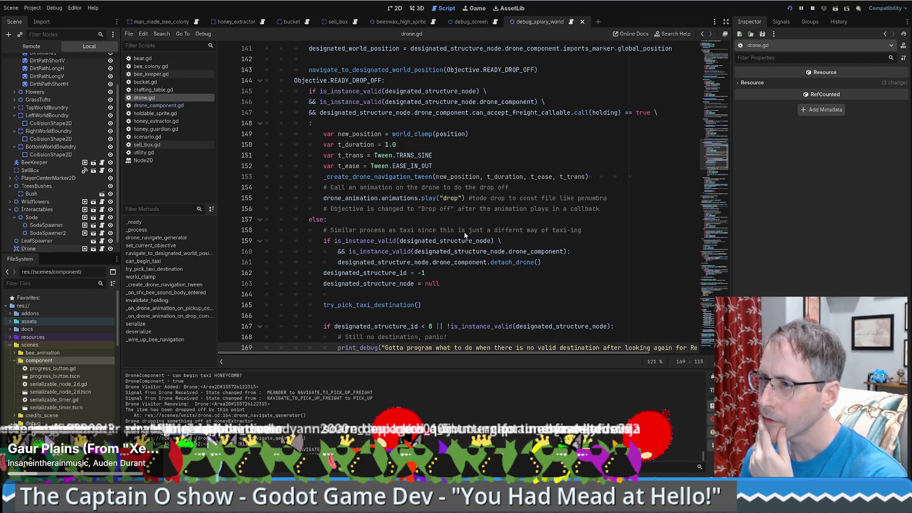
pyautogui.scroll(-4, 464, 232)
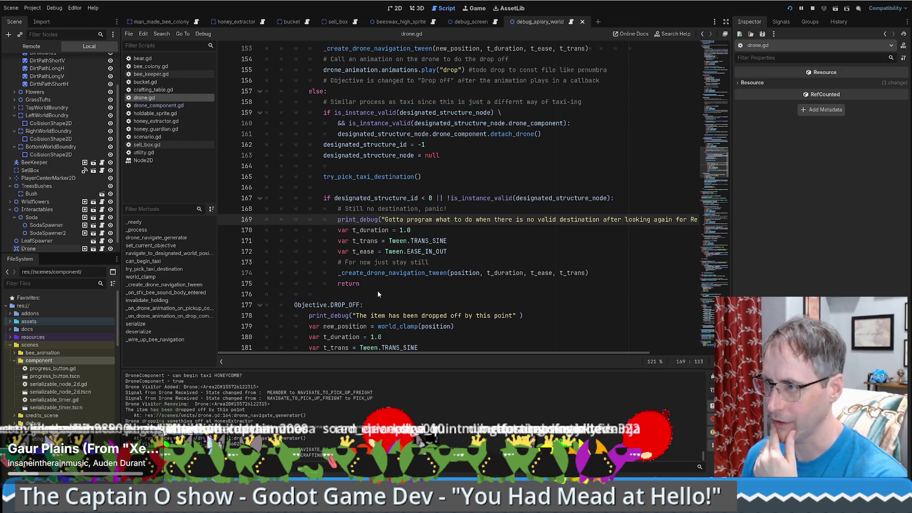
pyautogui.click(369, 176)
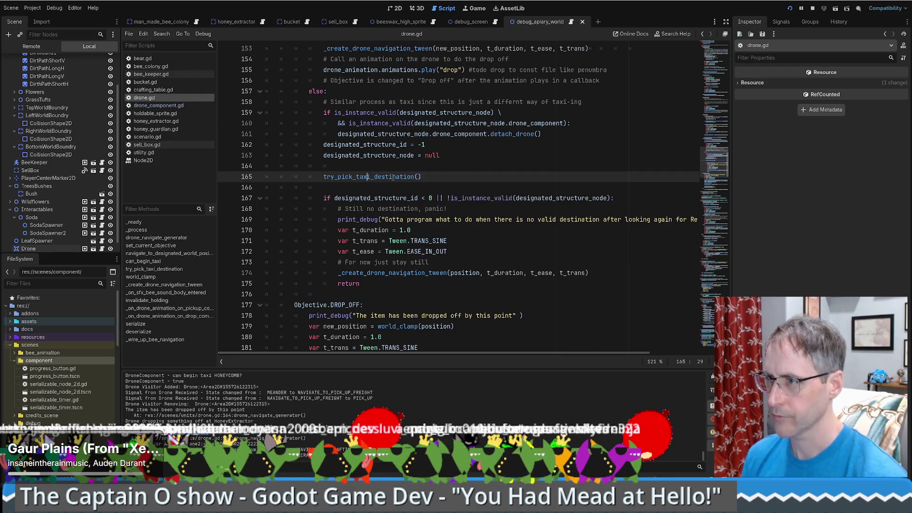
pyautogui.keyDown('ctrl'); pyautogui.click(409, 177); pyautogui.keyUp('ctrl')
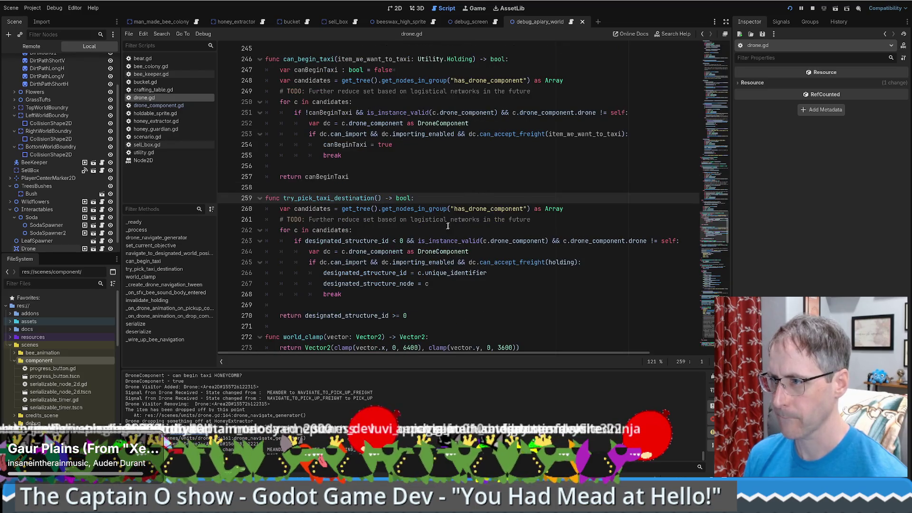
pyautogui.hotkey('alt', 'Left')
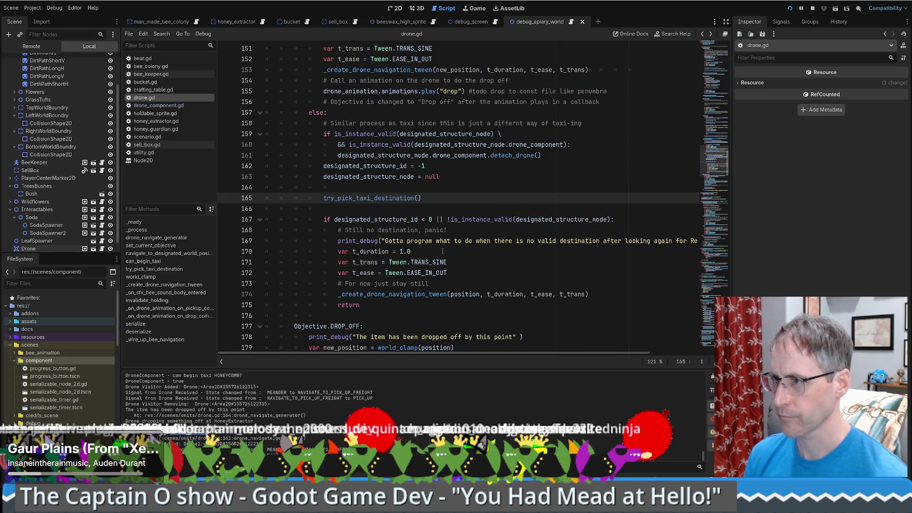
pyautogui.scroll(9, 435, 245)
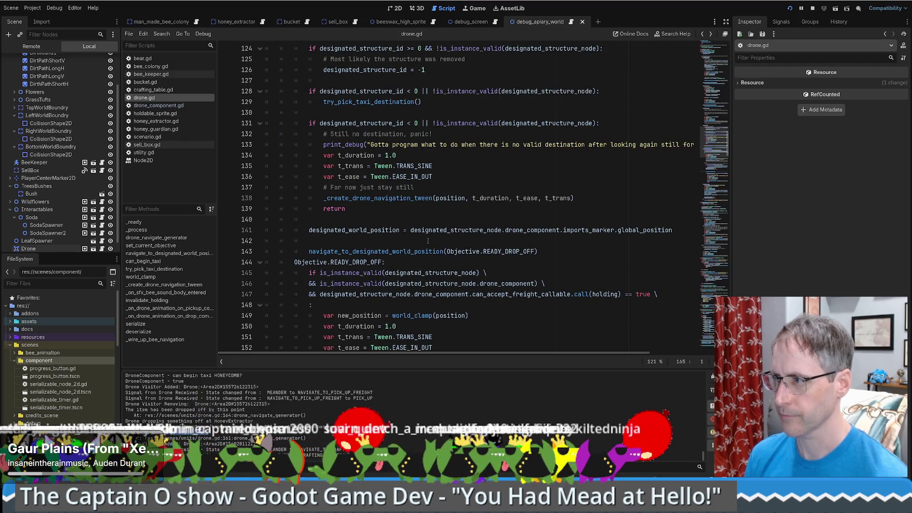
pyautogui.moveTo(309, 230); pyautogui.dragTo(548, 253)
pyautogui.click(547, 253)
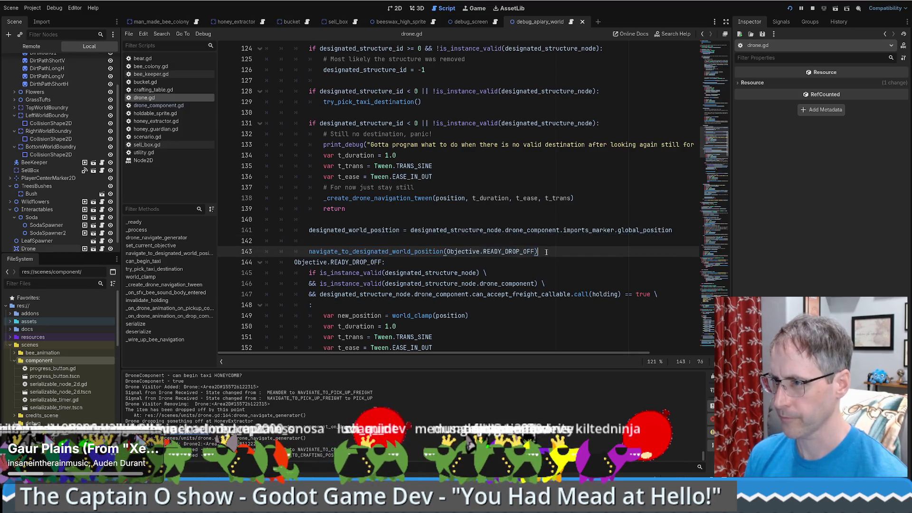
pyautogui.scroll(5, 540, 252)
pyautogui.scroll(-7, 494, 250)
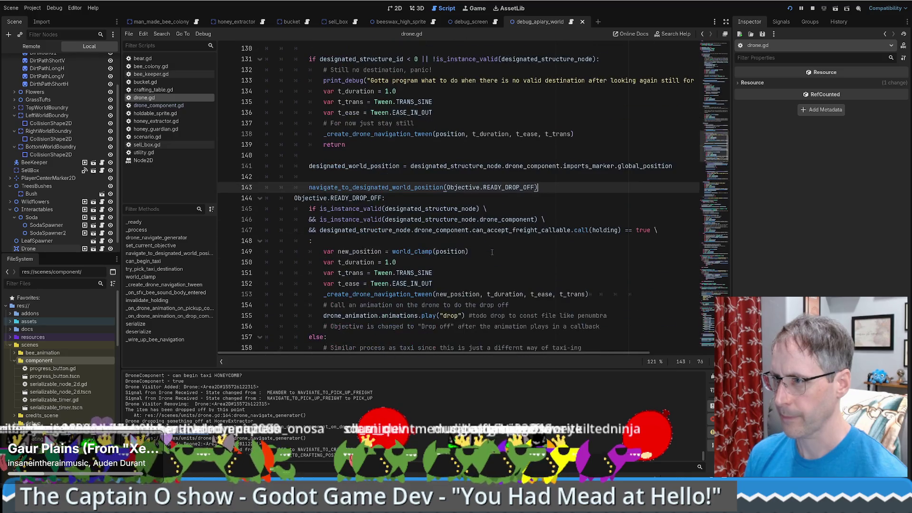
pyautogui.scroll(1, 491, 250)
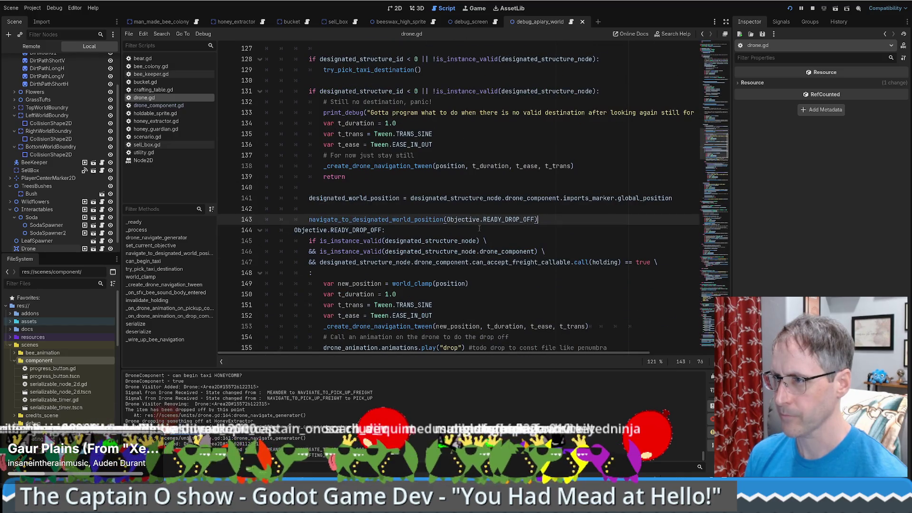
pyautogui.scroll(2, 479, 228)
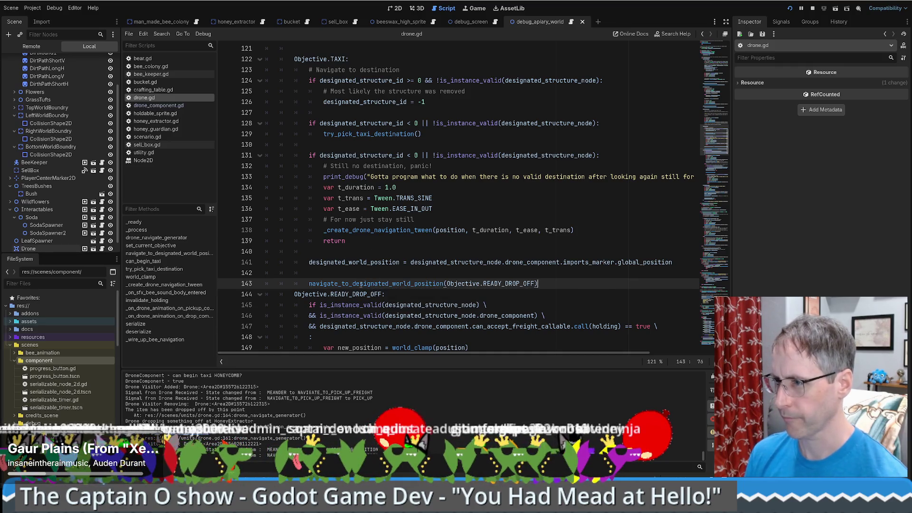
pyautogui.moveTo(309, 262)
pyautogui.mouseDown()
pyautogui.moveTo(673, 263)
pyautogui.moveTo(538, 284)
pyautogui.mouseUp()
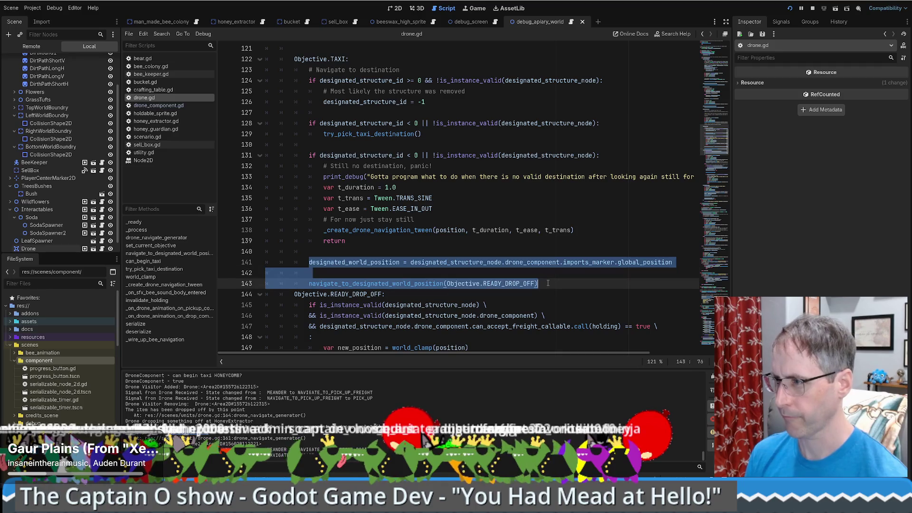
pyautogui.scroll(-3, 493, 276)
pyautogui.scroll(-1, 493, 276)
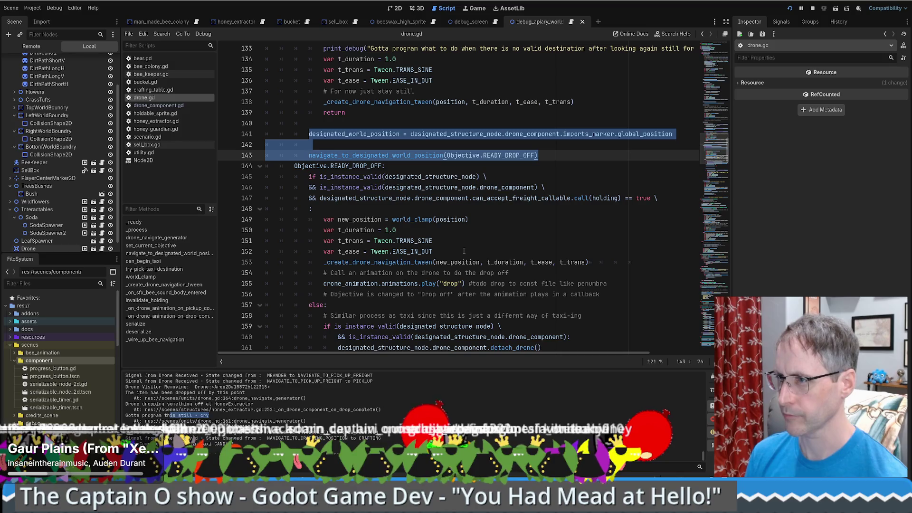
pyautogui.scroll(9, 465, 251)
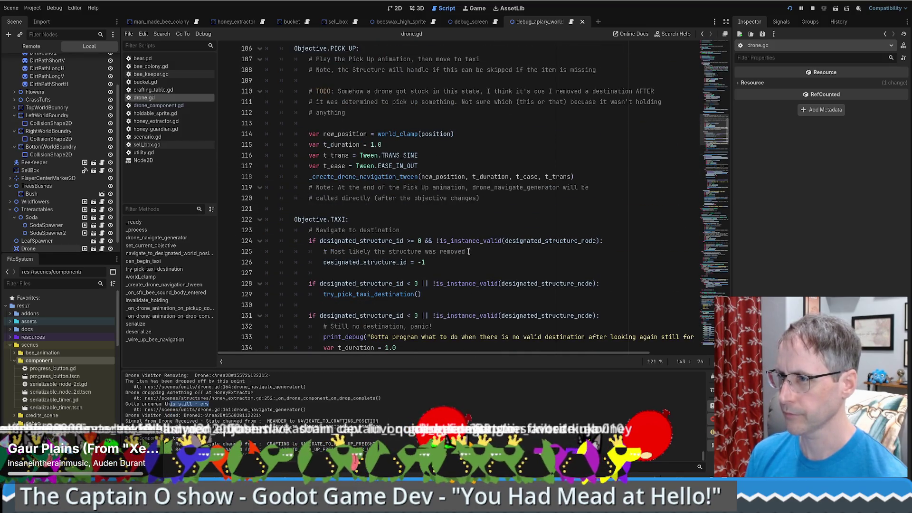
pyautogui.scroll(2, 469, 252)
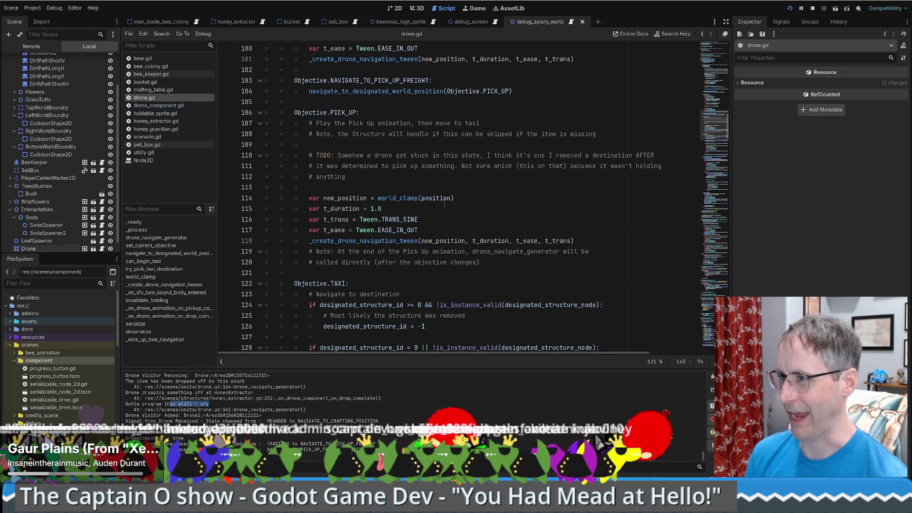
pyautogui.scroll(1, 444, 204)
pyautogui.scroll(-8, 297, 111)
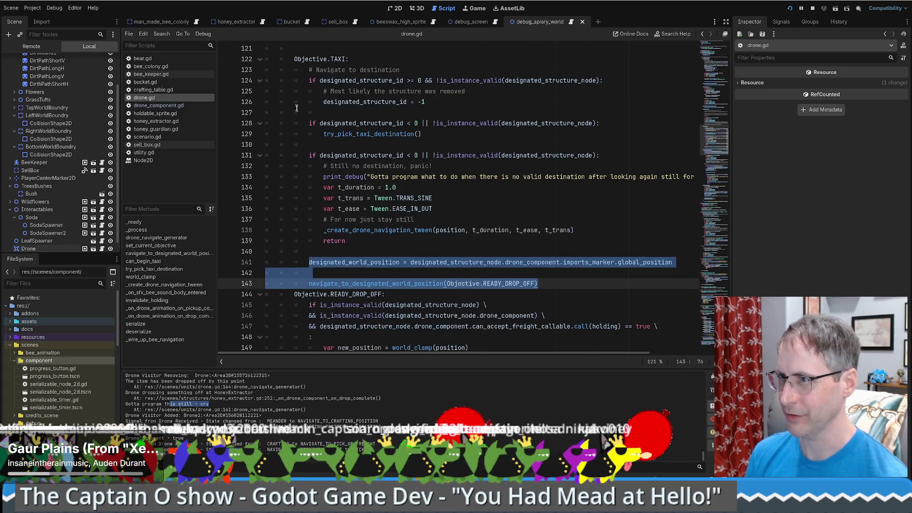
pyautogui.moveTo(295, 59); pyautogui.dragTo(347, 59)
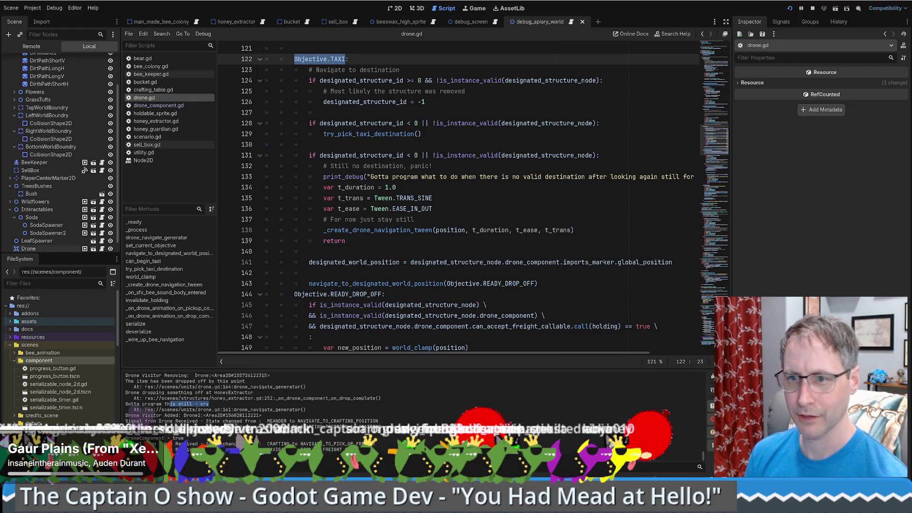
# - Search all project files for Objective.TAXI and go to the result on line 325
pyautogui.click(463, 123)
pyautogui.moveTo(294, 59); pyautogui.dragTo(348, 59)
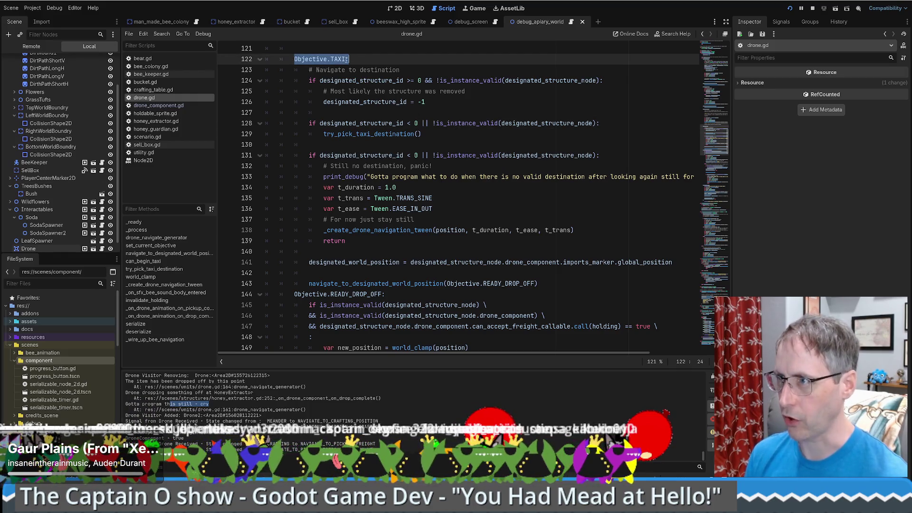
pyautogui.hotkey('ctrl', 'shift', 'f')
pyautogui.press('Return')
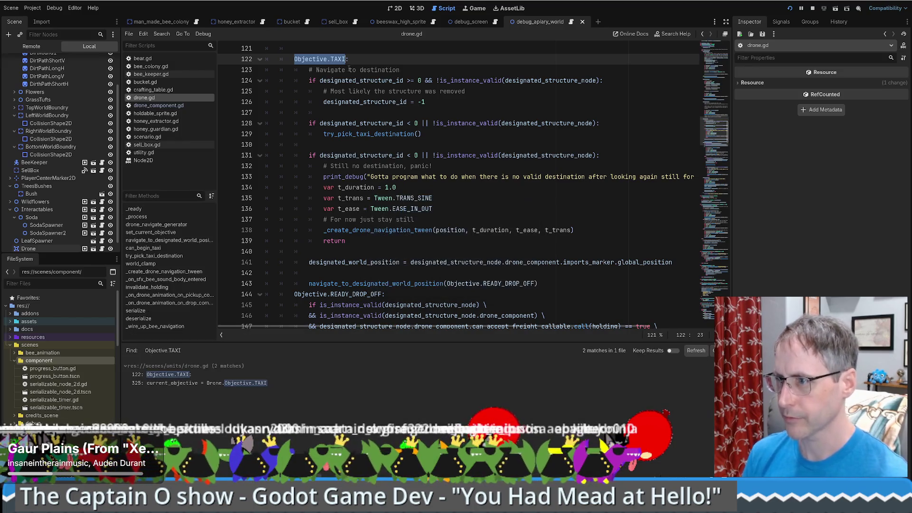
pyautogui.click(201, 383)
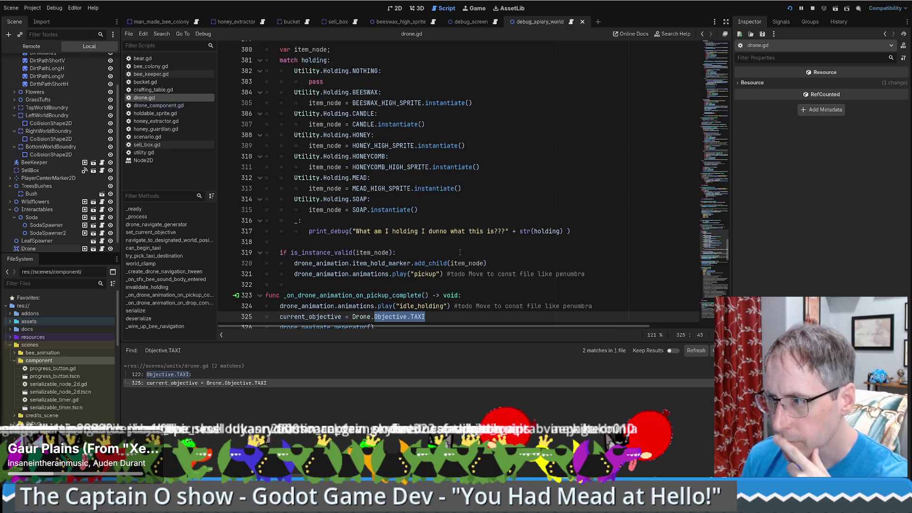
# - Copy drone_navigate_generator() from line 326 and paste it after try_pick_taxi_destination() as line 167
pyautogui.scroll(-2, 421, 236)
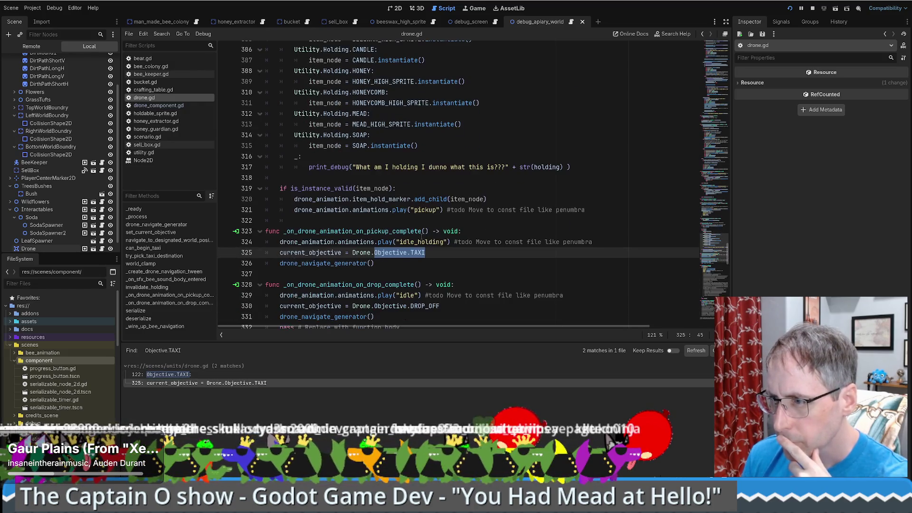
pyautogui.click(341, 263)
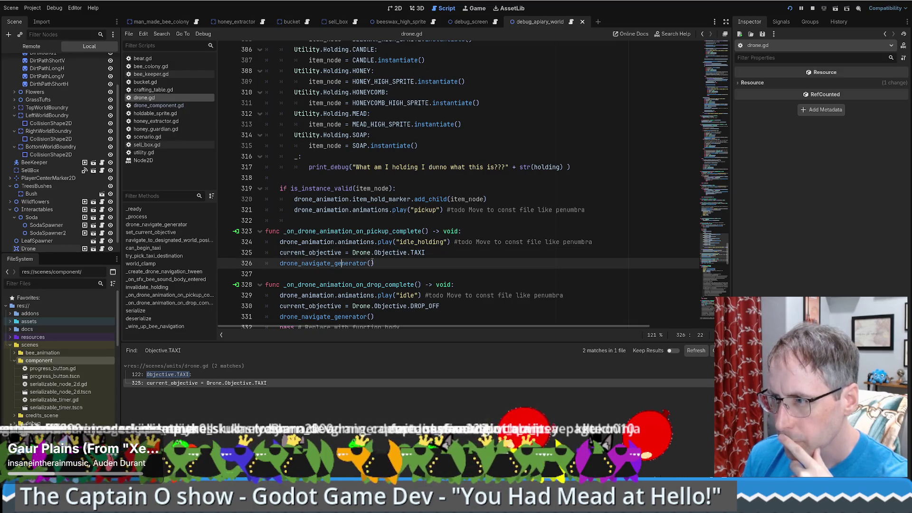
pyautogui.moveTo(373, 262); pyautogui.dragTo(429, 252)
pyautogui.hotkey('ctrl', 'c')
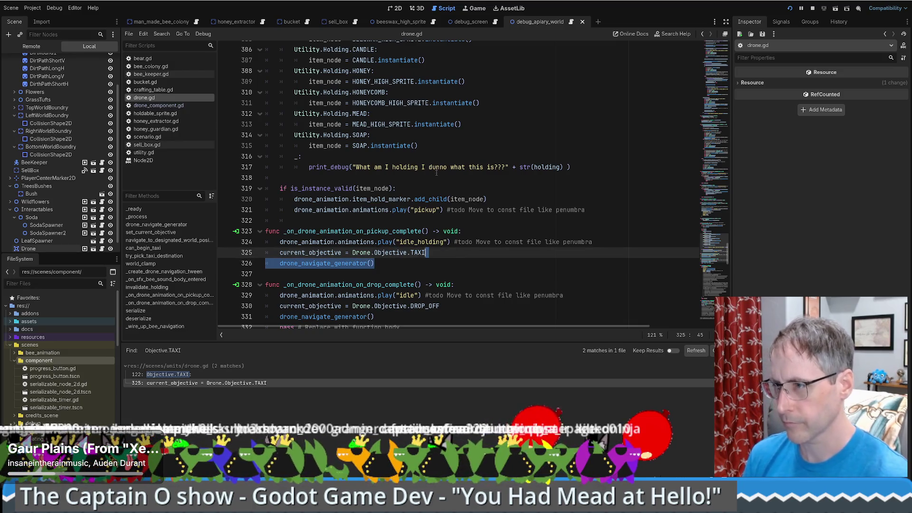
pyautogui.scroll(20, 436, 173)
pyautogui.scroll(-5, 405, 200)
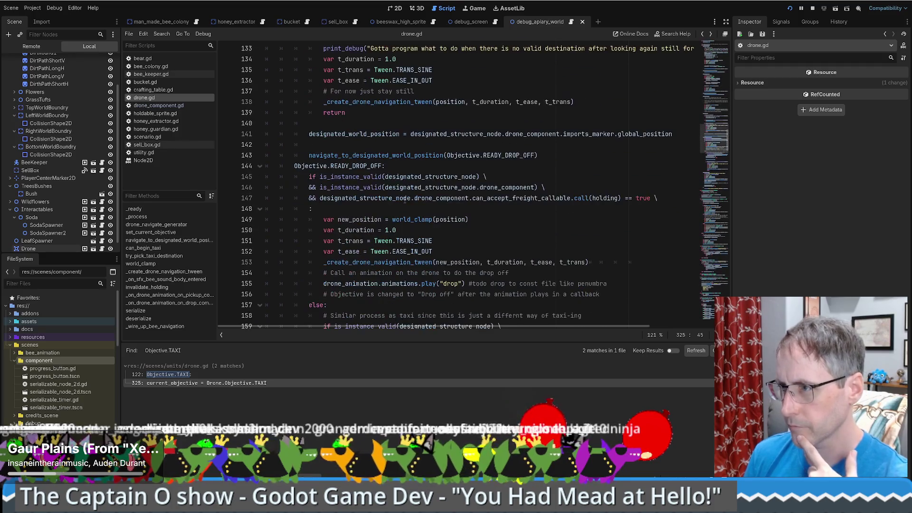
pyautogui.scroll(-4, 405, 205)
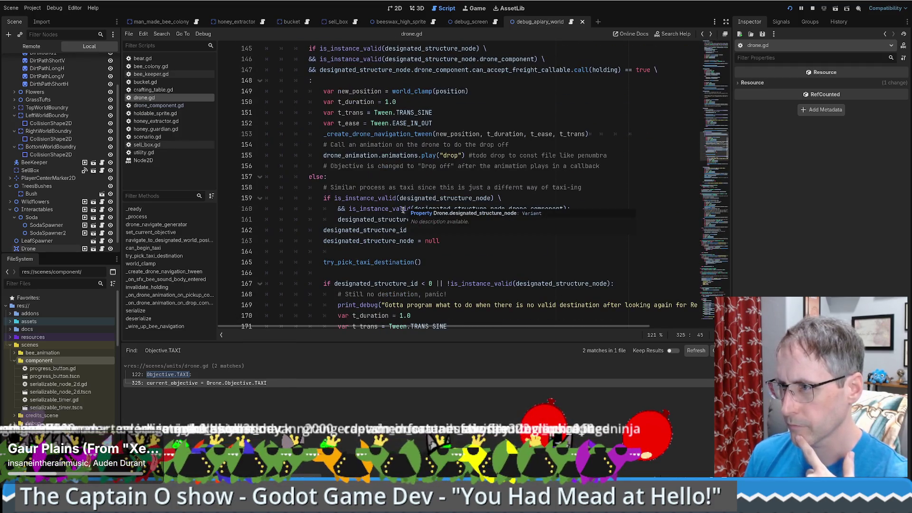
pyautogui.click(444, 262)
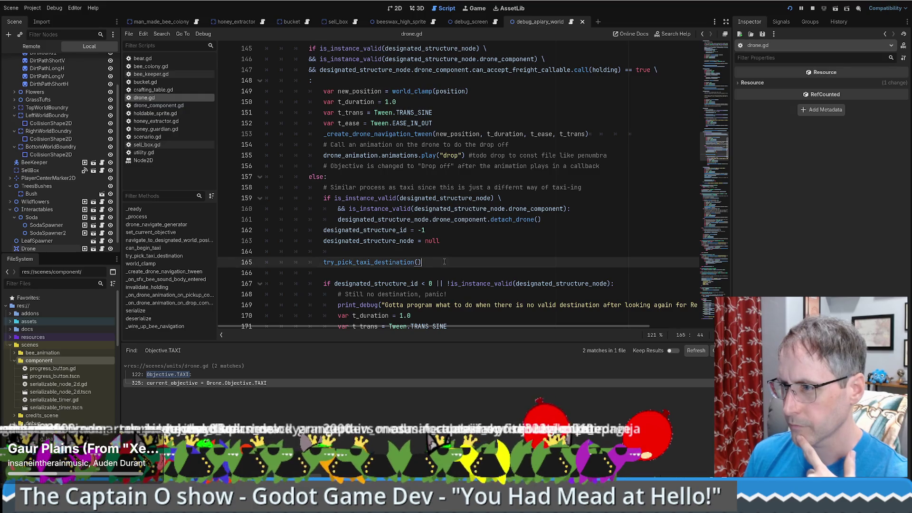
pyautogui.scroll(-4, 443, 262)
pyautogui.scroll(2, 453, 172)
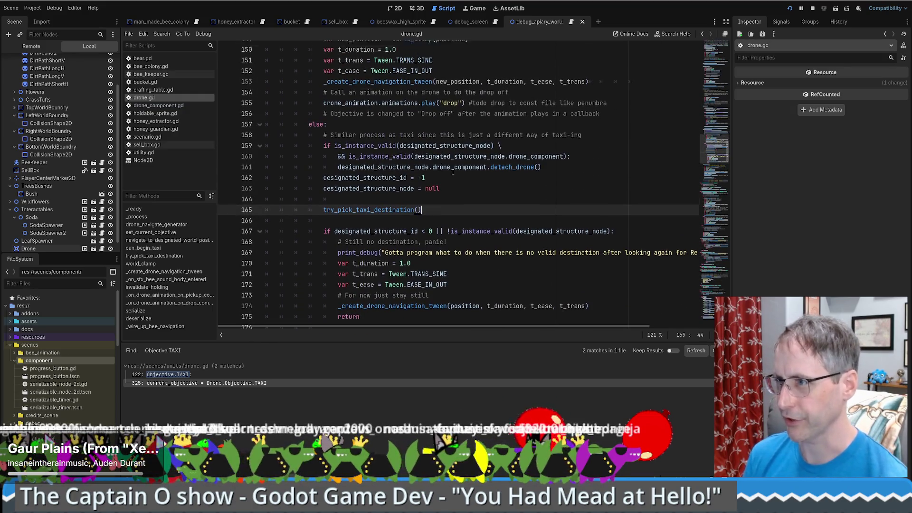
pyautogui.scroll(5, 453, 172)
pyautogui.scroll(-6, 453, 172)
pyautogui.hotkey('ctrl', 'v')
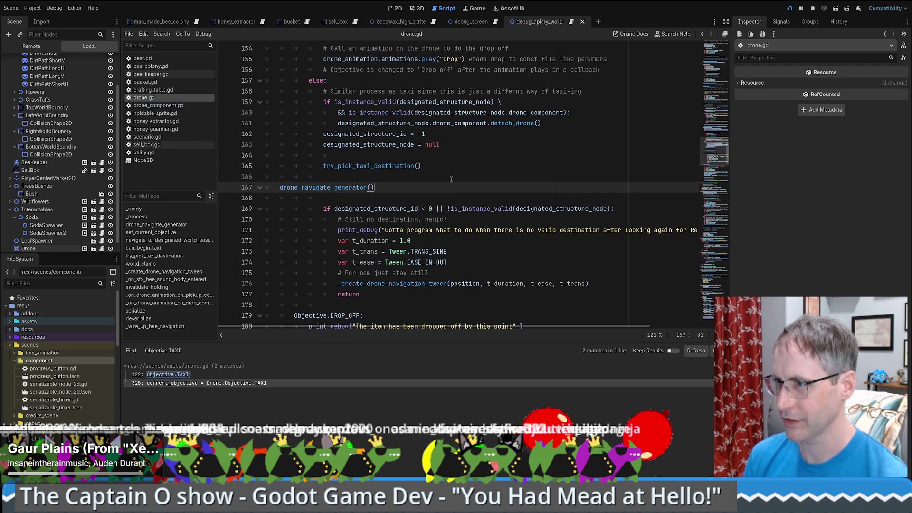
# - Indent the pasted call, then review the Objective.TAXI matches on lines 122 and 325
pyautogui.press('Home')
pyautogui.press('Tab')
pyautogui.press('Tab')
pyautogui.press('Tab')
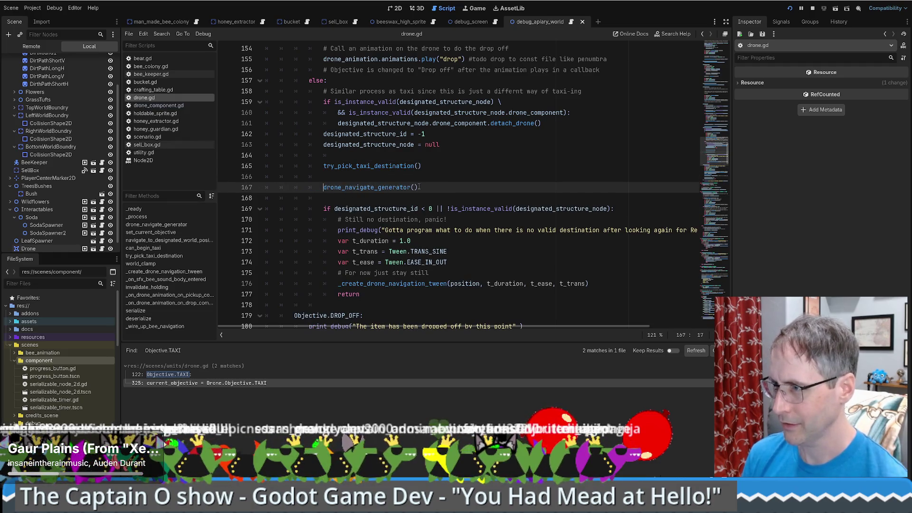
pyautogui.click(421, 166)
pyautogui.scroll(6, 417, 209)
pyautogui.scroll(2, 417, 209)
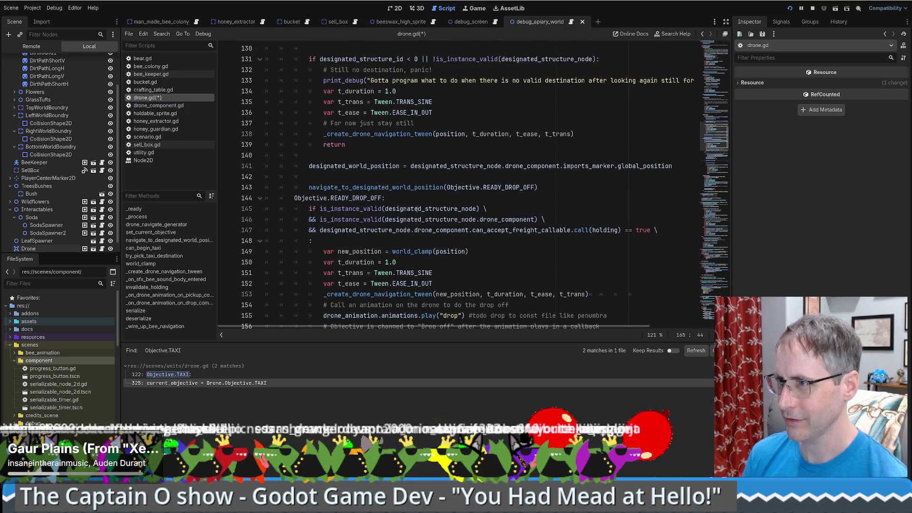
pyautogui.click(162, 375)
pyautogui.click(199, 383)
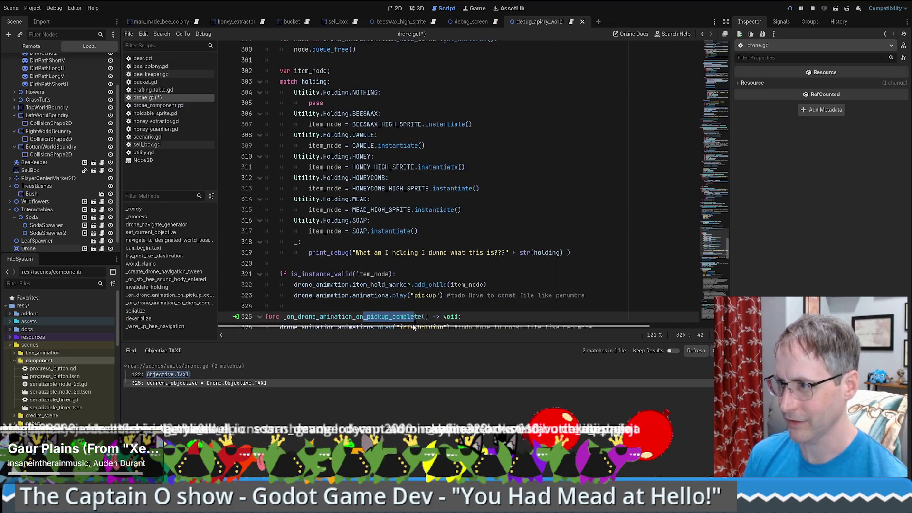
pyautogui.click(201, 374)
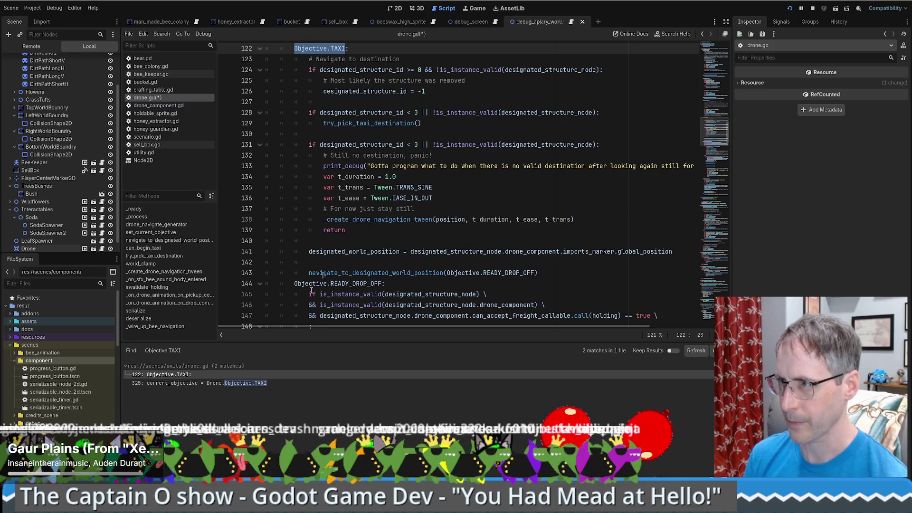
pyautogui.click(199, 383)
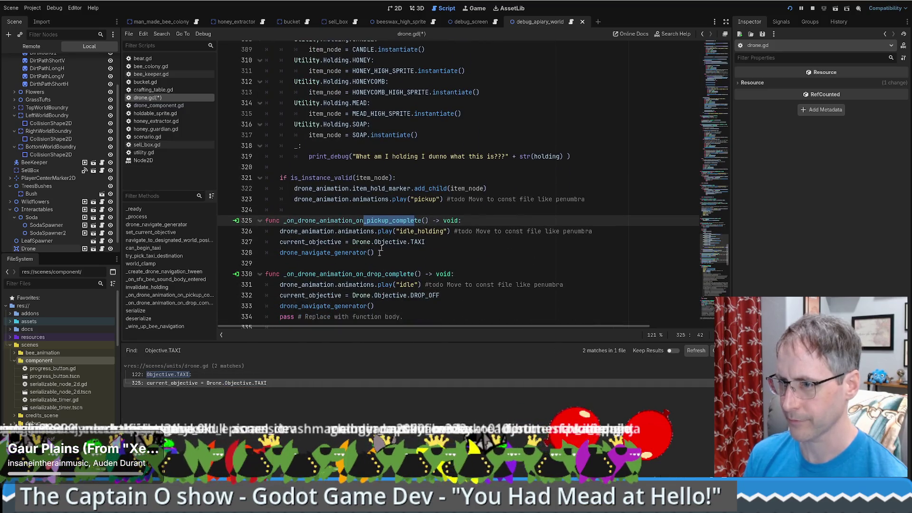
pyautogui.click(181, 374)
pyautogui.scroll(2, 444, 185)
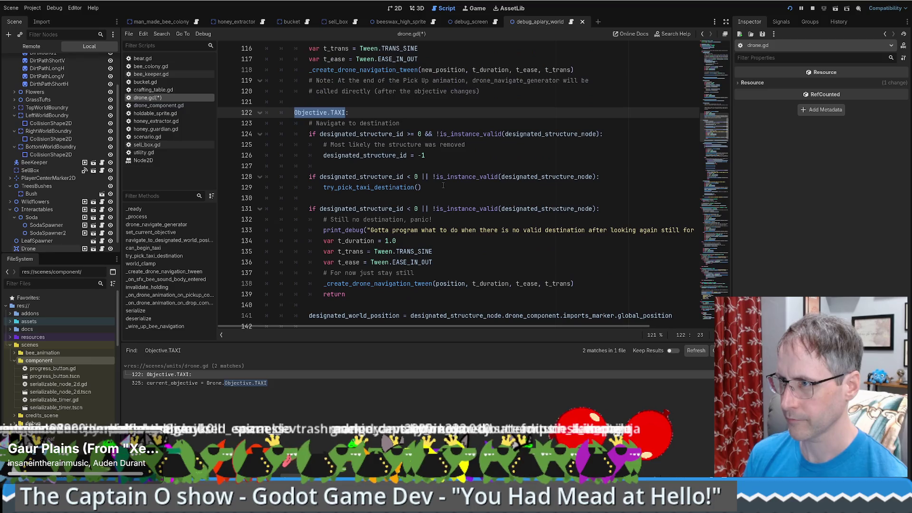
pyautogui.press('F3')
pyautogui.scroll(10, 442, 185)
pyautogui.scroll(-12, 442, 185)
# - Insert 'current_objective = Objective.TAXI' before the navigate call, checking try_pick_taxi_destination()'s definition
pyautogui.click(444, 271)
pyautogui.press('Return')
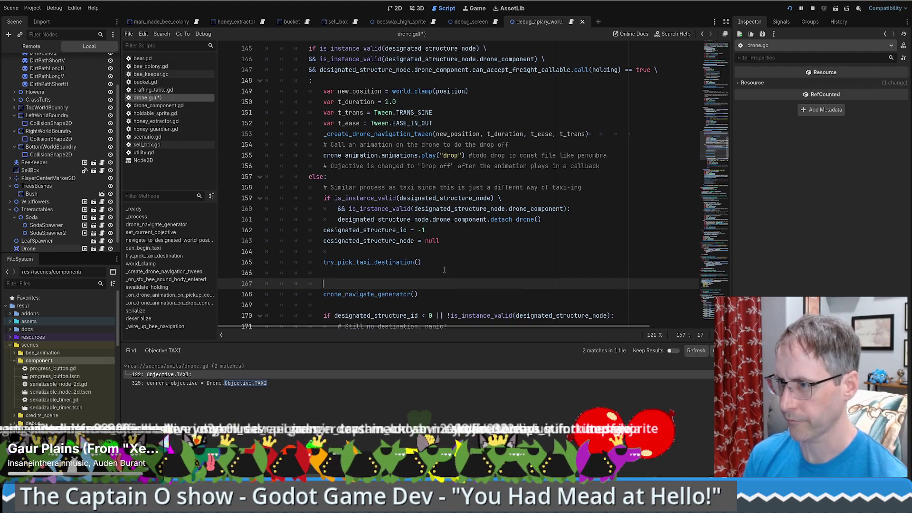
pyautogui.write('current_objective = U')
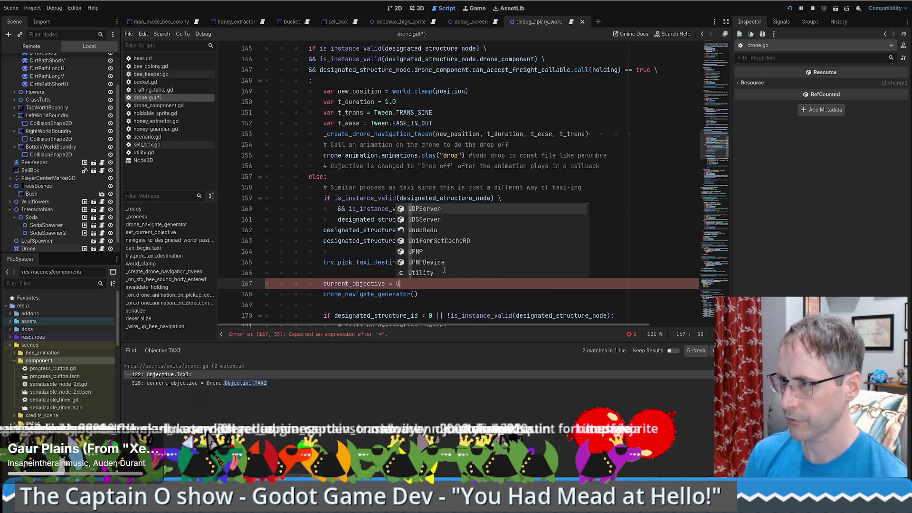
pyautogui.write('tility.')
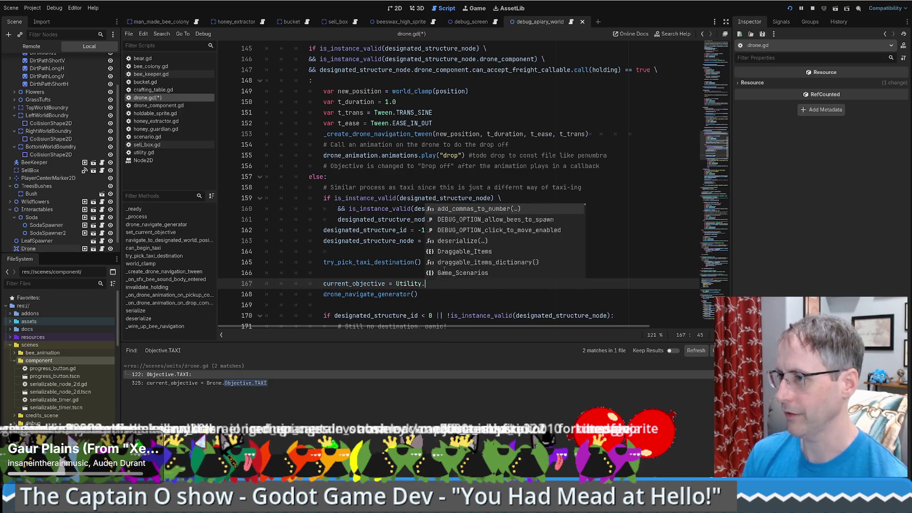
pyautogui.press('BackSpace')
pyautogui.press('BackSpace')
pyautogui.press('BackSpace')
pyautogui.write('Ob')
pyautogui.press('Return')
pyautogui.write('.TAXI')
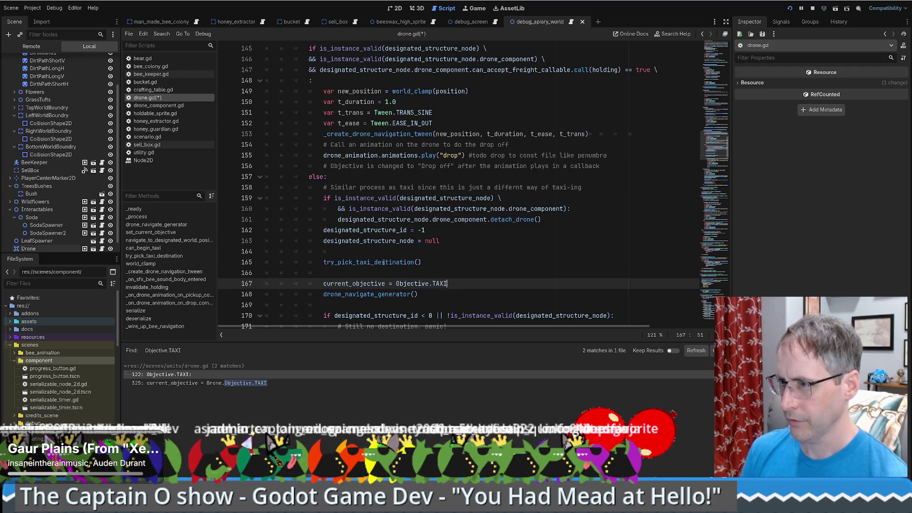
pyautogui.keyDown('ctrl'); pyautogui.click(384, 262); pyautogui.keyUp('ctrl')
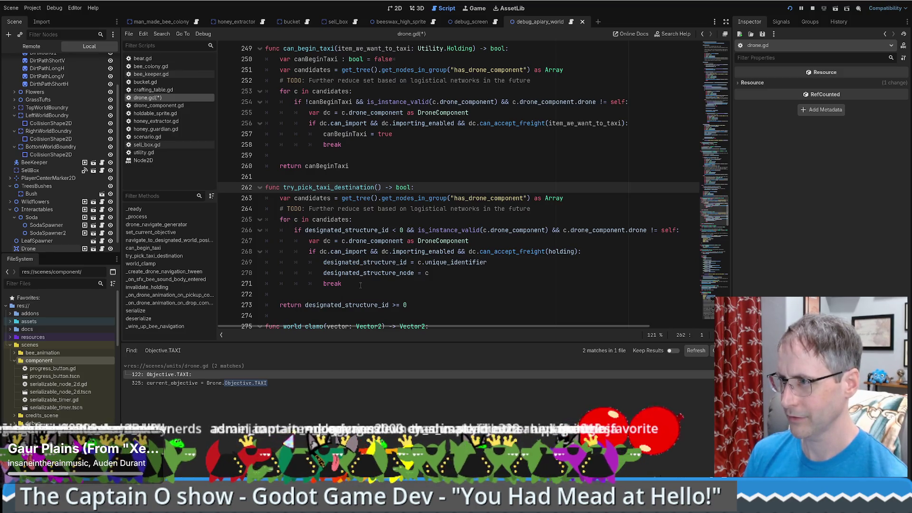
pyautogui.hotkey('alt', 'Left')
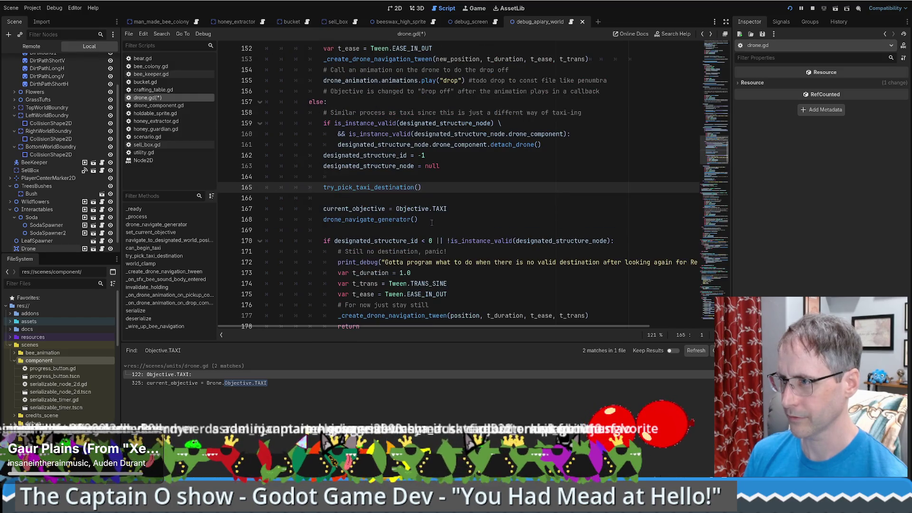
# - Move the TAXI and navigate lines under the taxi-ing comment and delete the early navigate call
pyautogui.moveTo(431, 223); pyautogui.dragTo(427, 188)
pyautogui.hotkey('ctrl', 'c')
pyautogui.press('BackSpace')
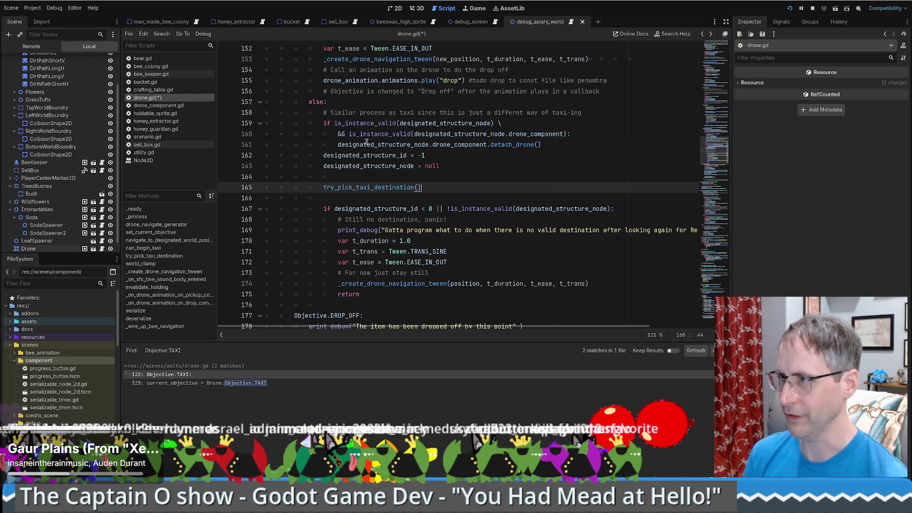
pyautogui.click(593, 113)
pyautogui.hotkey('ctrl', 'v')
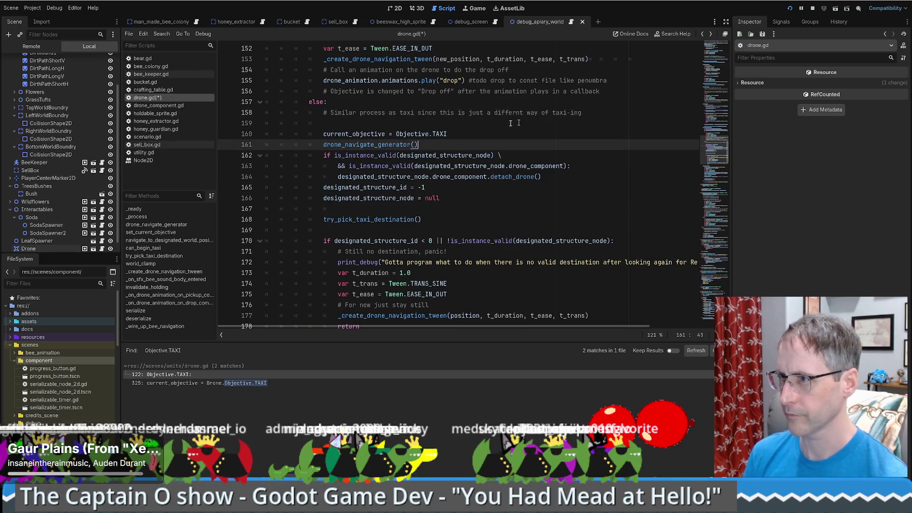
pyautogui.press('Return')
pyautogui.click(606, 115)
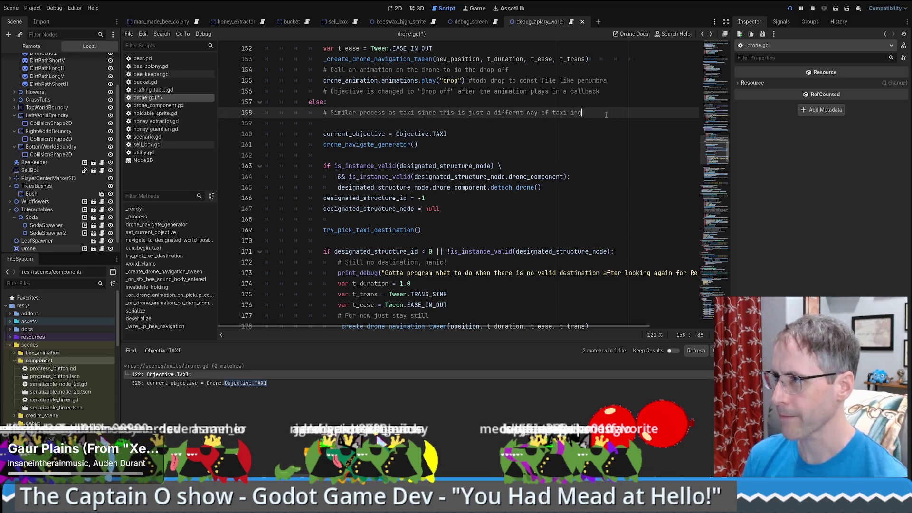
pyautogui.press('Delete')
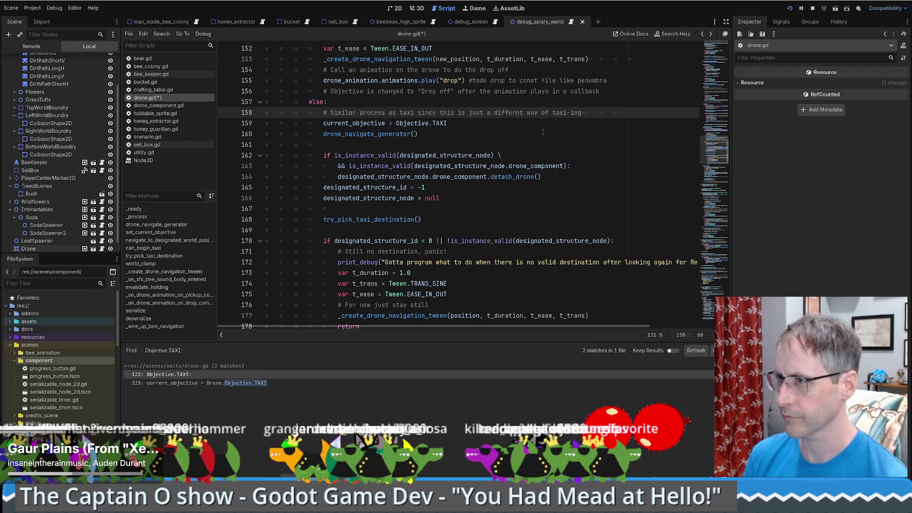
pyautogui.press('Down')
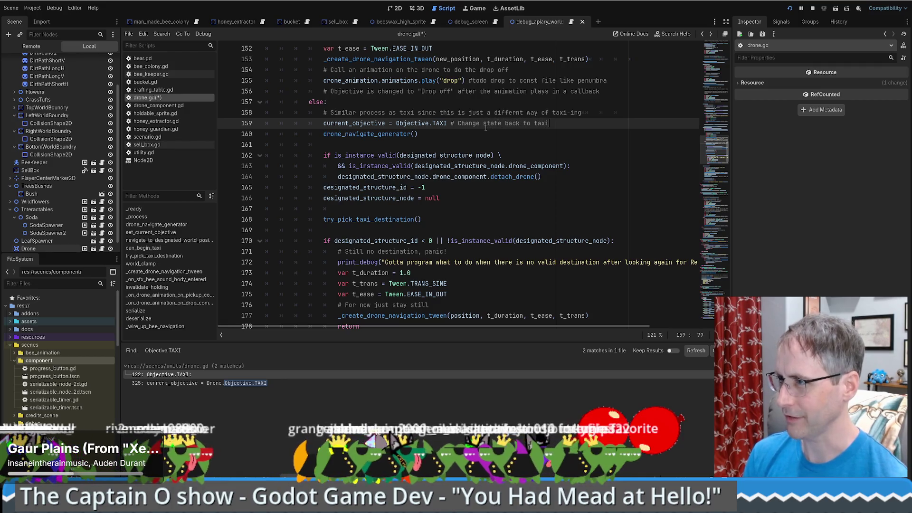
pyautogui.hotkey('shift', 'Down')
pyautogui.hotkey('shift', 'Down')
pyautogui.hotkey('ctrl', 'c')
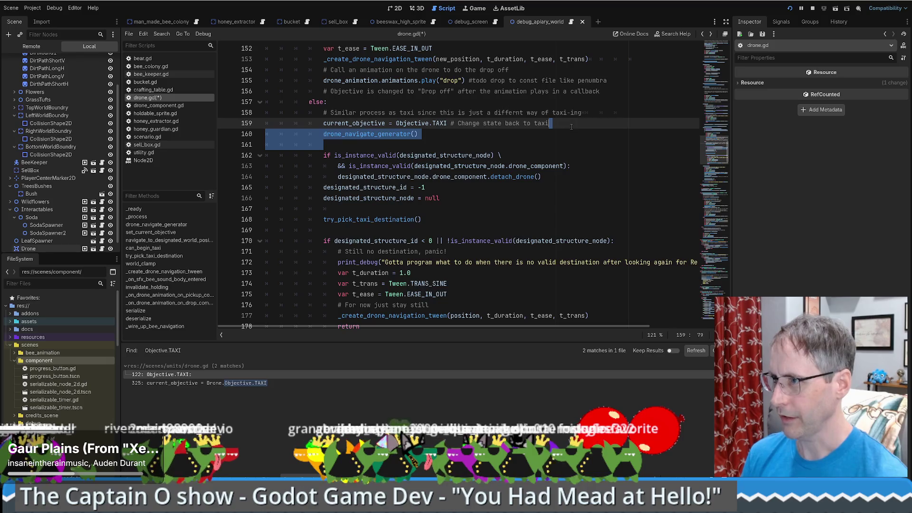
pyautogui.press('Delete')
pyautogui.press('Return')
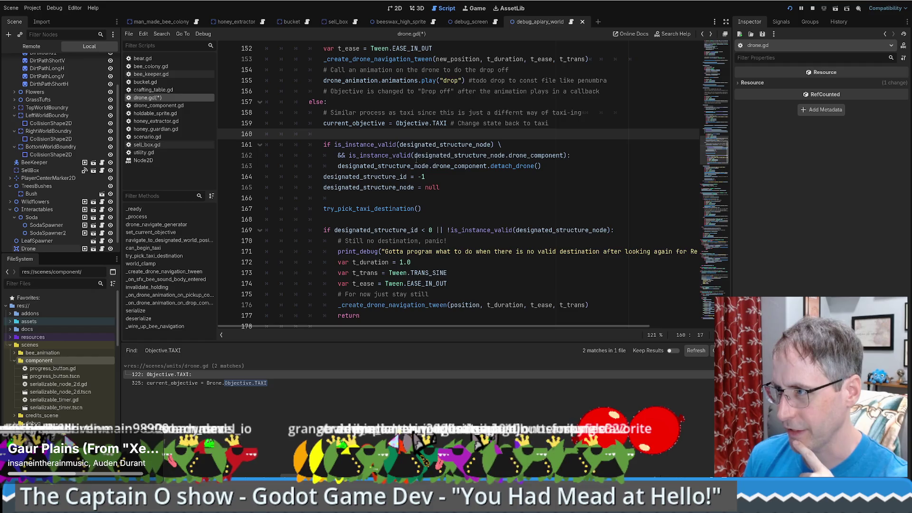
# - Paste drone_navigate_generator() after the fallback block's return and view its definition
pyautogui.moveTo(563, 163)
pyautogui.mouseDown()
pyautogui.moveTo(324, 156)
pyautogui.moveTo(324, 166)
pyautogui.moveTo(459, 191)
pyautogui.mouseUp()
pyautogui.click(321, 176)
pyautogui.click(460, 191)
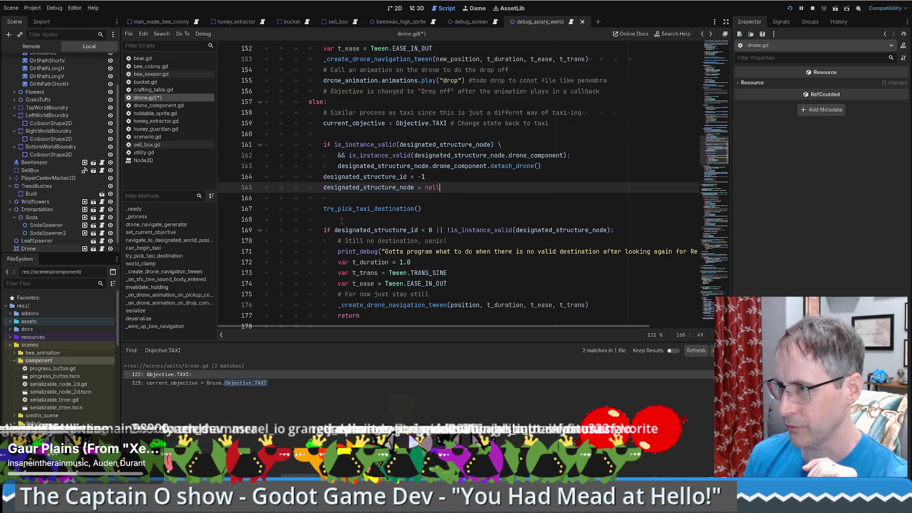
pyautogui.click(400, 209)
pyautogui.scroll(-1, 388, 228)
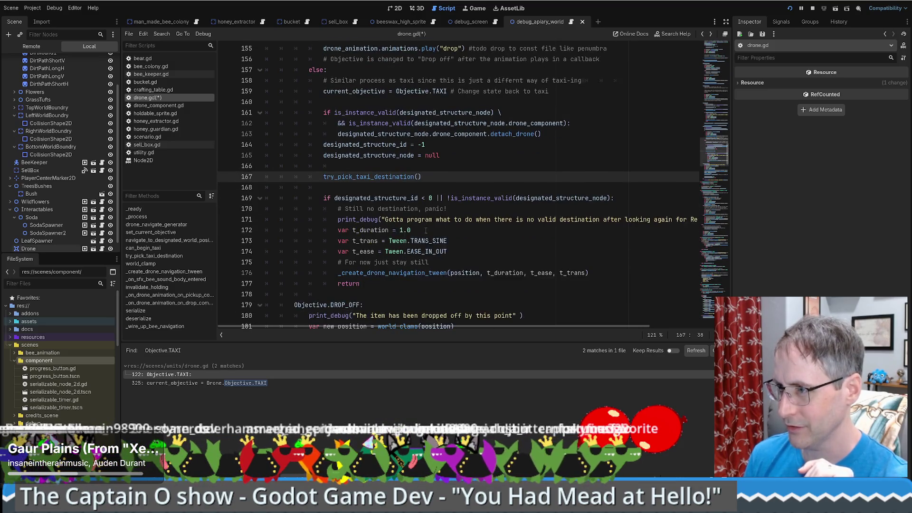
pyautogui.click(418, 284)
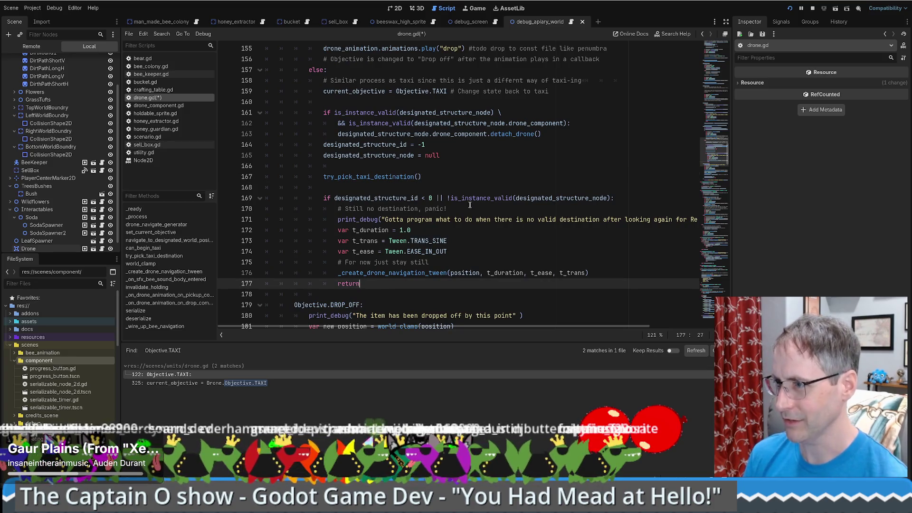
pyautogui.press('Return')
pyautogui.hotkey('ctrl', 'v')
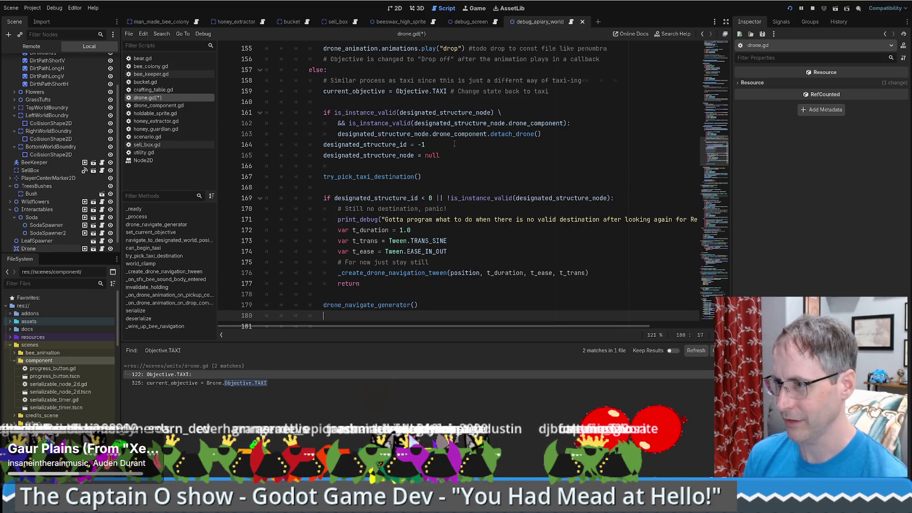
pyautogui.press('BackSpace')
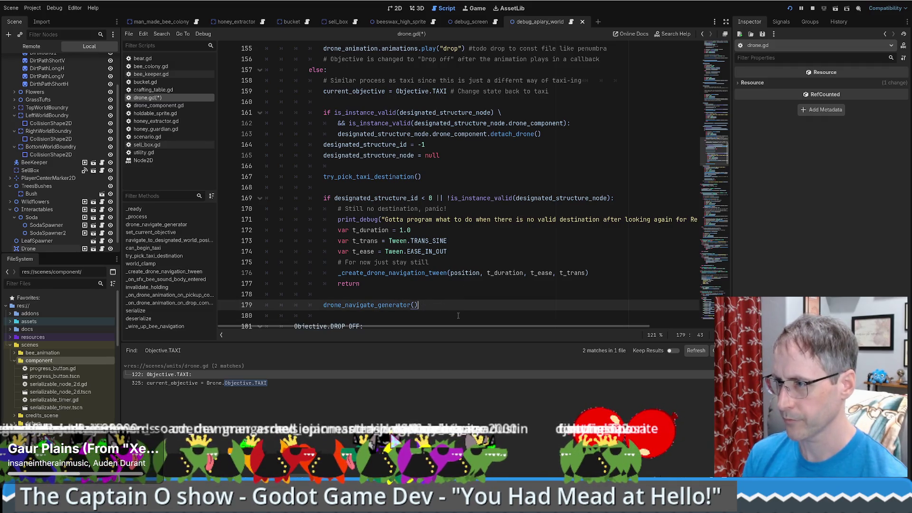
pyautogui.keyDown('ctrl'); pyautogui.click(371, 306); pyautogui.keyUp('ctrl')
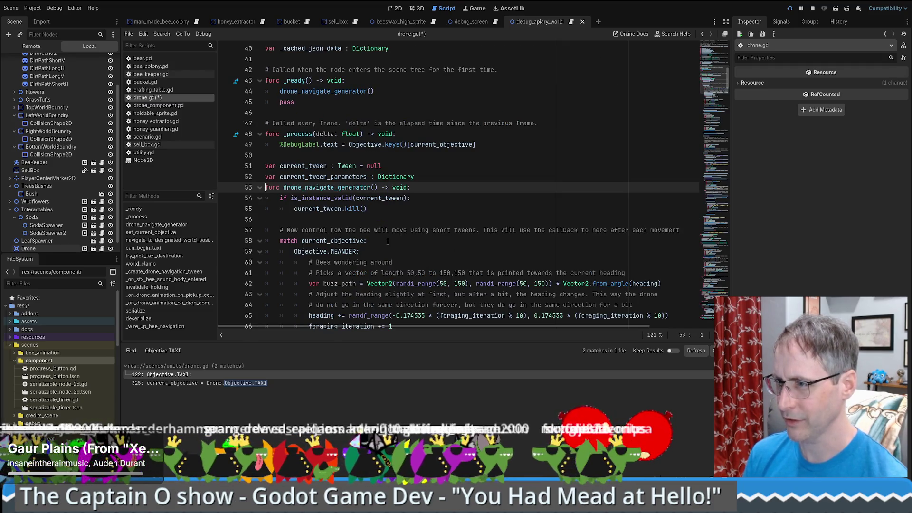
# - Return to the drone_navigate_generator() call on line 179, check its docs, and save drone.gd
pyautogui.hotkey('alt', 'Left')
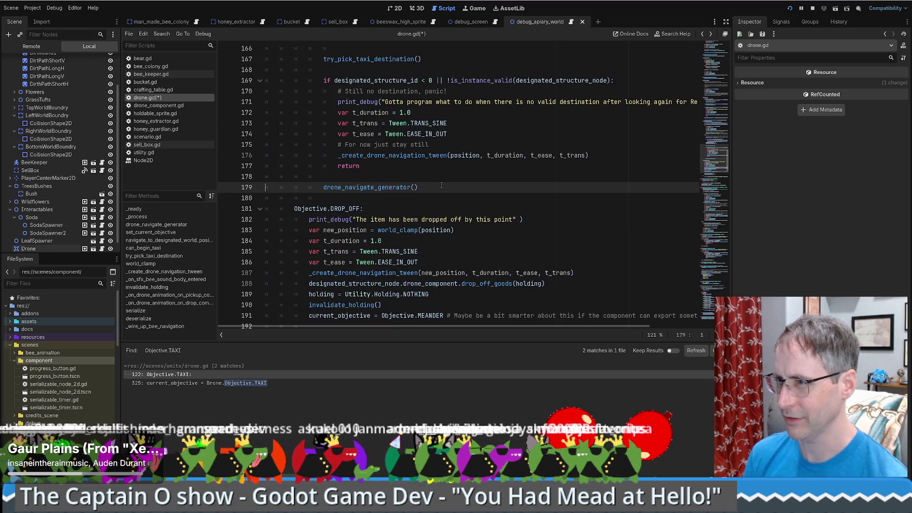
pyautogui.moveTo(386, 190)
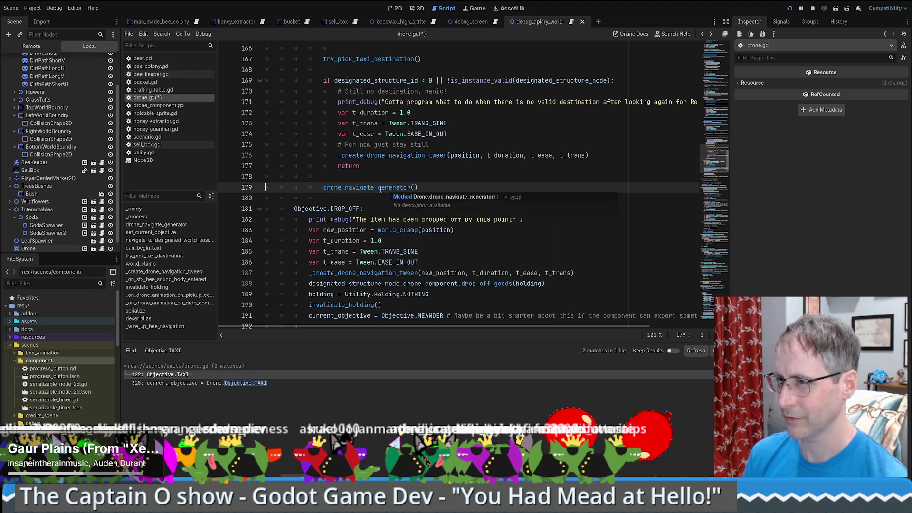
pyautogui.hotkey('ctrl', 's')
pyautogui.scroll(5, 328, 183)
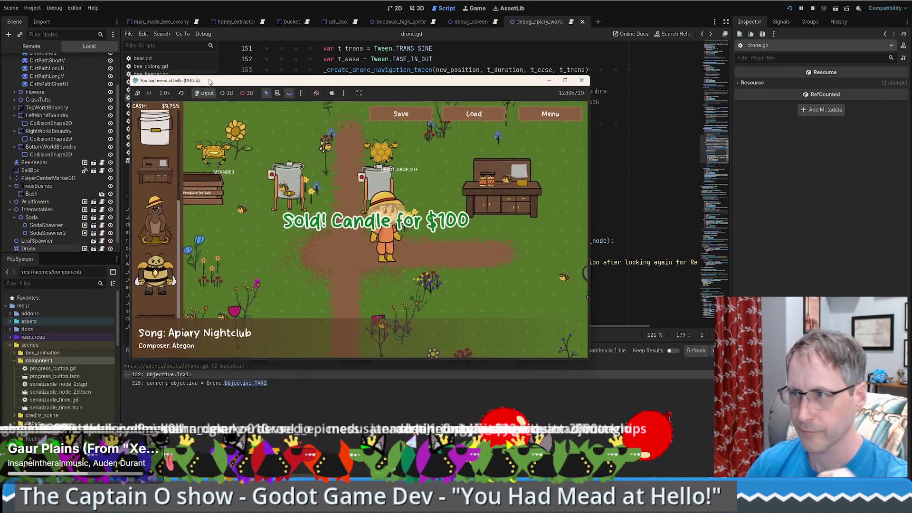
# - Bring the running game forward and walk the beekeeper up and back down
pyautogui.click(480, 248)
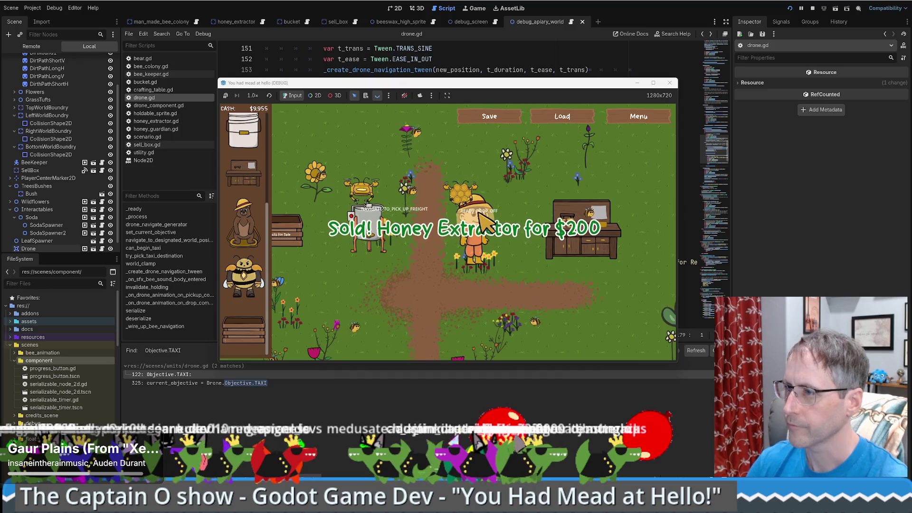
pyautogui.press('w')
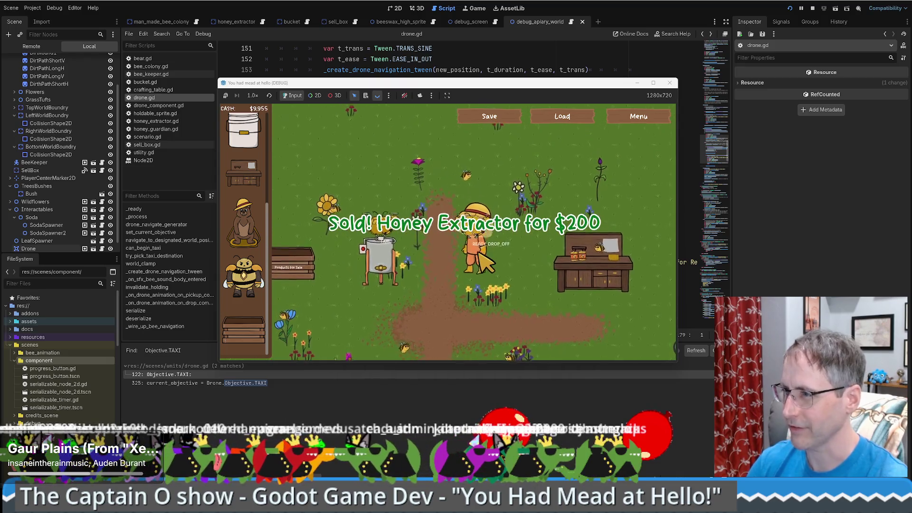
pyautogui.press('s')
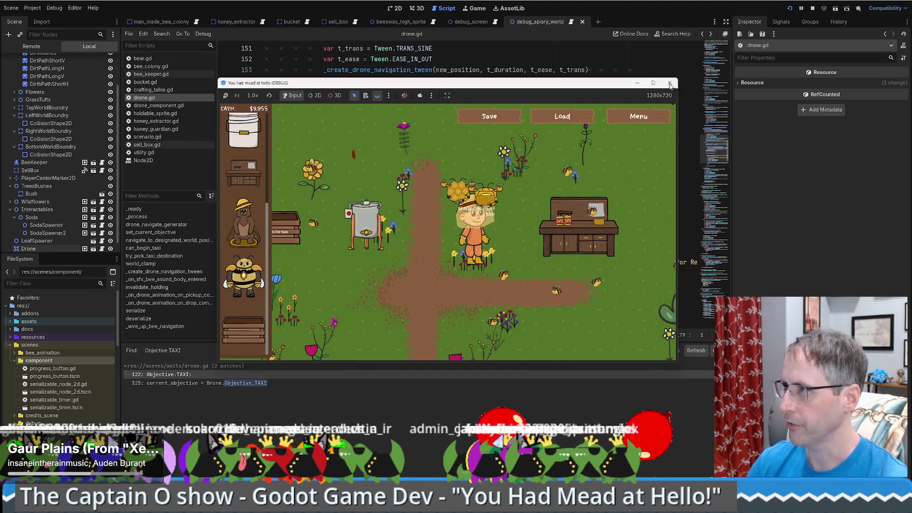
# - Close the game, rerun the project maximized, and start a New Game
pyautogui.click(670, 84)
pyautogui.click(790, 8)
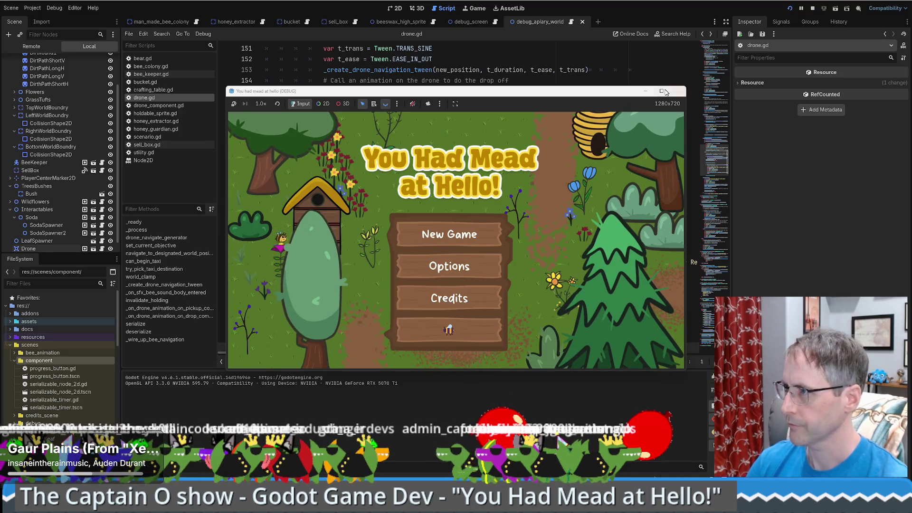
pyautogui.click(665, 91)
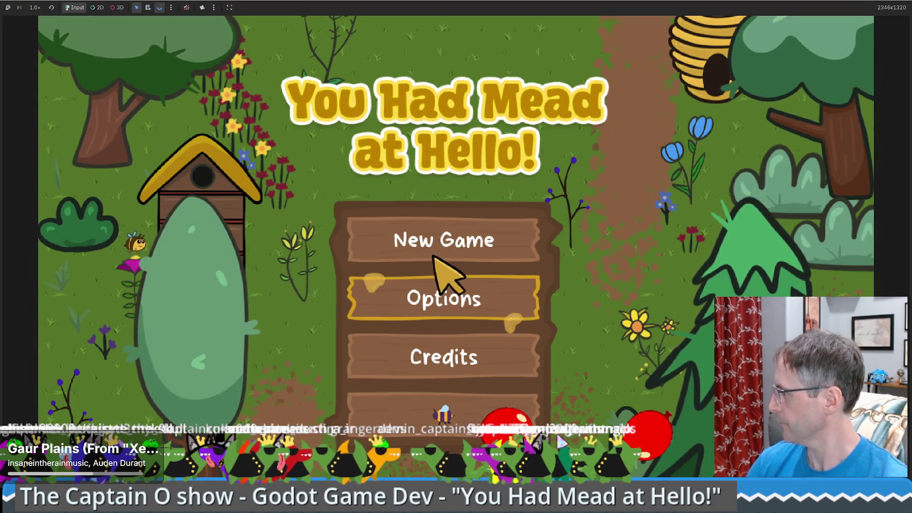
pyautogui.click(454, 228)
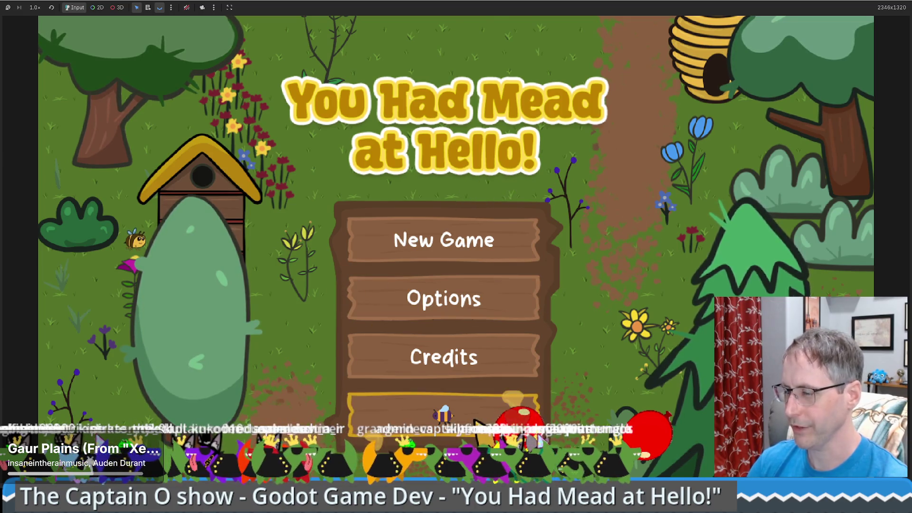
# - Place a honey extractor and a beehive, then a second honey extractor on the field
pyautogui.moveTo(106, 249)
pyautogui.mouseDown()
pyautogui.moveTo(554, 166)
pyautogui.moveTo(554, 202)
pyautogui.mouseUp()
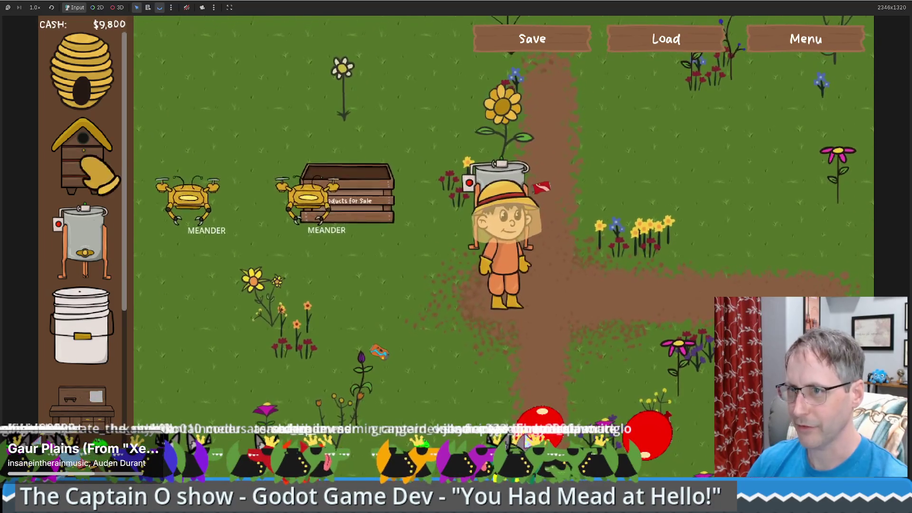
pyautogui.moveTo(82, 157); pyautogui.dragTo(824, 267)
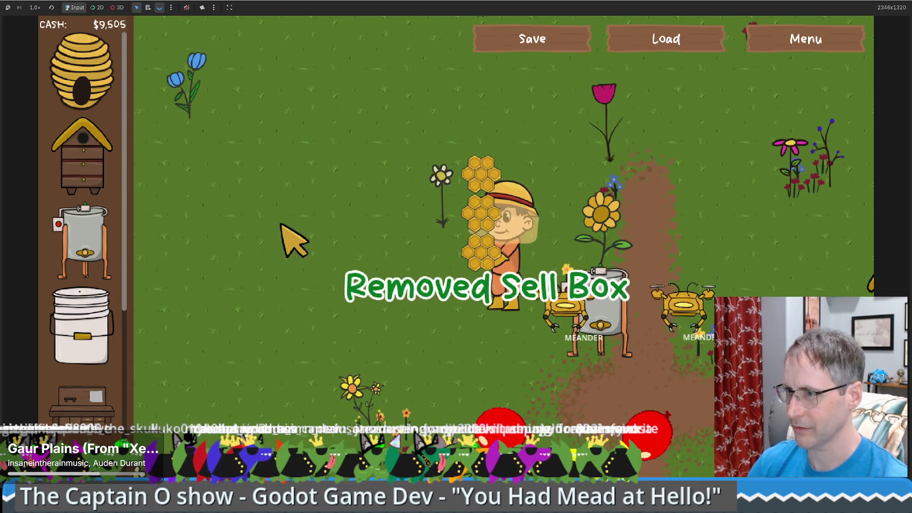
pyautogui.click(95, 254)
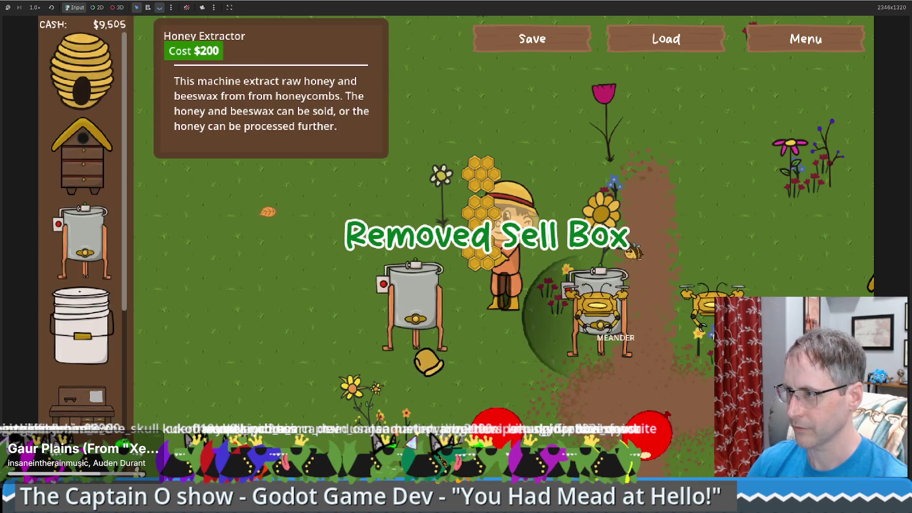
pyautogui.click(434, 367)
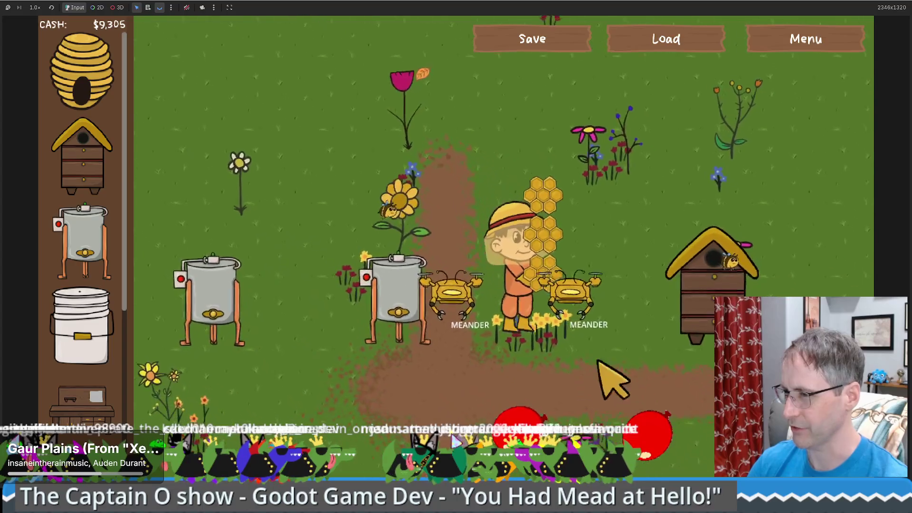
pyautogui.click(387, 264)
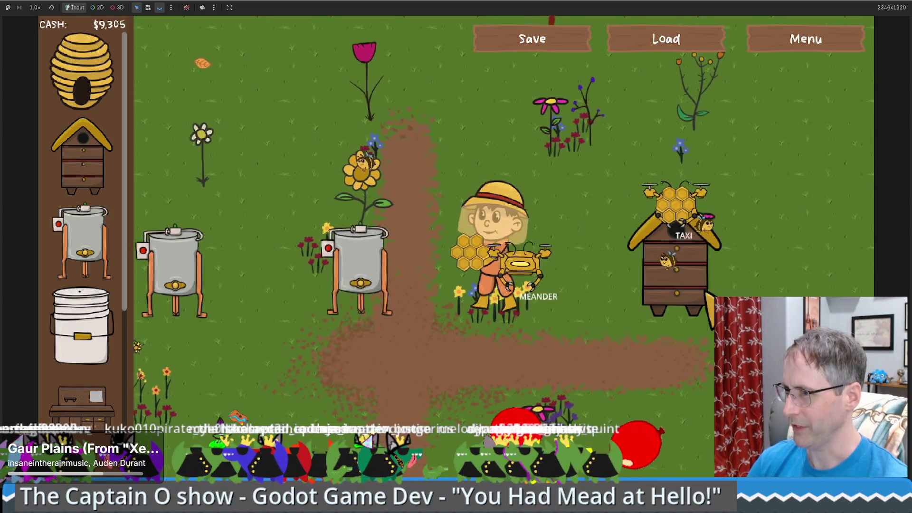
# - Collect the extracted honey and beeswax from the honey extractor
pyautogui.click(363, 278)
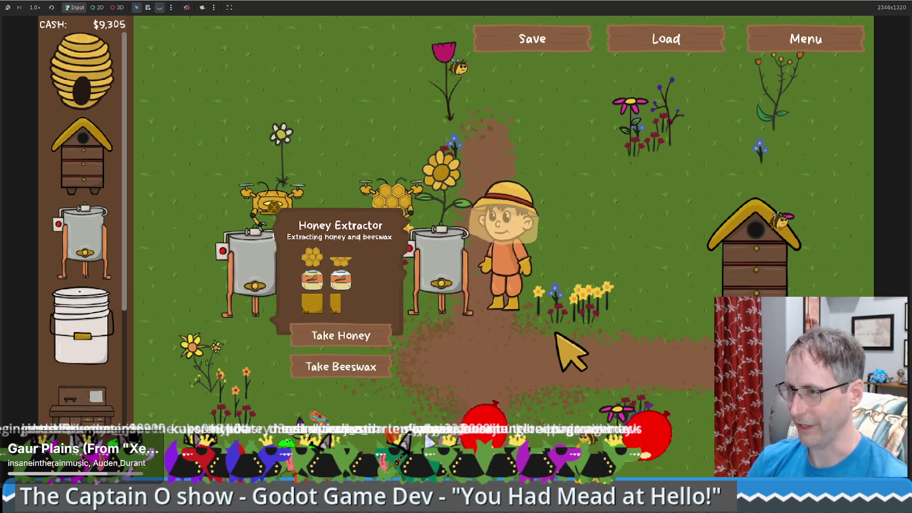
pyautogui.press('s')
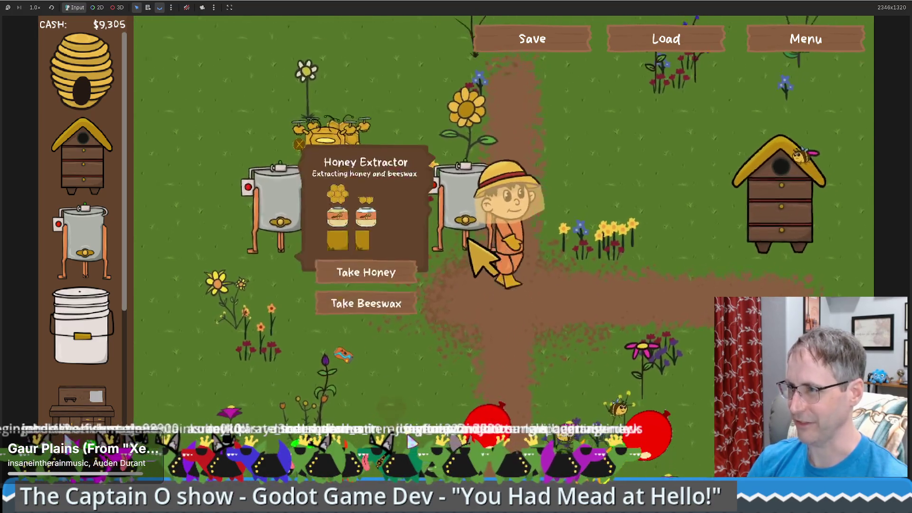
pyautogui.press('w')
pyautogui.click(360, 325)
pyautogui.click(366, 332)
pyautogui.scroll(-5, 81, 237)
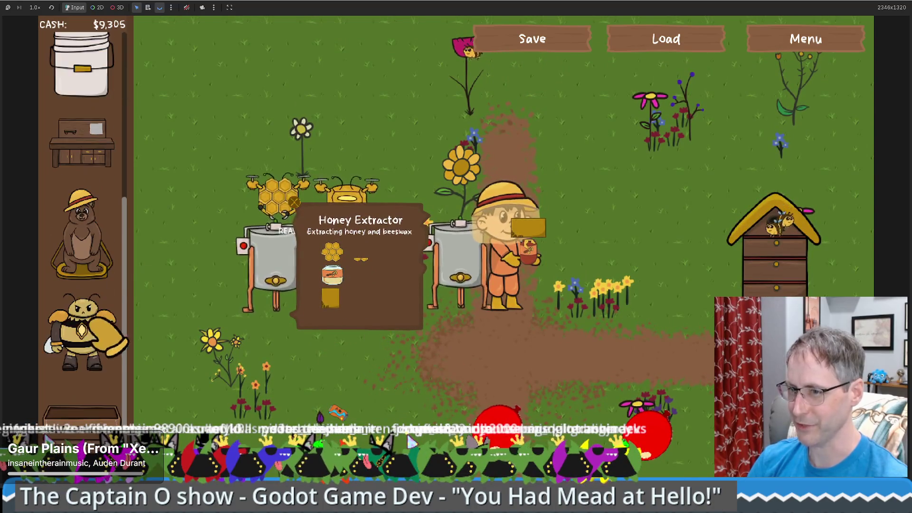
# - Place a sell box, sell the carried goods for $55, then remove the sell box
pyautogui.moveTo(81, 414); pyautogui.dragTo(591, 183)
pyautogui.press('d')
pyautogui.click(658, 263)
pyautogui.click(658, 295)
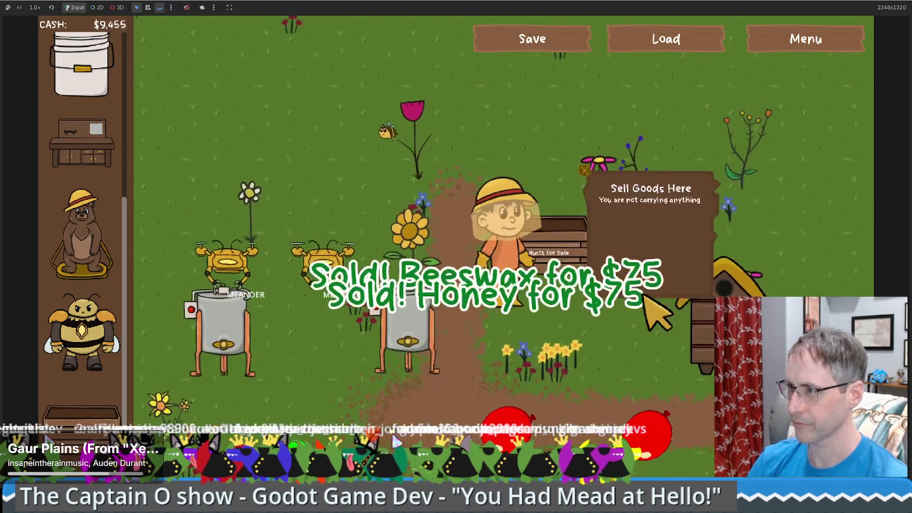
pyautogui.rightClick(586, 181)
pyautogui.press('s')
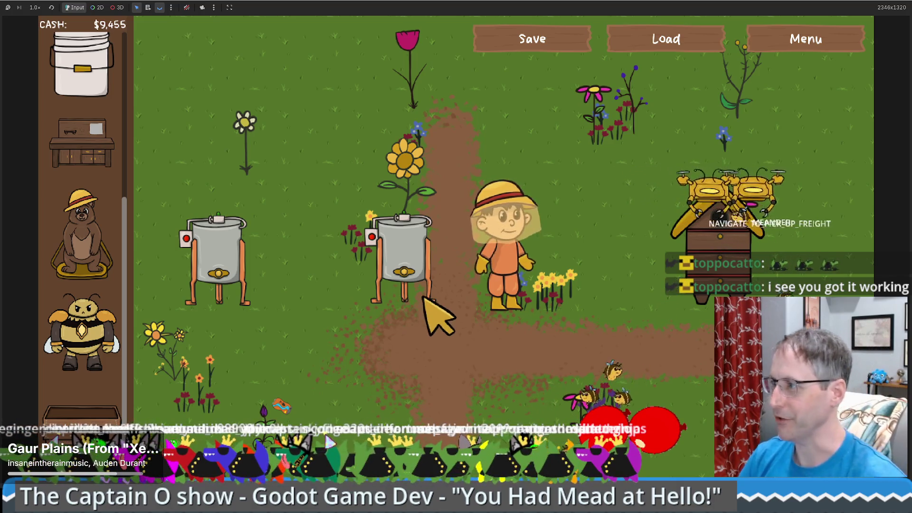
# - Open the bee hive's stats and browse the item sidebar while walking around the farm
pyautogui.press('d')
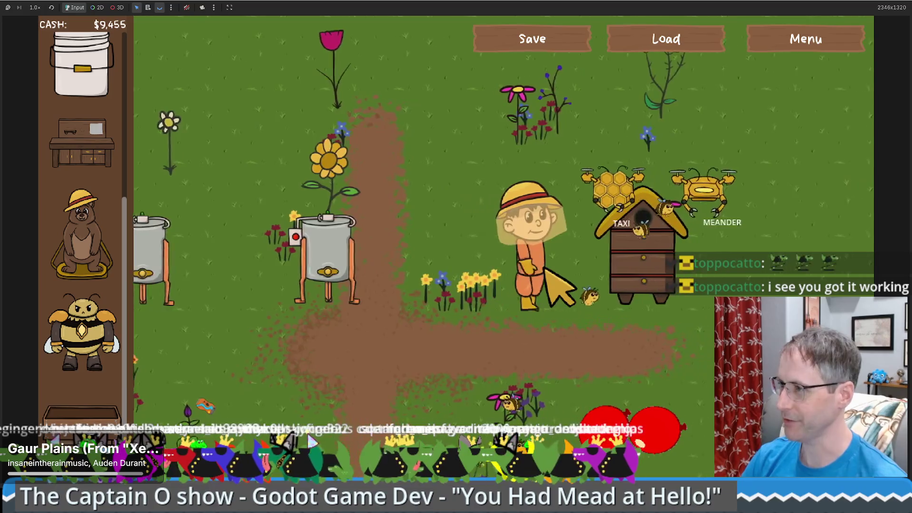
pyautogui.press('w')
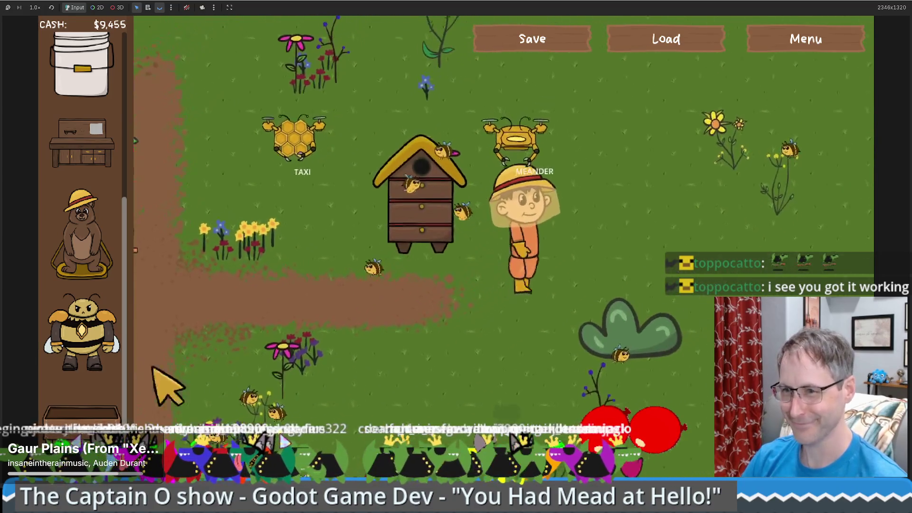
pyautogui.click(432, 240)
pyautogui.press('a')
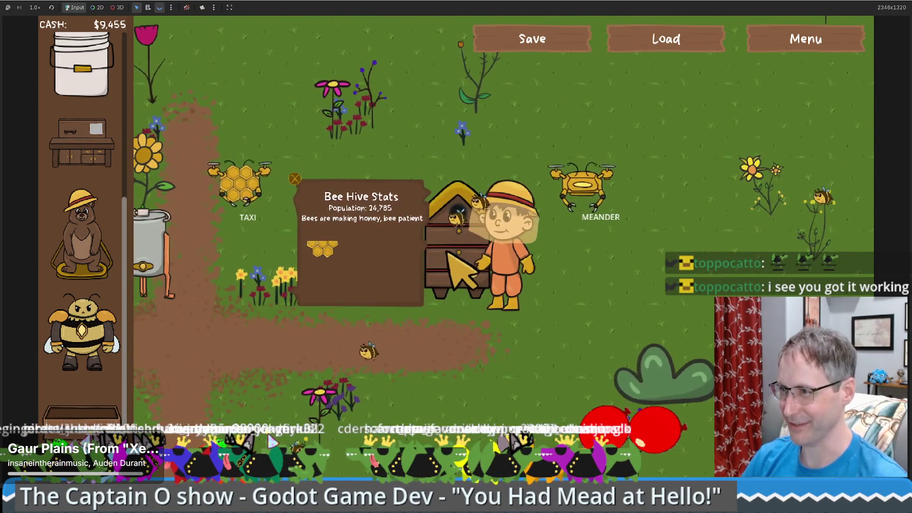
pyautogui.press('w')
pyautogui.press('d')
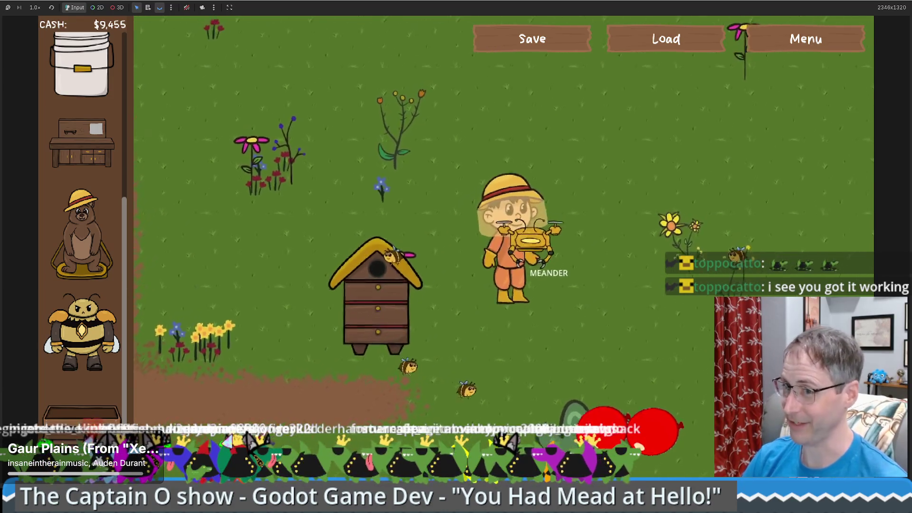
pyautogui.press('d')
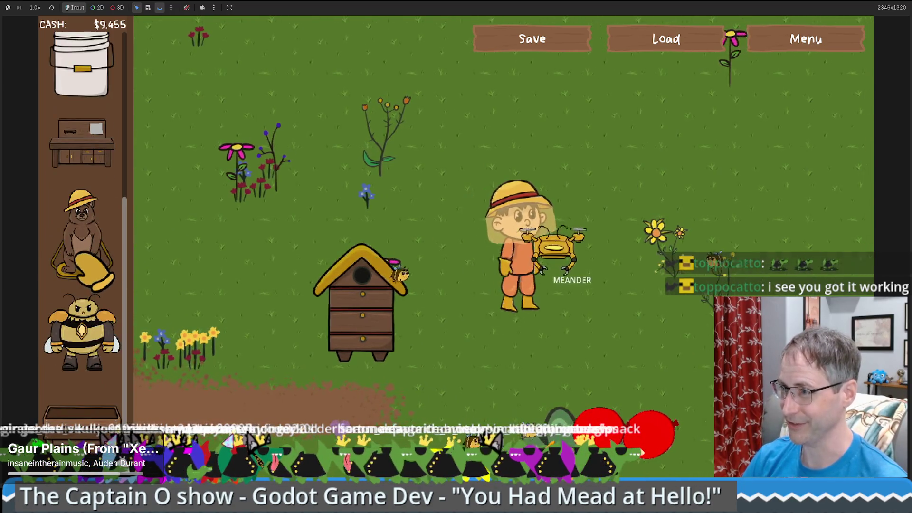
pyautogui.scroll(3, 79, 190)
pyautogui.press('s')
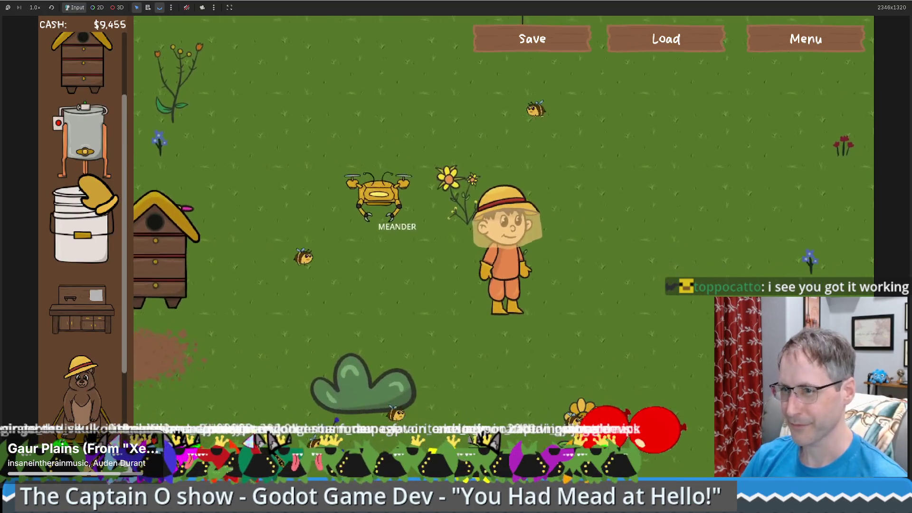
pyautogui.scroll(-3, 100, 351)
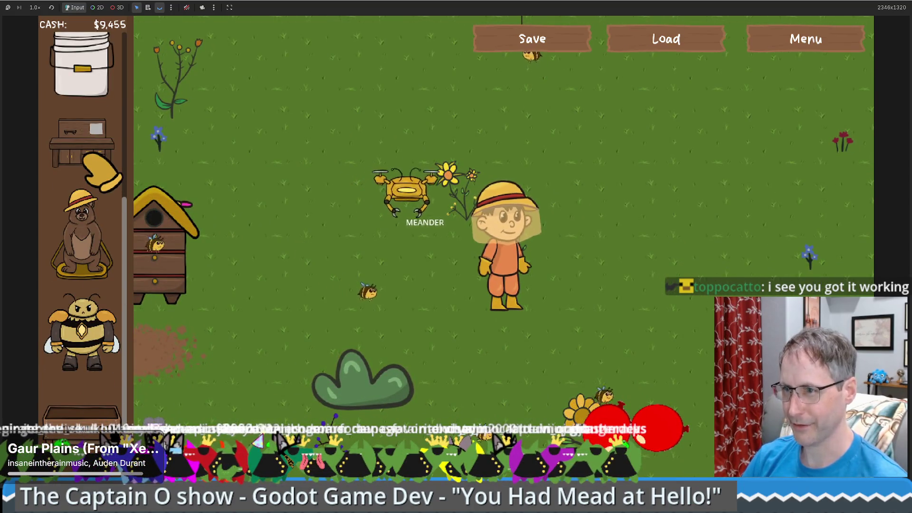
pyautogui.scroll(4, 95, 164)
pyautogui.press('w')
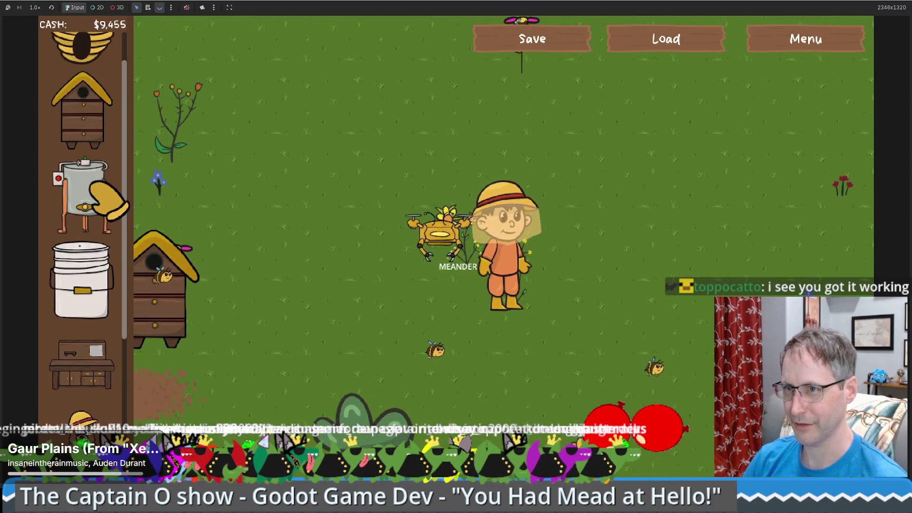
pyautogui.scroll(1, 101, 203)
pyautogui.scroll(-3, 109, 221)
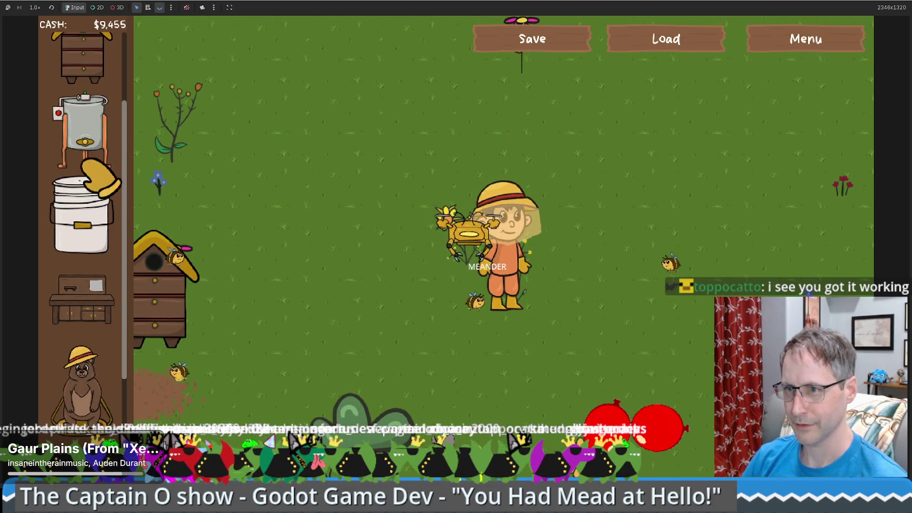
pyautogui.scroll(-3, 98, 233)
pyautogui.press('s')
pyautogui.scroll(5, 88, 364)
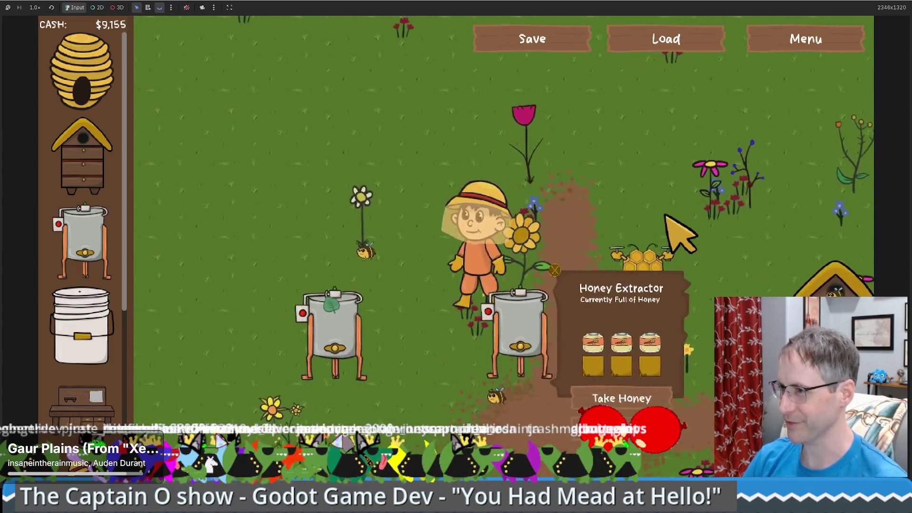
# - Walk between the two honey extractors and check how full each one is
pyautogui.press('Down')
pyautogui.press('Right')
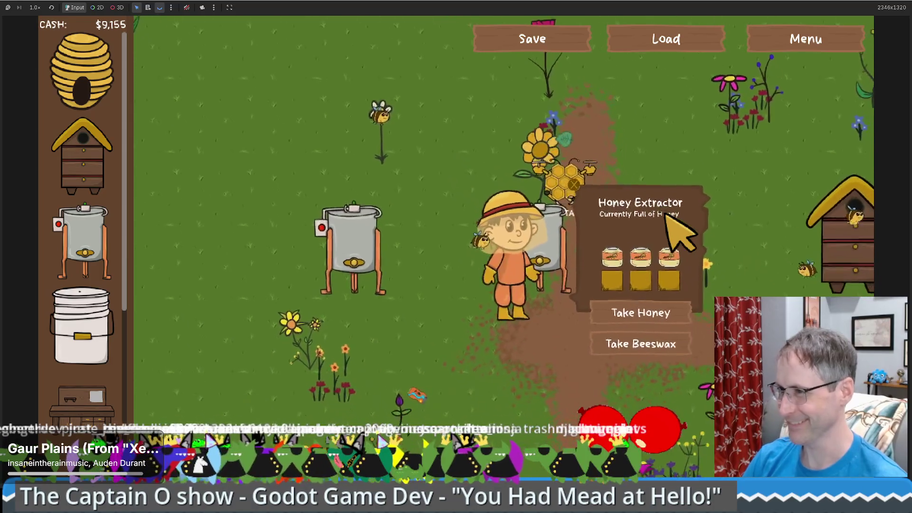
pyautogui.press('Left')
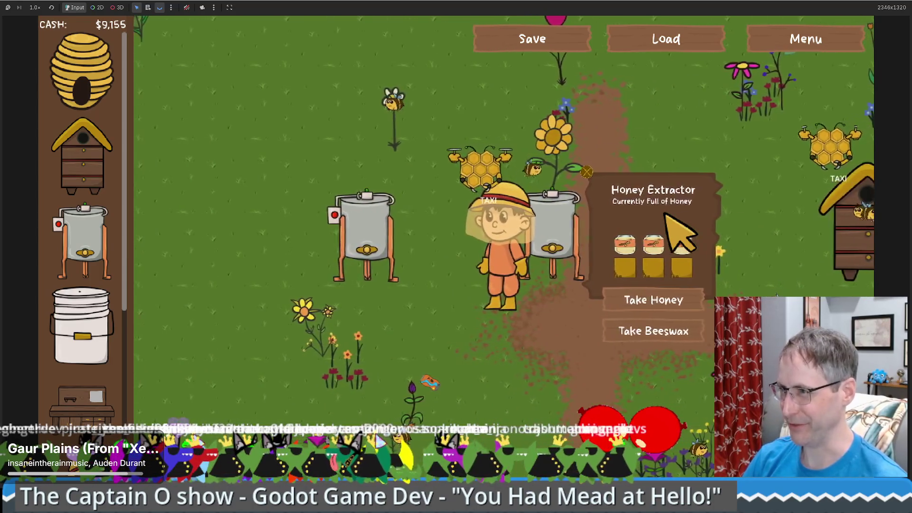
pyautogui.press('Up')
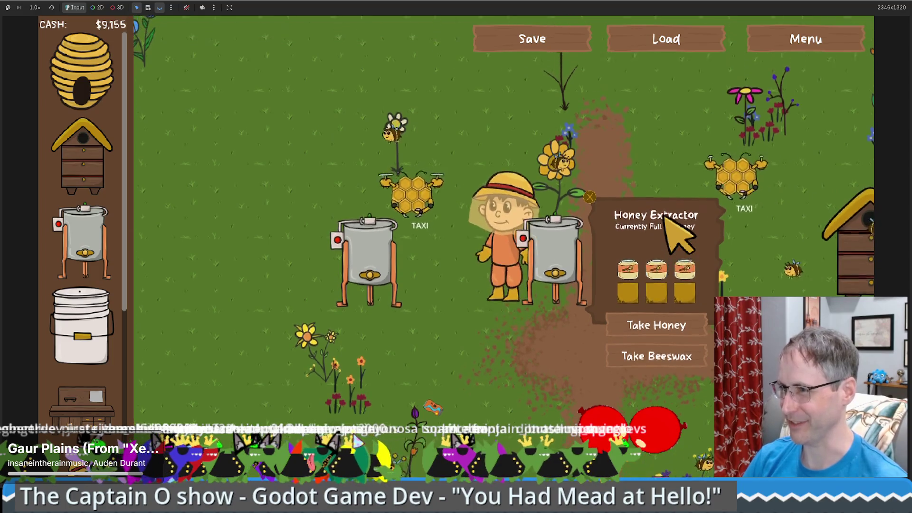
pyautogui.press('Left')
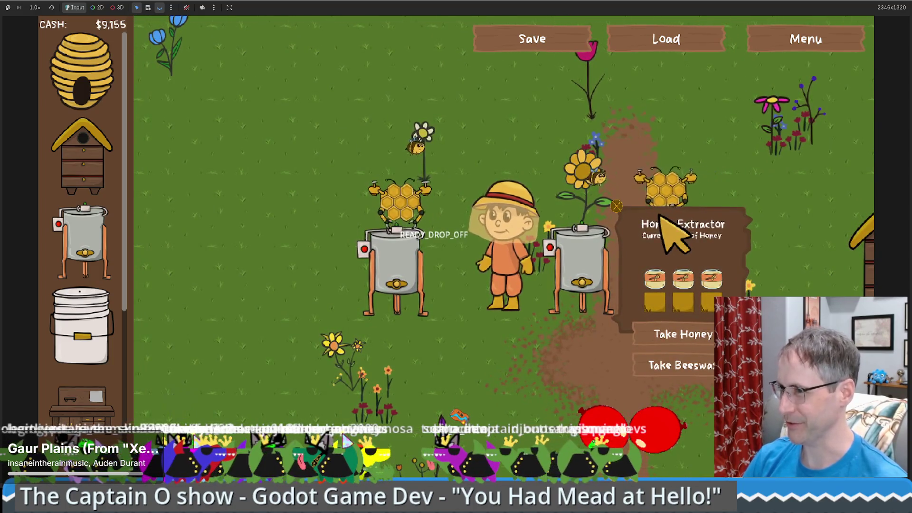
pyautogui.press('Down')
pyautogui.press('Left')
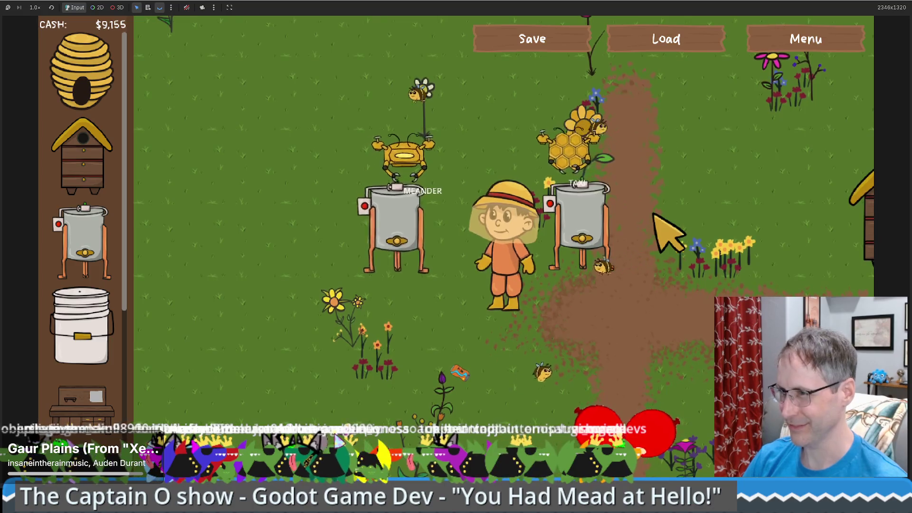
pyautogui.press('Up')
pyautogui.press('Left')
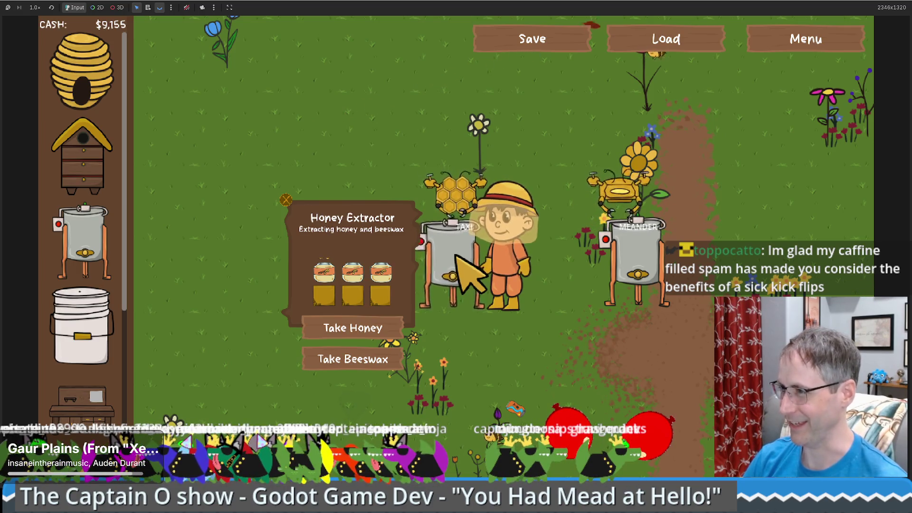
pyautogui.click(627, 273)
pyautogui.click(419, 258)
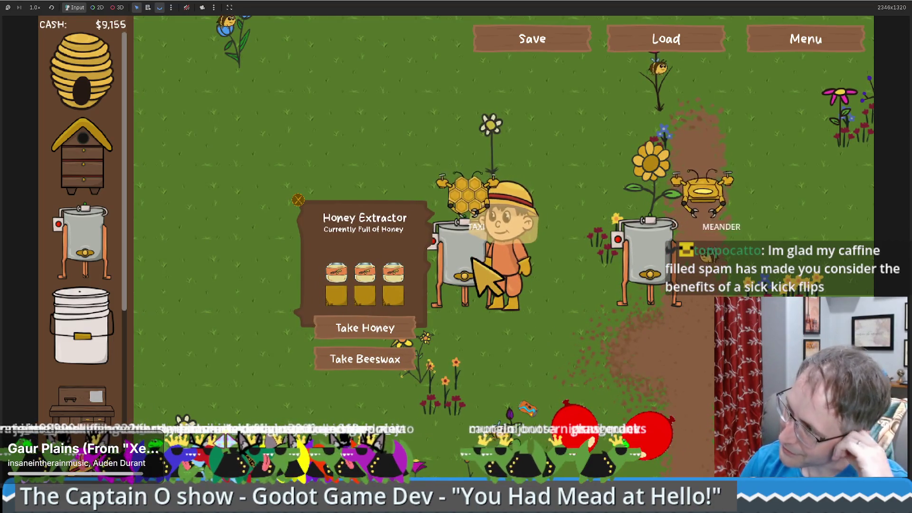
pyautogui.click(575, 262)
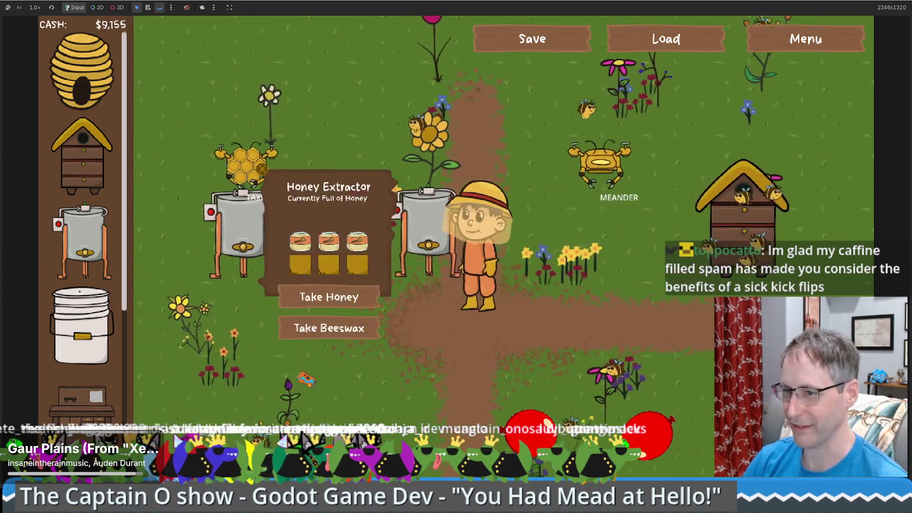
pyautogui.scroll(-5, 95, 402)
pyautogui.moveTo(83, 413)
pyautogui.press('a')
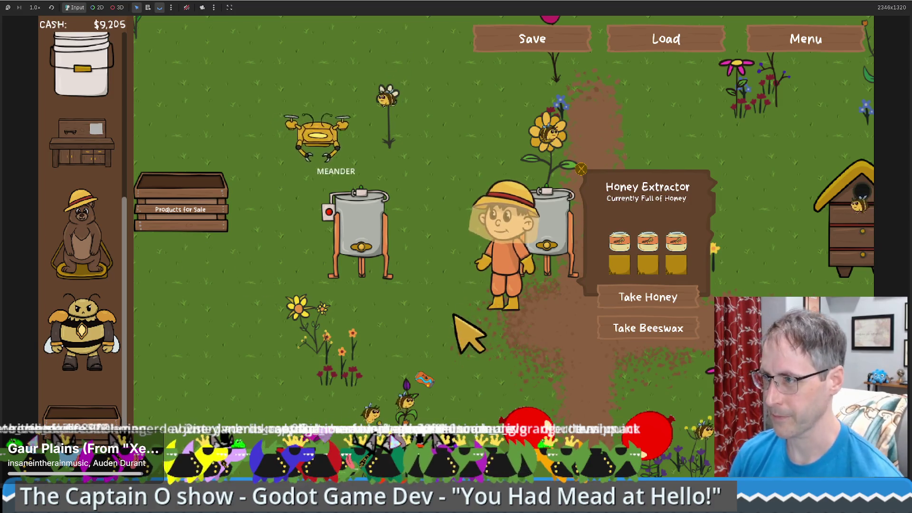
# - Relocate the sell box beside the extractors and inspect the right honey extractor
pyautogui.click(281, 240)
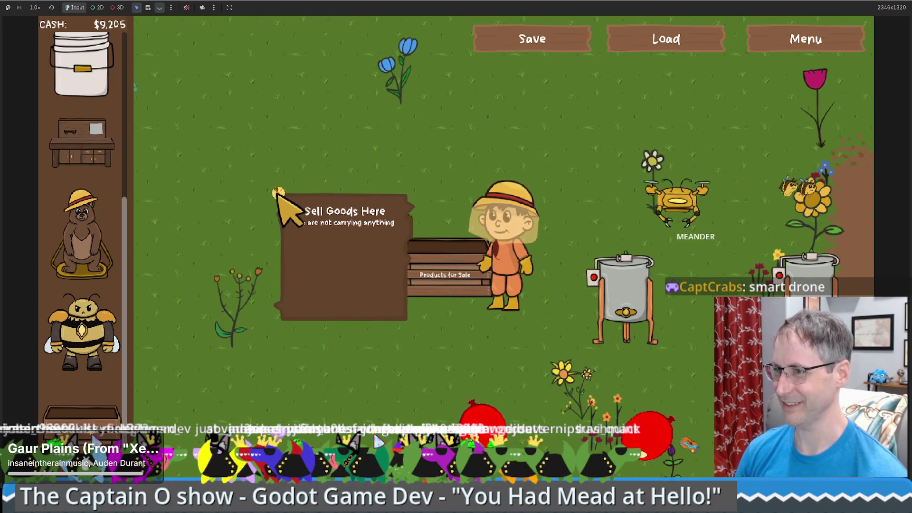
pyautogui.press('Delete')
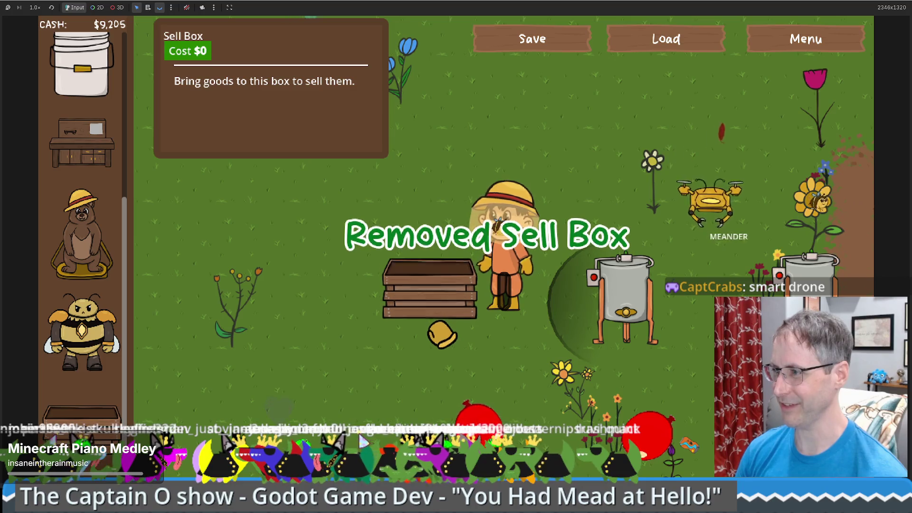
pyautogui.click(442, 342)
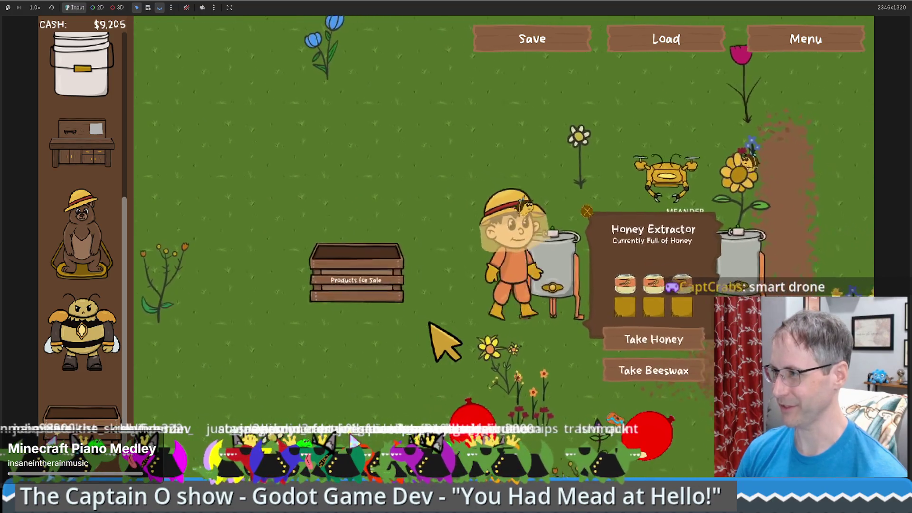
pyautogui.click(629, 173)
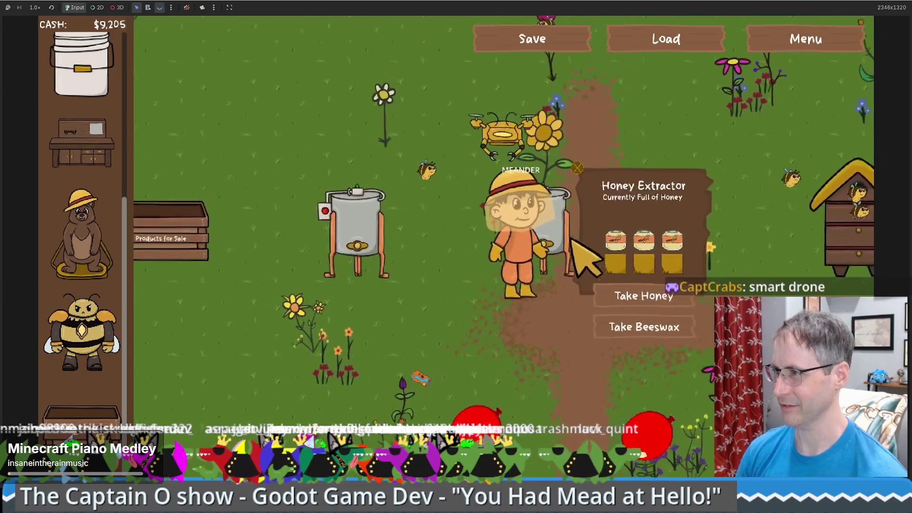
pyautogui.click(561, 263)
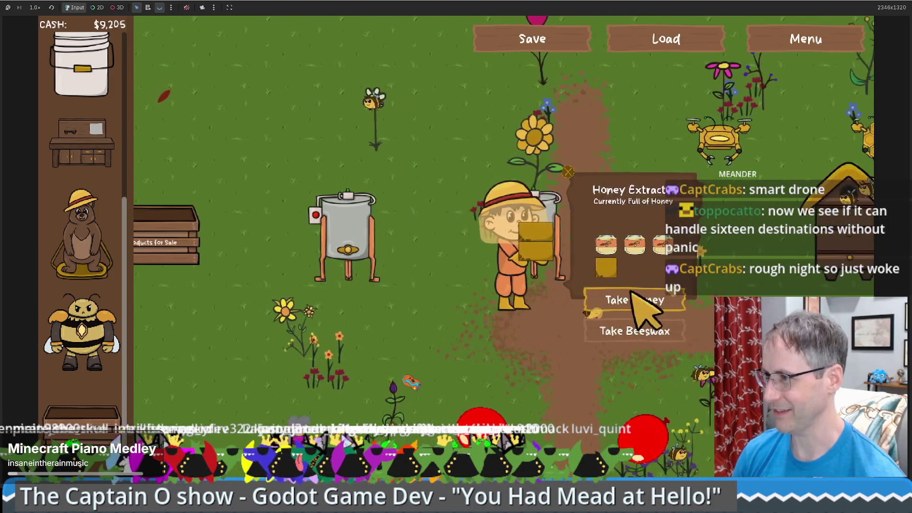
# - Take a honey jar, place a $200 food grade bucket by the sell box, and cancel moving the sell box
pyautogui.click(599, 298)
pyautogui.press('a')
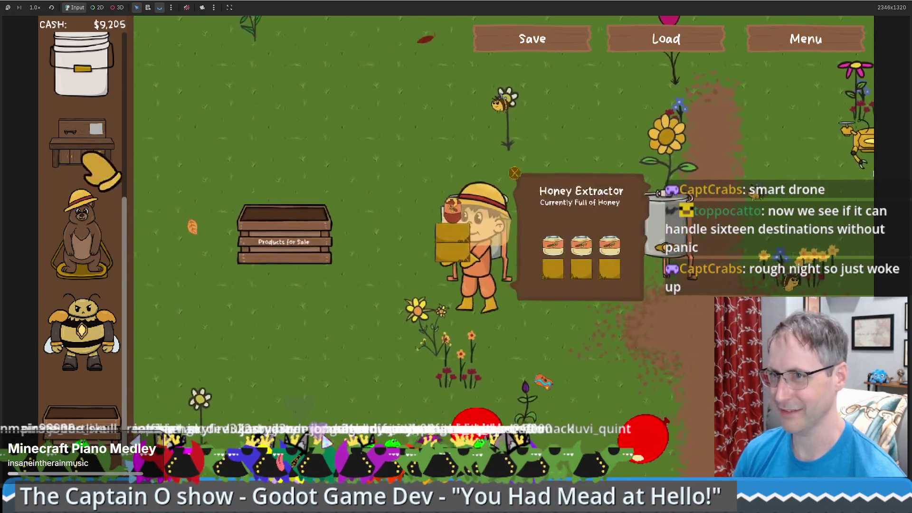
pyautogui.click(82, 64)
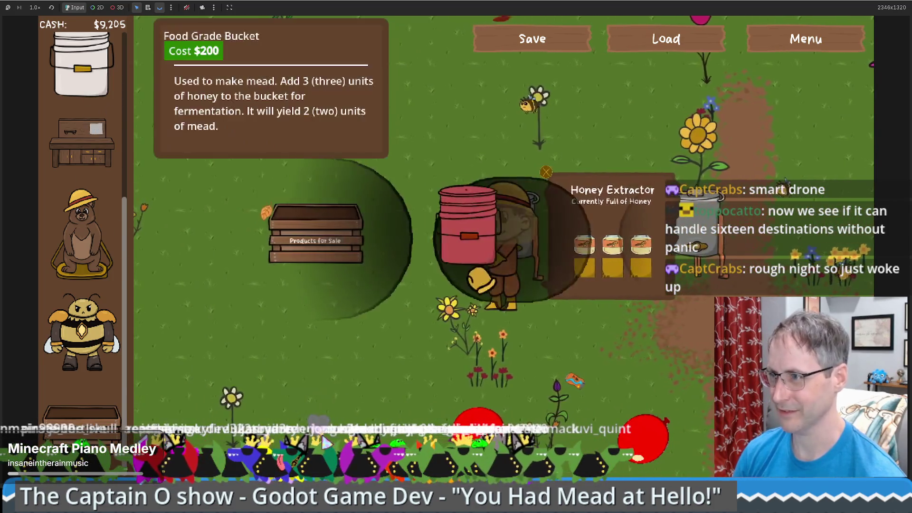
pyautogui.press('a')
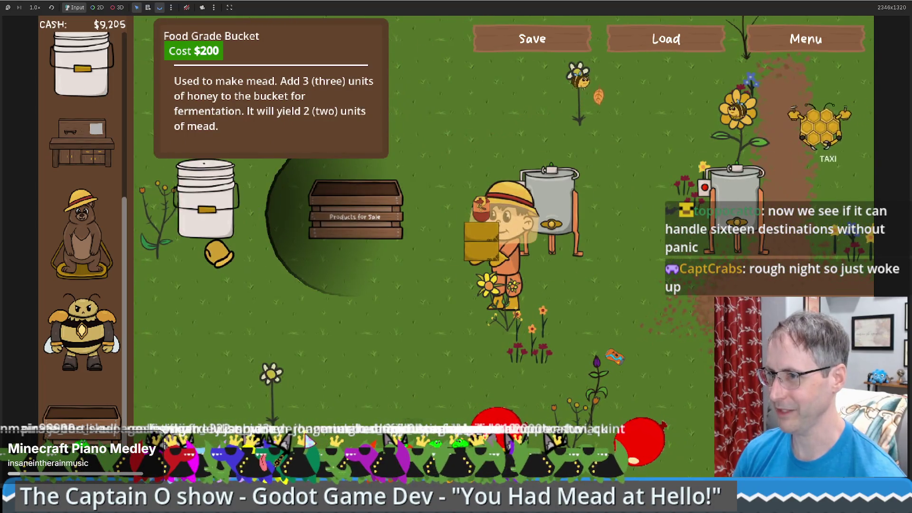
pyautogui.click(207, 243)
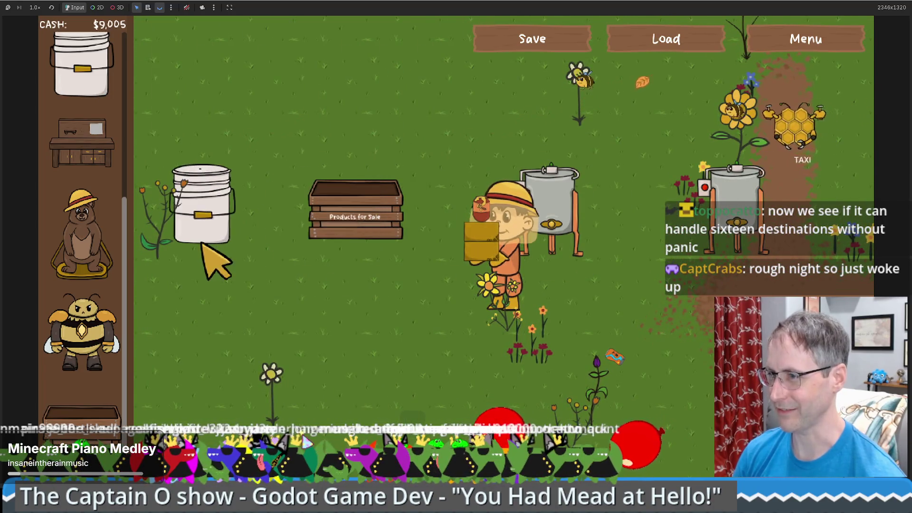
pyautogui.press('a')
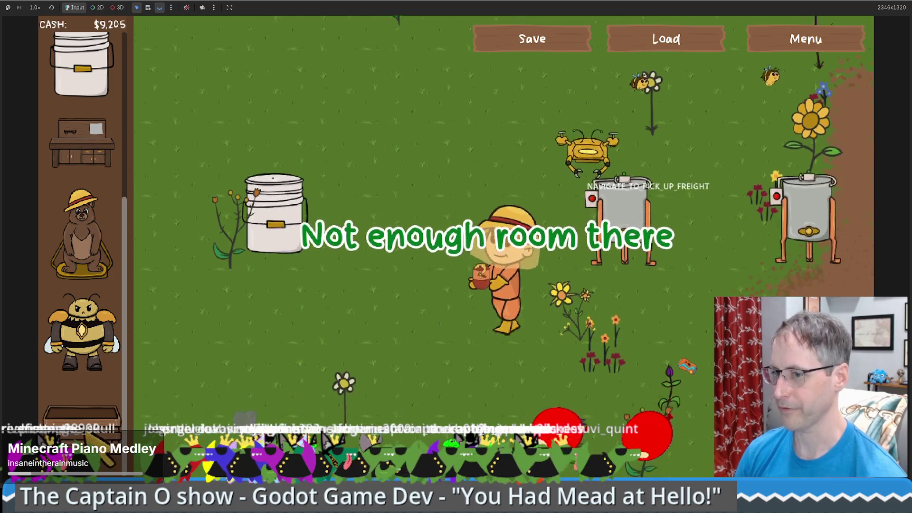
pyautogui.rightClick(502, 325)
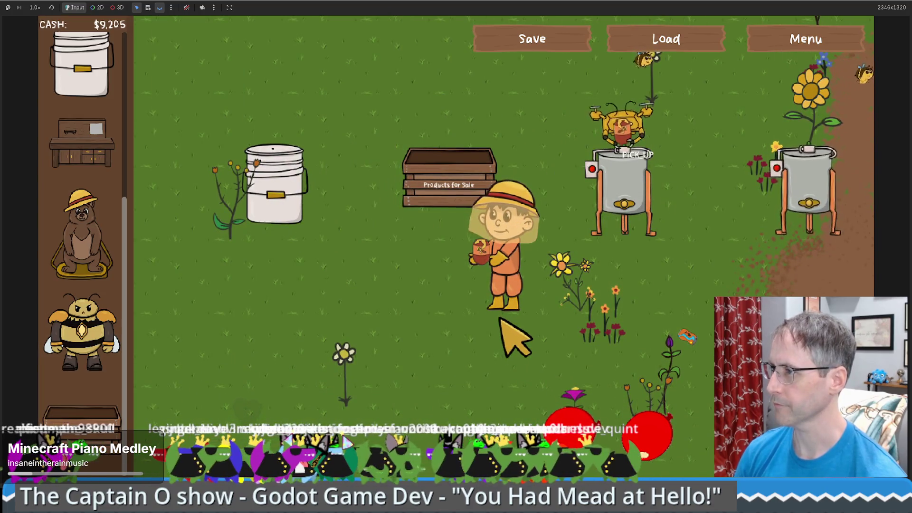
# - Carry honey jars from the extractor into the food grade bucket until three are fermenting
pyautogui.press('Left')
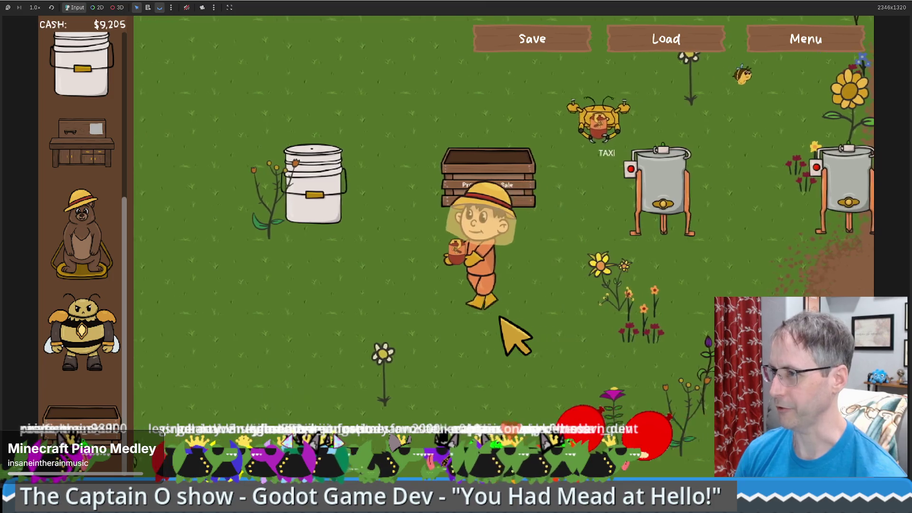
pyautogui.press('Up')
pyautogui.press('Right')
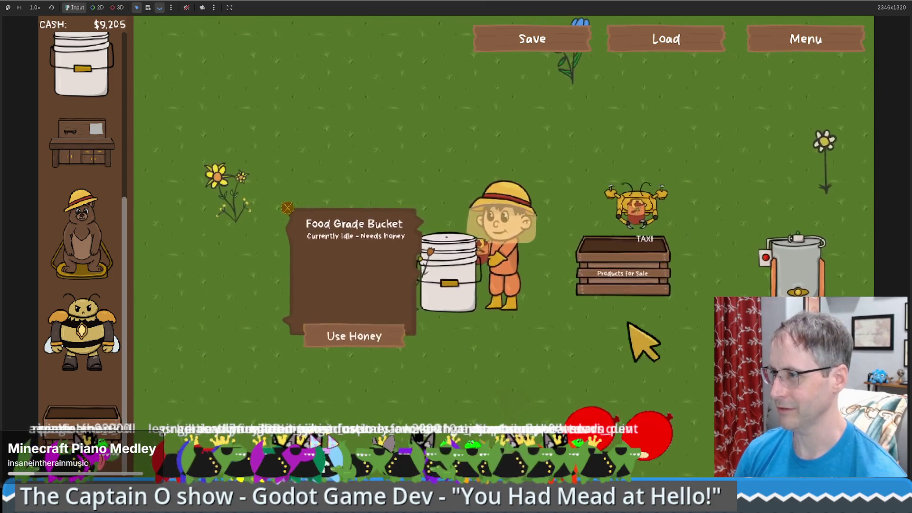
pyautogui.press('Left')
pyautogui.click(375, 315)
pyautogui.press('Right')
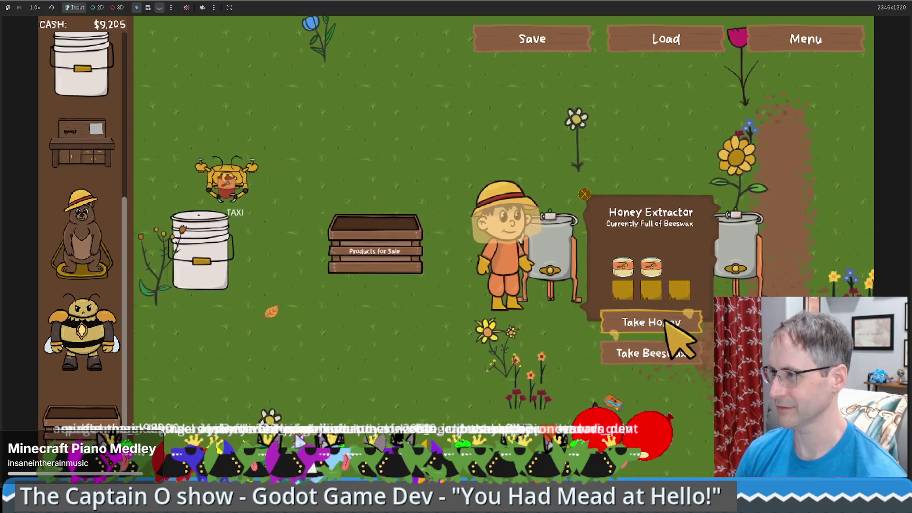
pyautogui.click(665, 323)
pyautogui.press('Left')
pyautogui.press('Left')
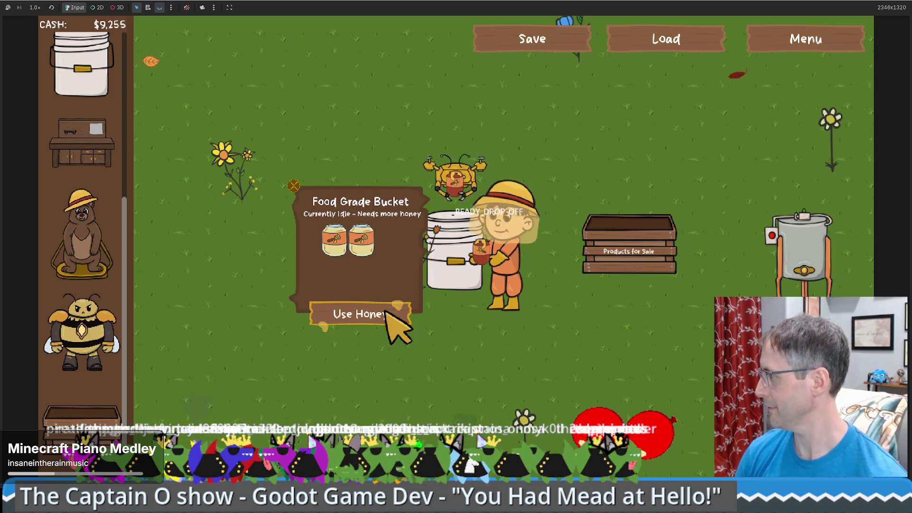
pyautogui.click(387, 313)
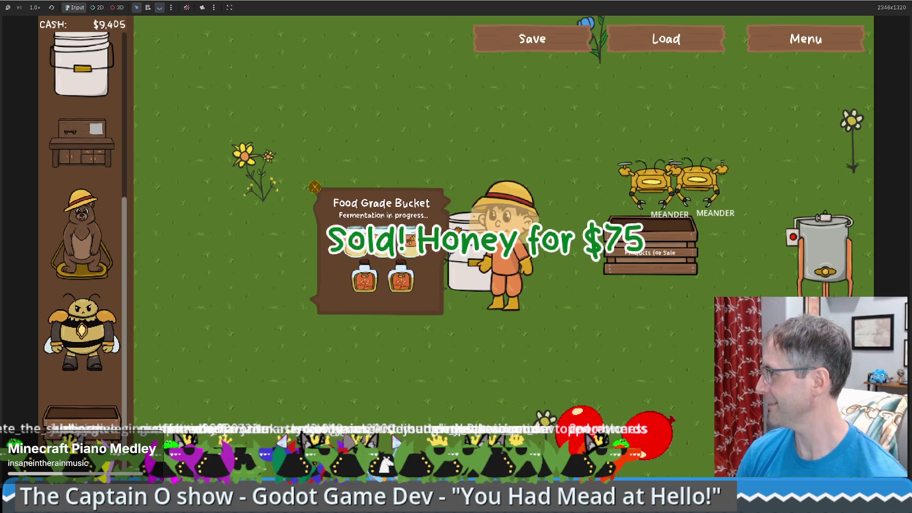
# - Take the beeswax from the extractor and sell it at the crate
pyautogui.click(545, 291)
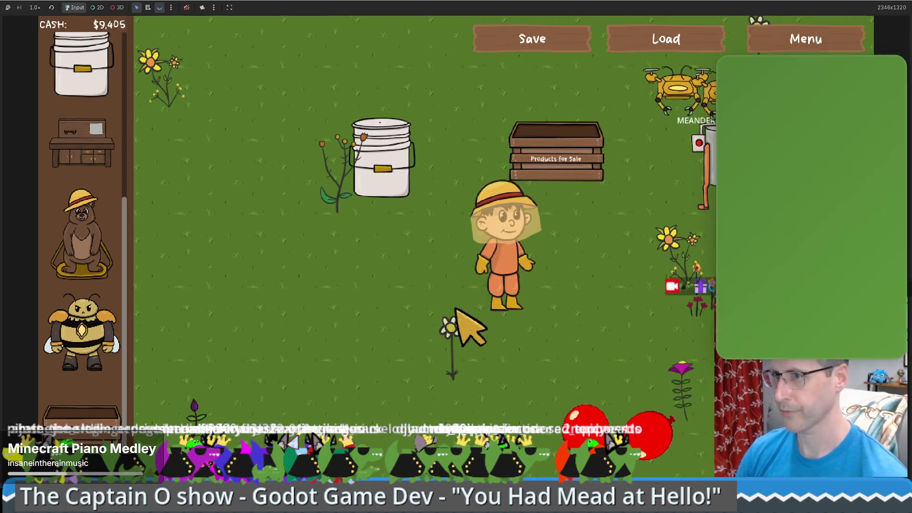
pyautogui.click(649, 328)
pyautogui.click(442, 266)
pyautogui.click(380, 306)
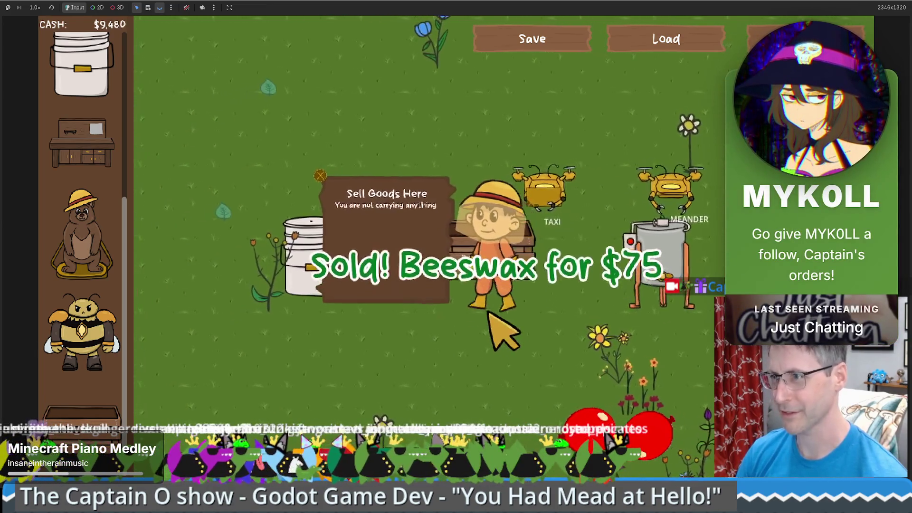
pyautogui.click(489, 314)
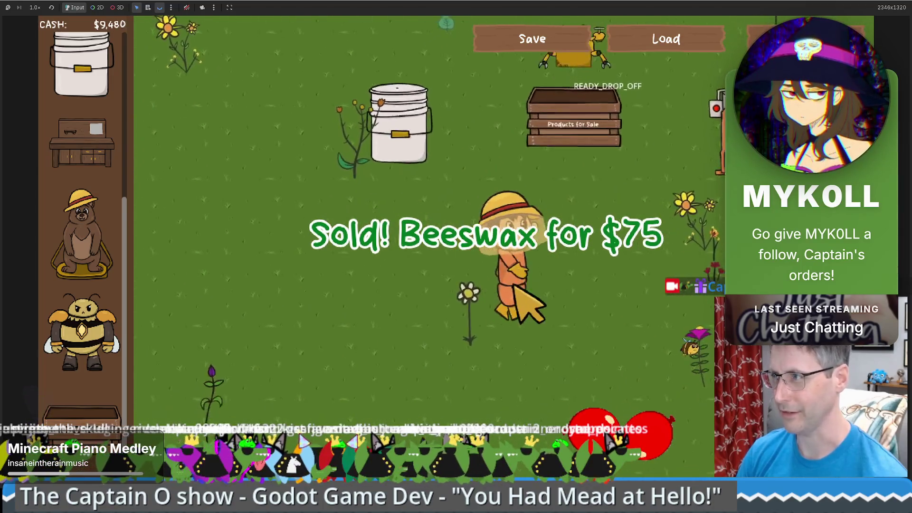
# - Collect both bottles of mead from the bucket and sell them for $300
pyautogui.press('Up')
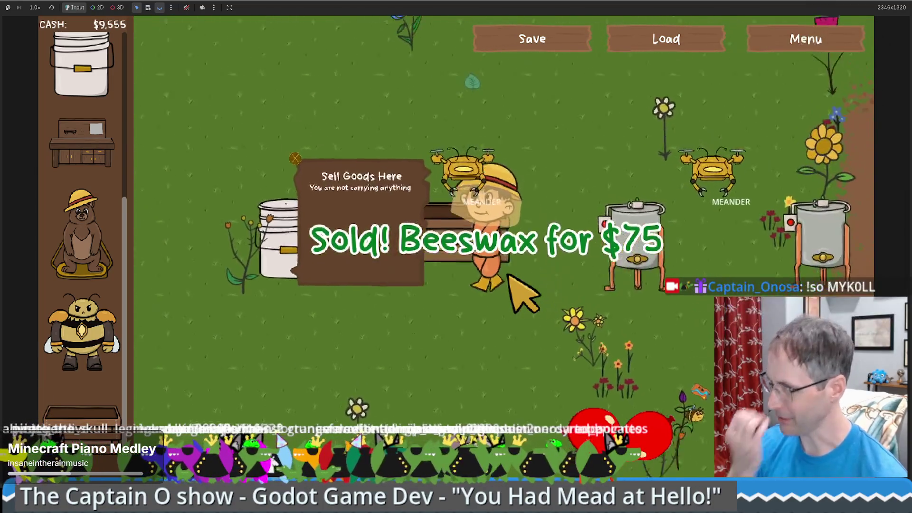
pyautogui.press('Left')
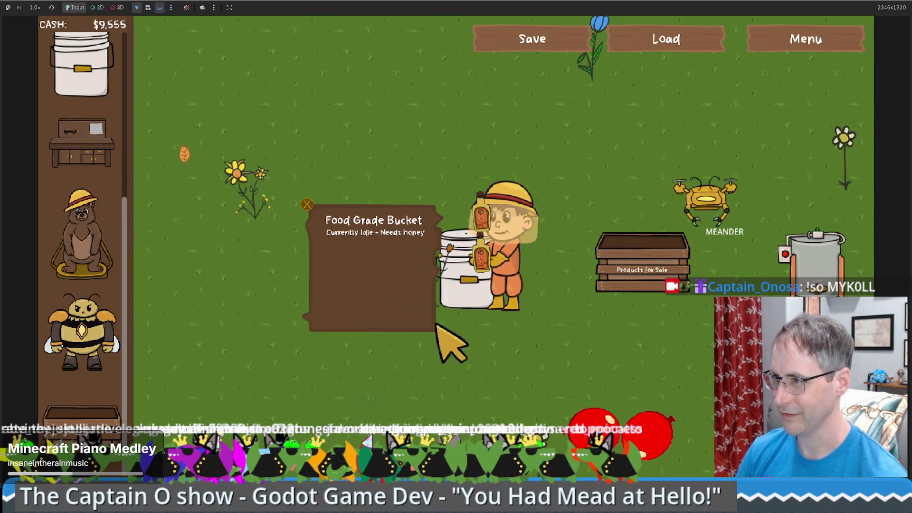
pyautogui.press('Right')
pyautogui.click(668, 314)
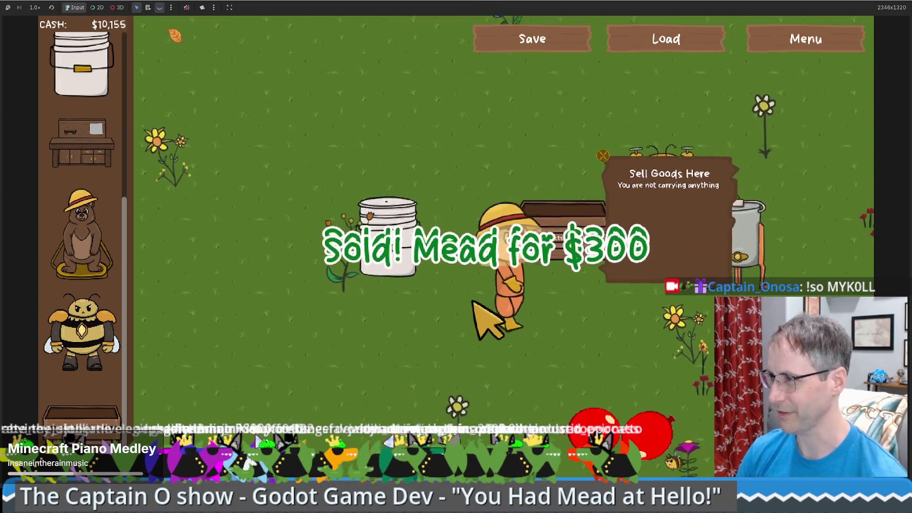
# - Walk past both honey extractors and back up to the Products for Sale crate
pyautogui.press('Right')
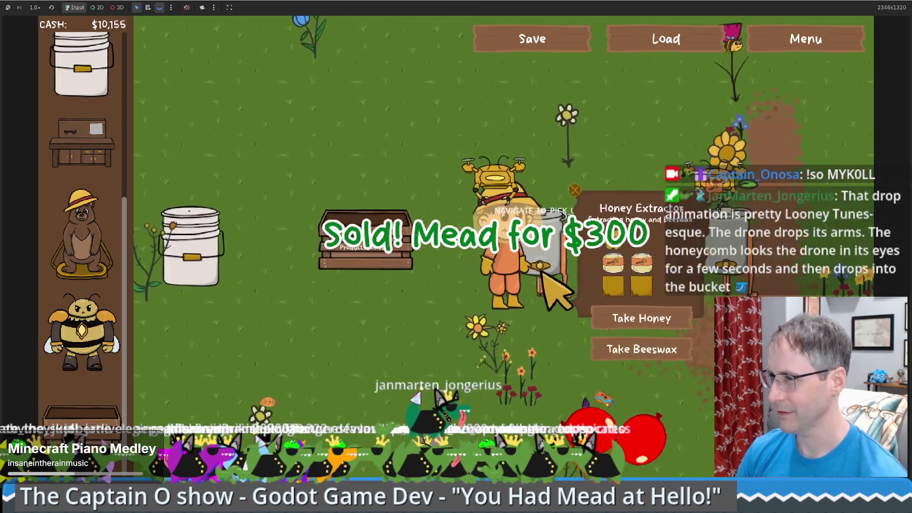
pyautogui.press('Left')
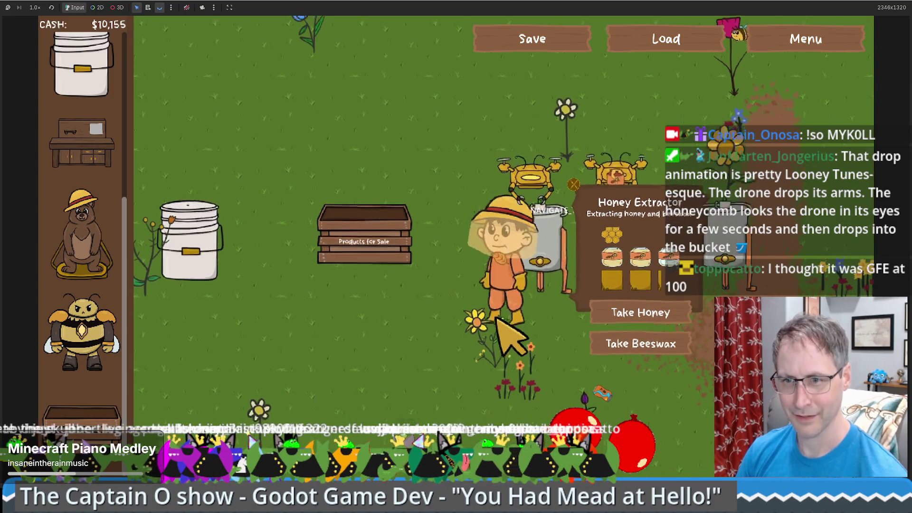
pyautogui.press('Right')
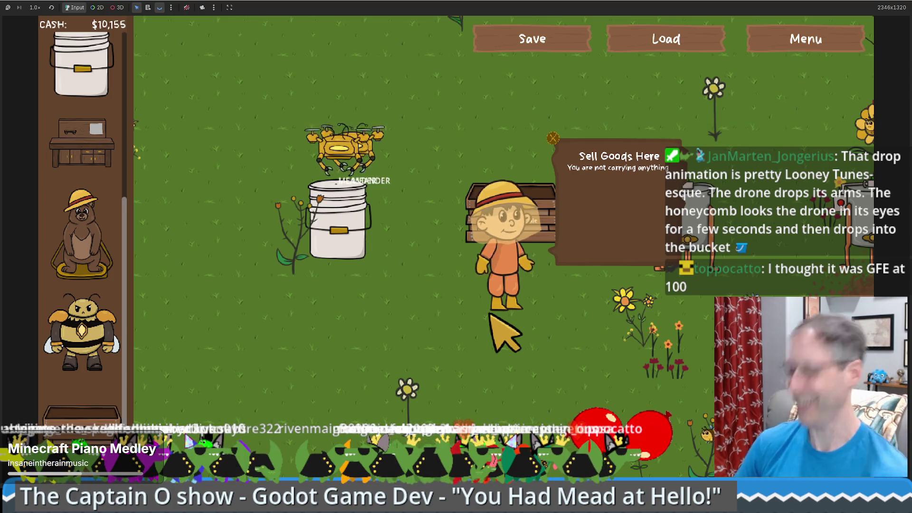
pyautogui.press('d')
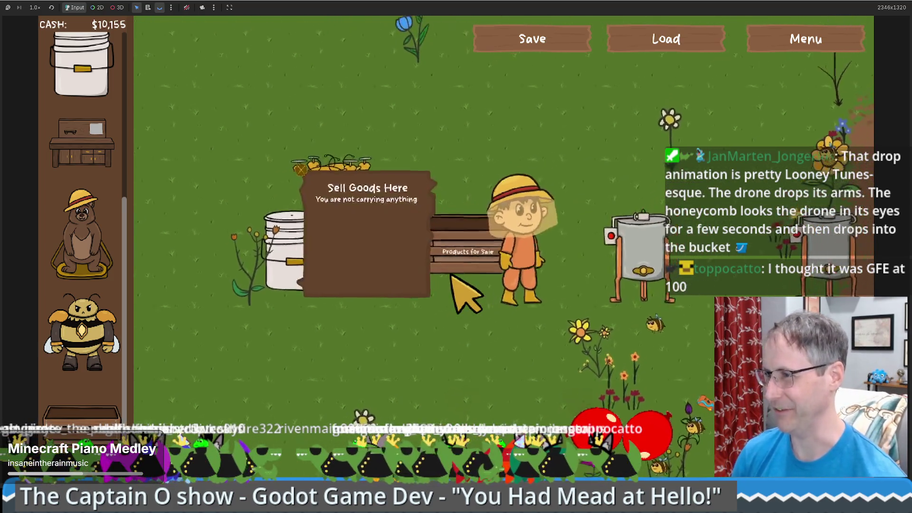
pyautogui.press('d')
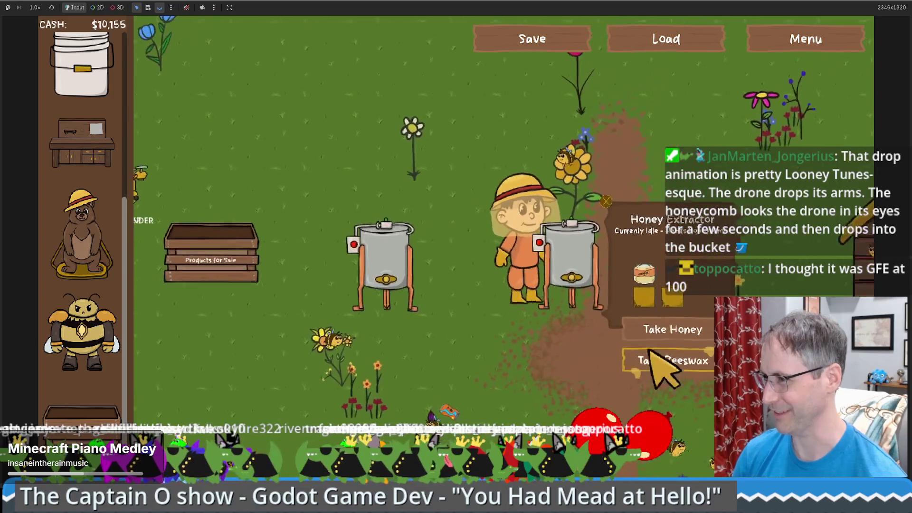
pyautogui.press('a')
pyautogui.press('s')
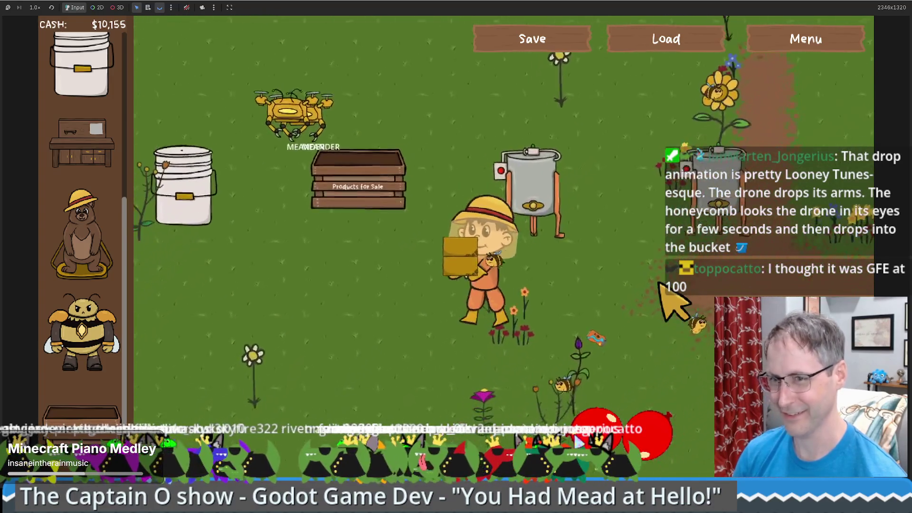
pyautogui.press('a')
pyautogui.press('w')
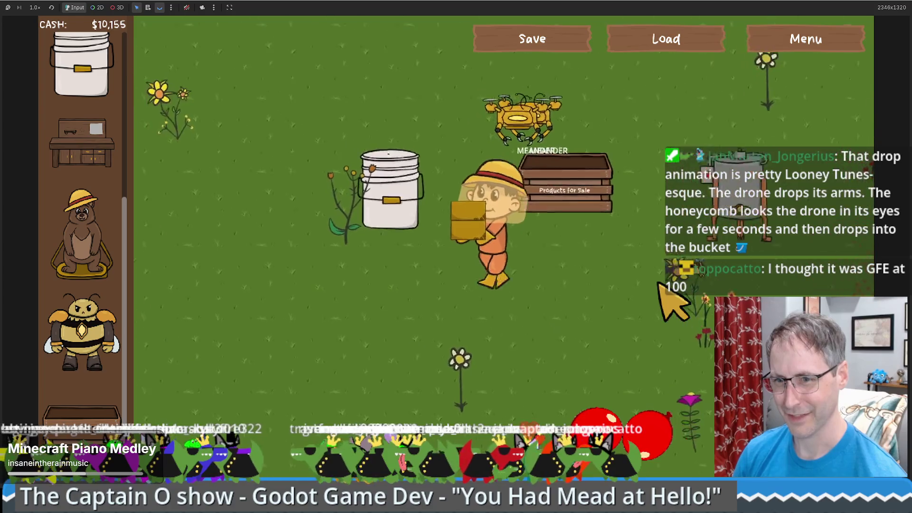
# - Walk back over to the honey extractor
pyautogui.press('d')
pyautogui.press('s')
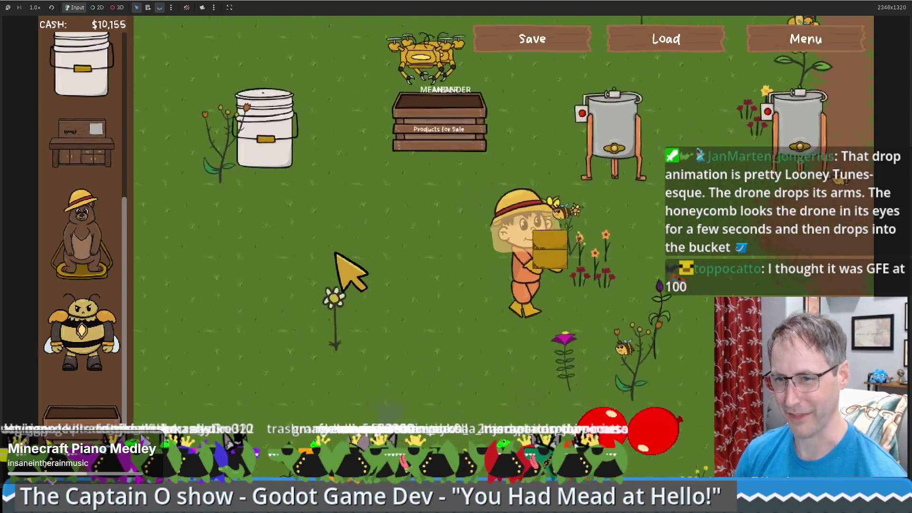
pyautogui.press('d')
pyautogui.press('w')
pyautogui.press('d')
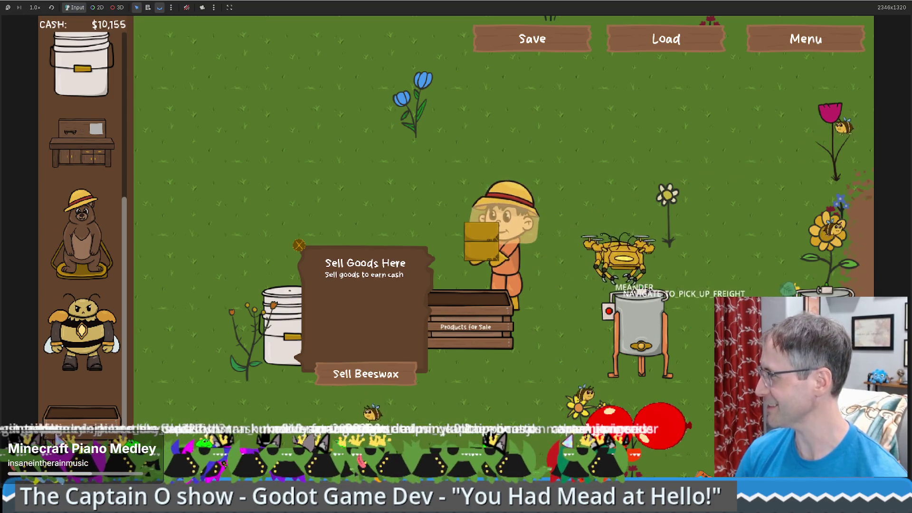
# - Sell the beeswax, take honey from the extractor, and sell beeswax and honey for $10,455
pyautogui.click(402, 359)
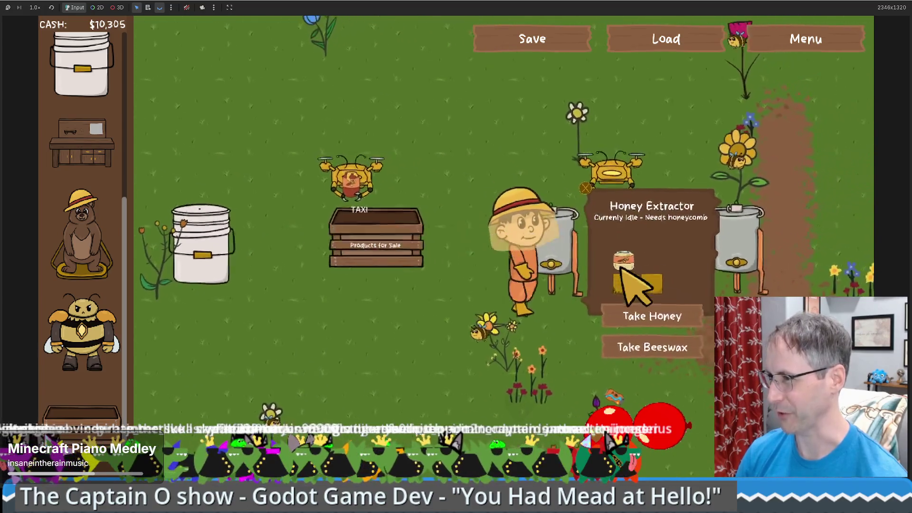
pyautogui.click(620, 306)
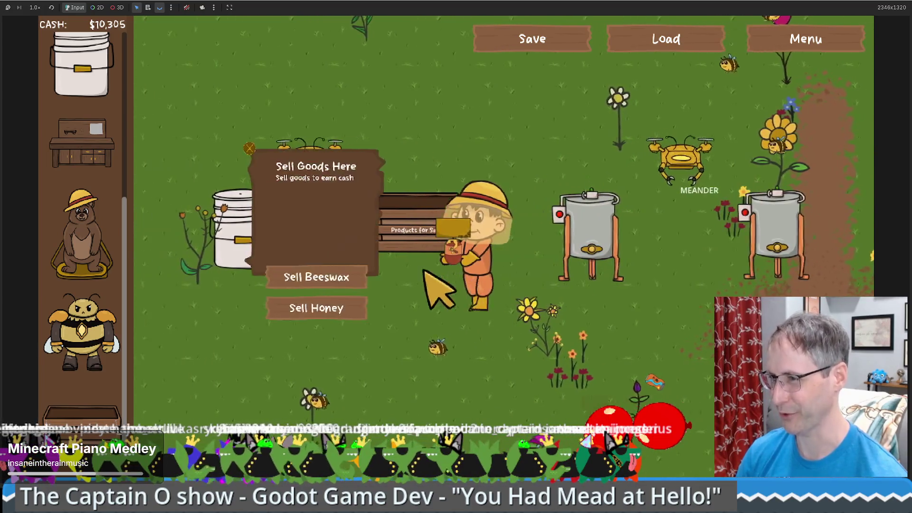
pyautogui.click(402, 290)
pyautogui.click(399, 316)
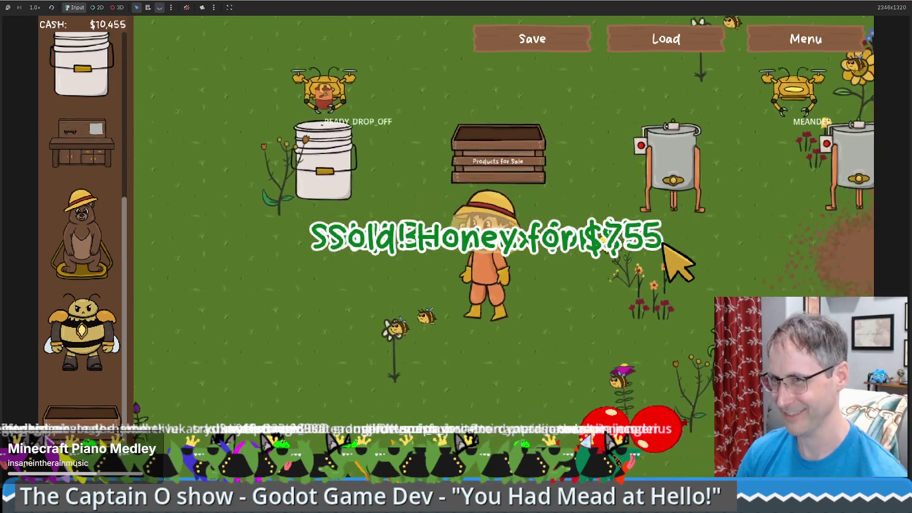
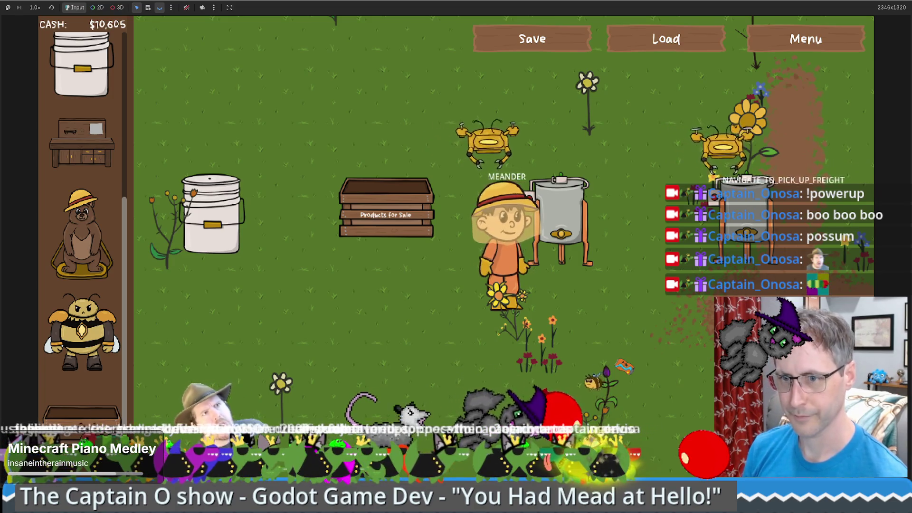
# - Walk the beekeeper to the honey extractors and show one extracting honey and beeswax, three jars ready
pyautogui.click(508, 291)
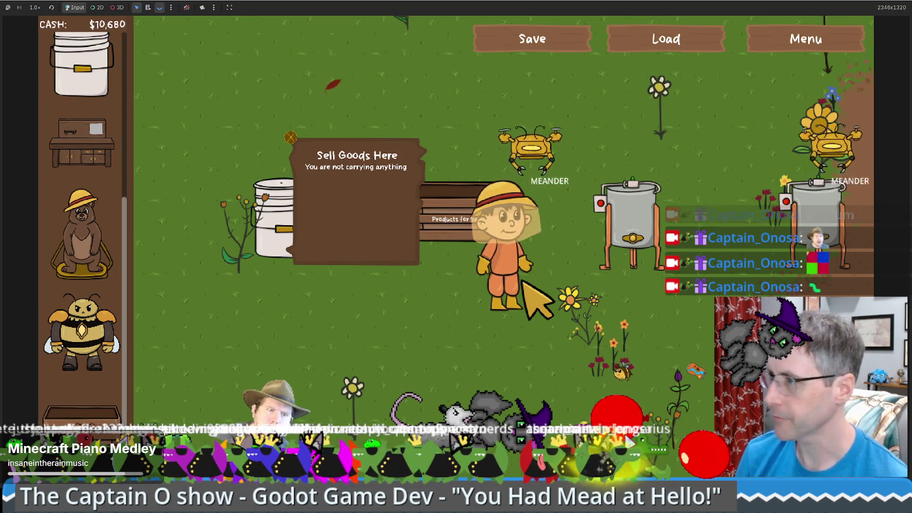
pyautogui.click(622, 223)
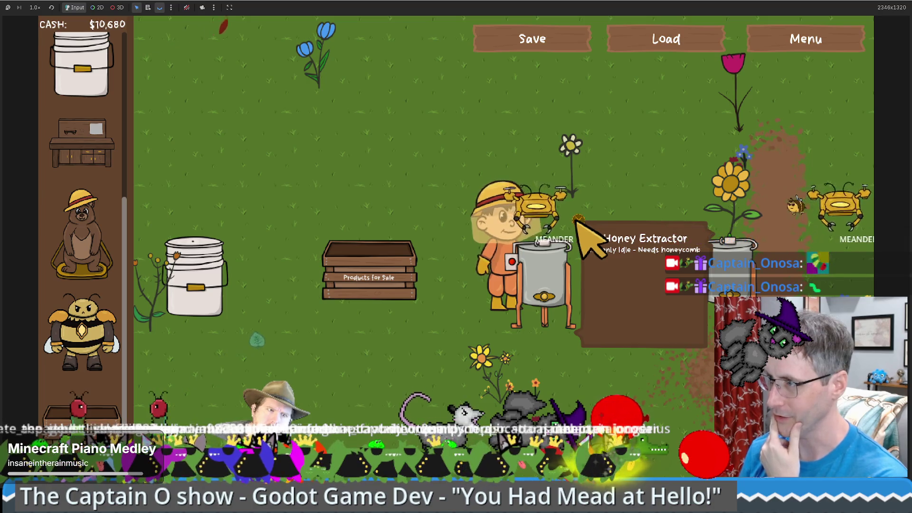
pyautogui.click(587, 289)
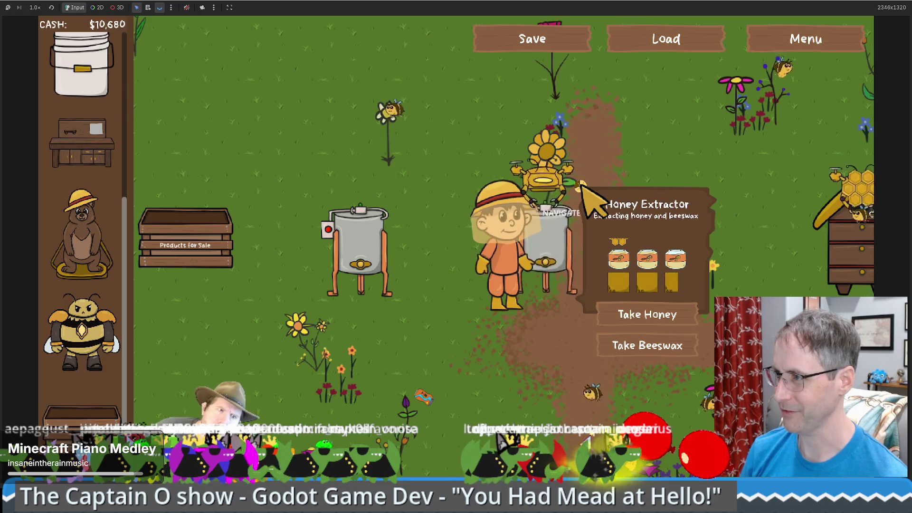
# - Inspect the left and right honey extractors' honey and beeswax contents
pyautogui.click(583, 186)
pyautogui.click(583, 186)
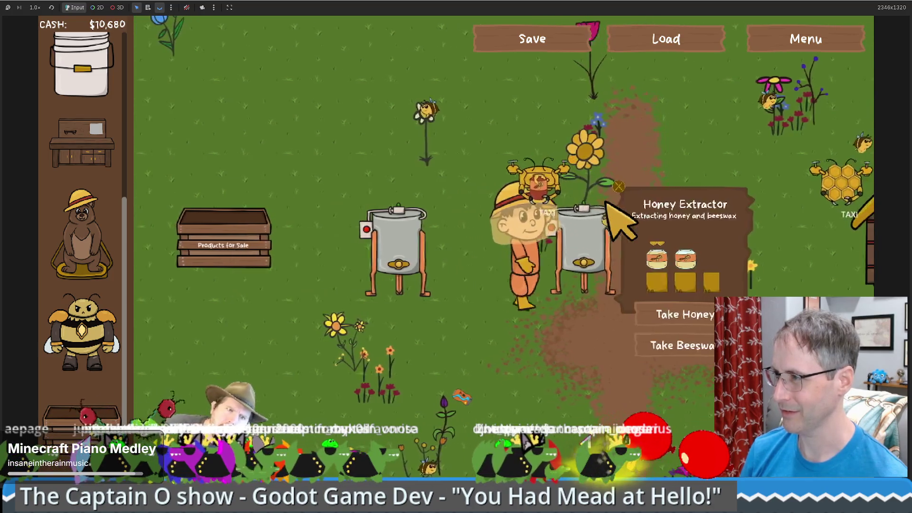
pyautogui.click(402, 247)
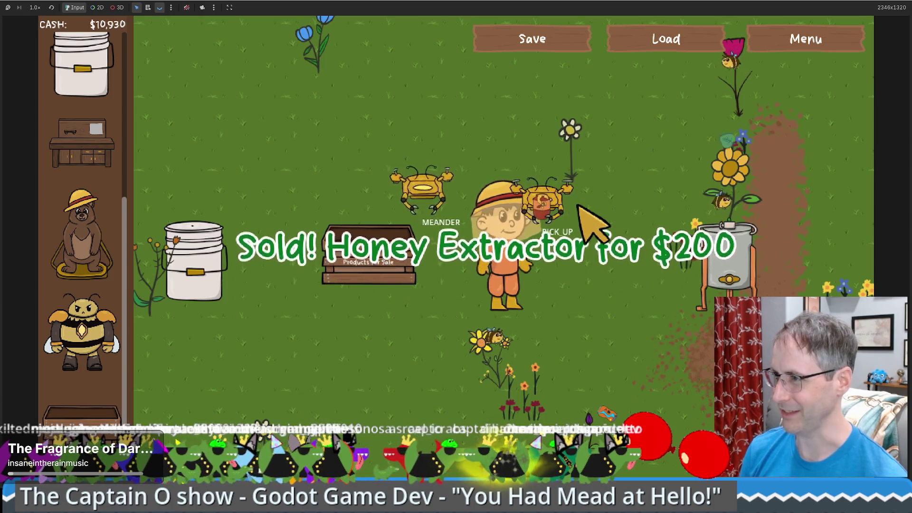
# - Sell the remaining honey extractor for $200, reaching $11,130, and restore the game window
pyautogui.press('d')
pyautogui.press('d')
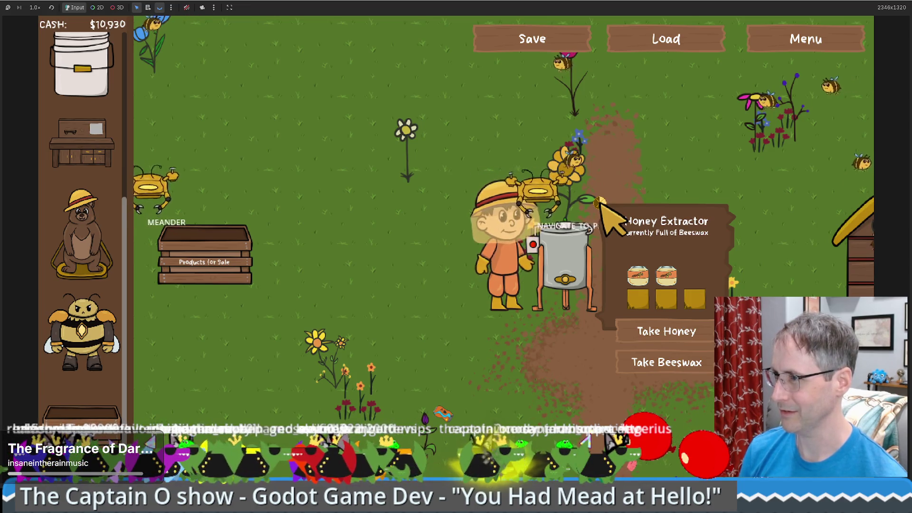
pyautogui.rightClick(601, 205)
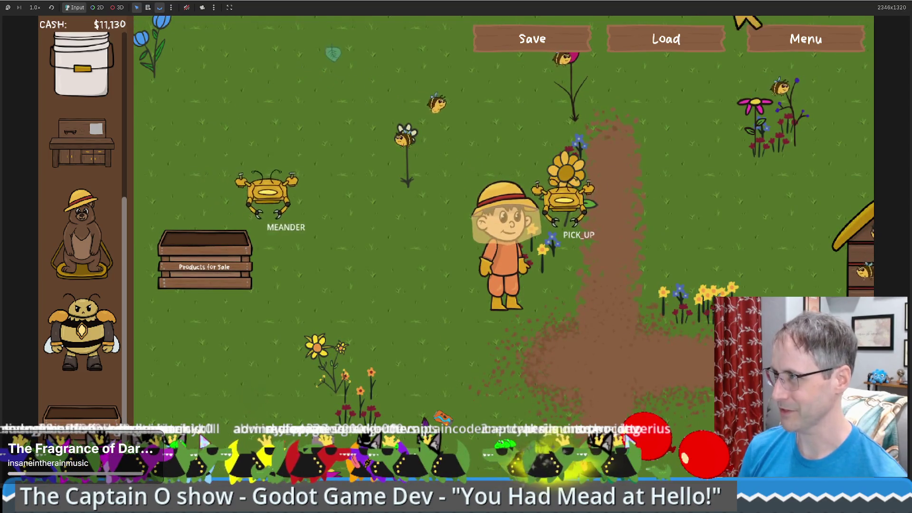
pyautogui.doubleClick(302, 92)
# - Below the line-112 TODO in drone.gd, add a '# Update:' comment: deleting the structure mid-pickup stuck the drone
pyautogui.click(388, 59)
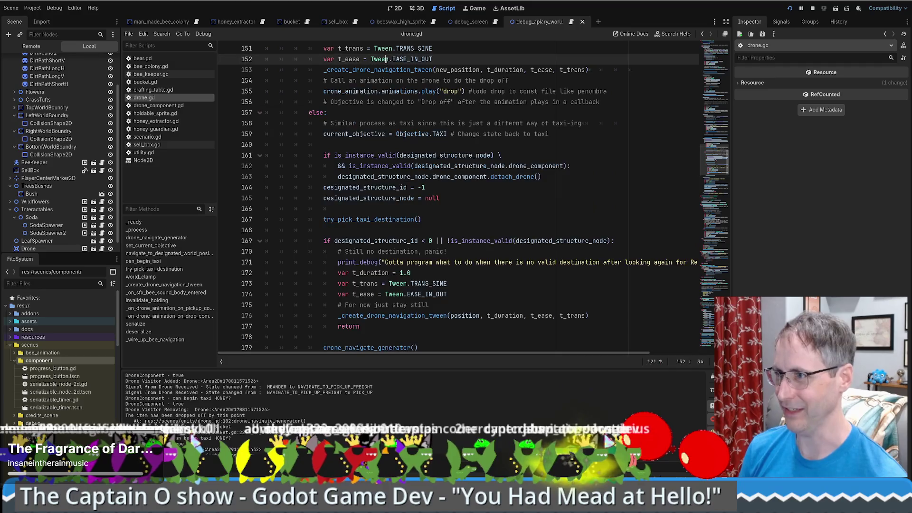
pyautogui.scroll(5, 464, 228)
pyautogui.scroll(5, 449, 219)
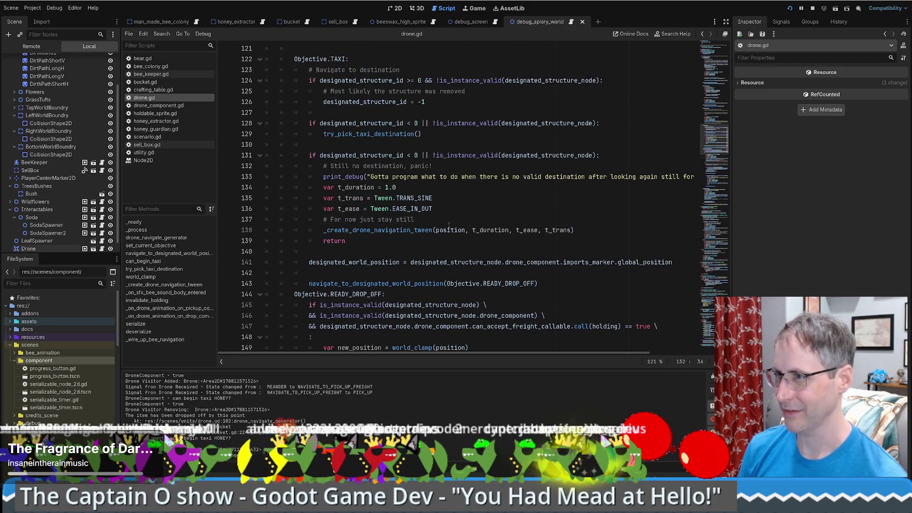
pyautogui.scroll(-20, 410, 239)
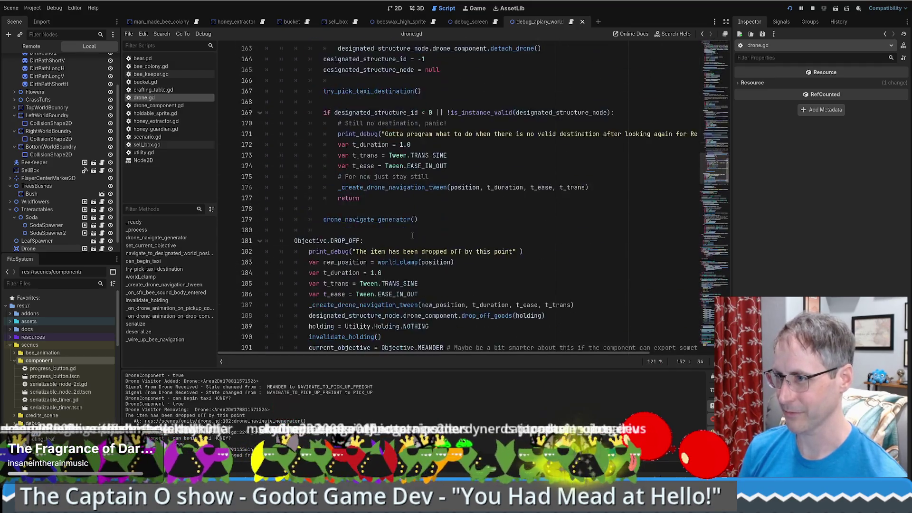
pyautogui.scroll(16, 410, 239)
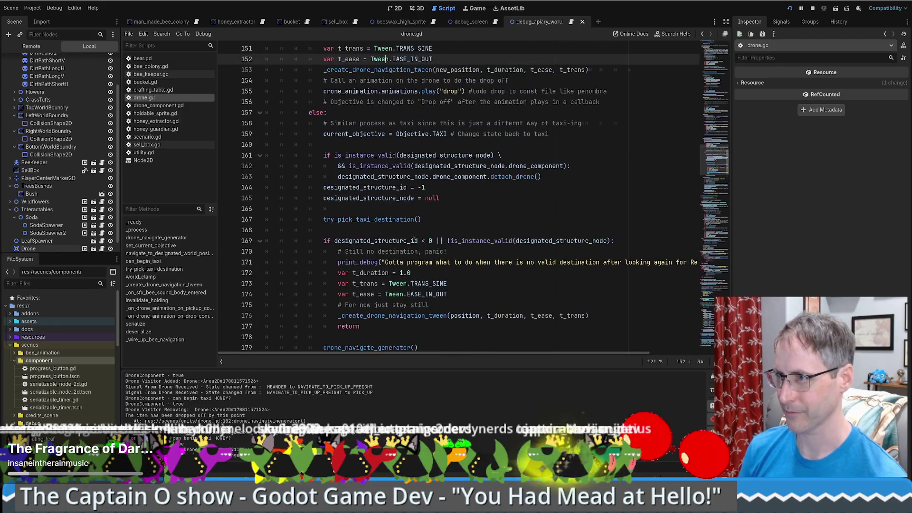
pyautogui.scroll(11, 416, 241)
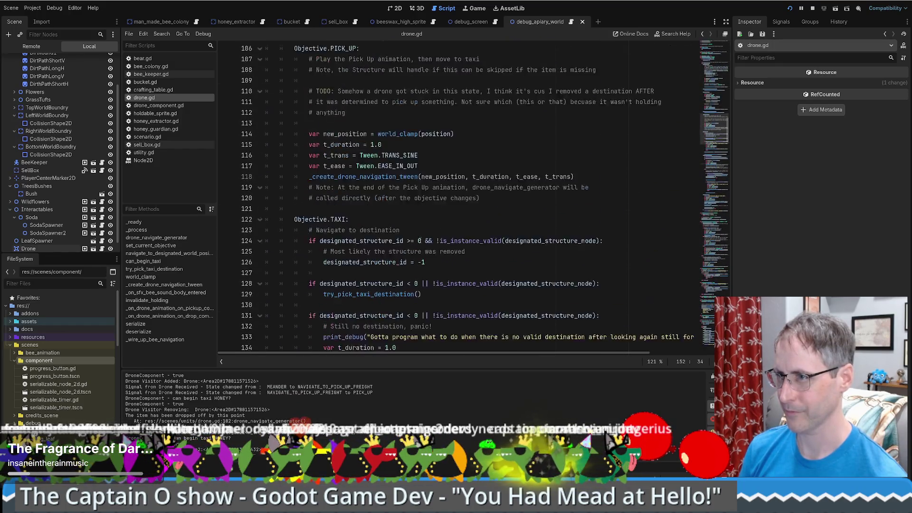
pyautogui.click(356, 178)
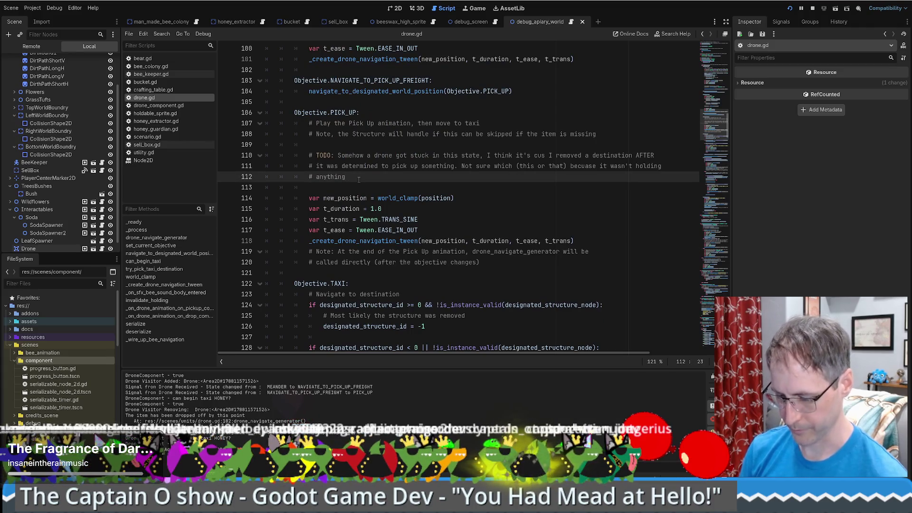
pyautogui.press('Return')
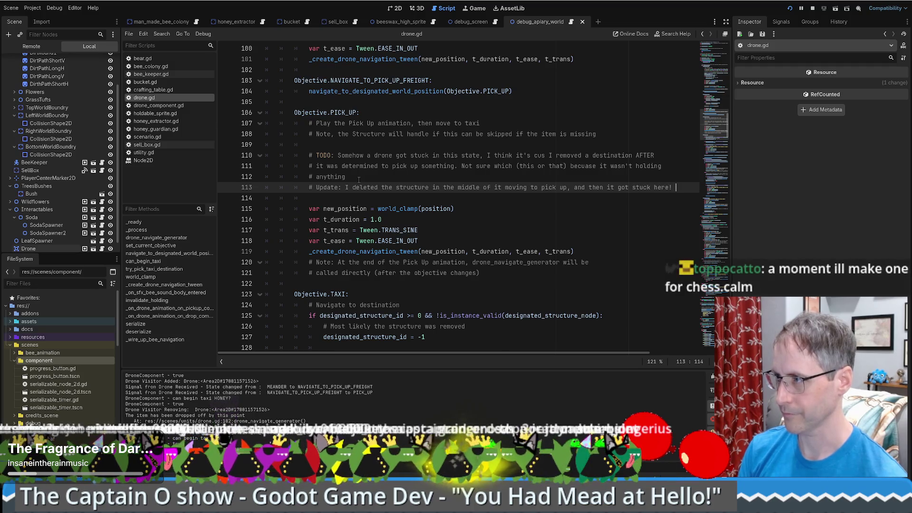
pyautogui.write('e! haha')
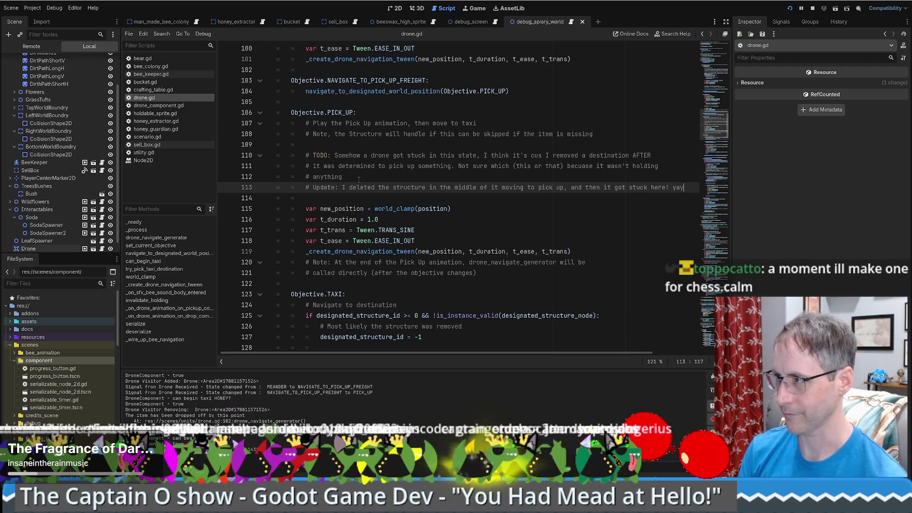
pyautogui.write(' yay')
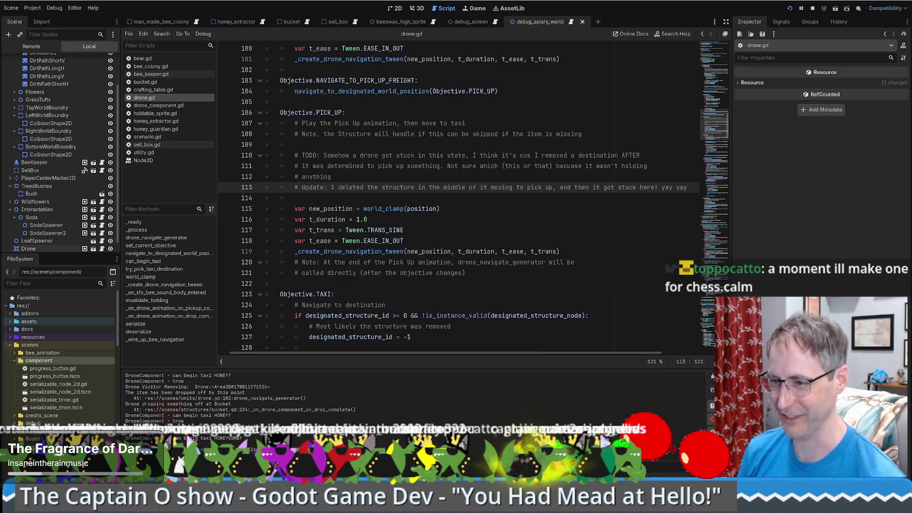
pyautogui.hotkey('alt', 'Tab')
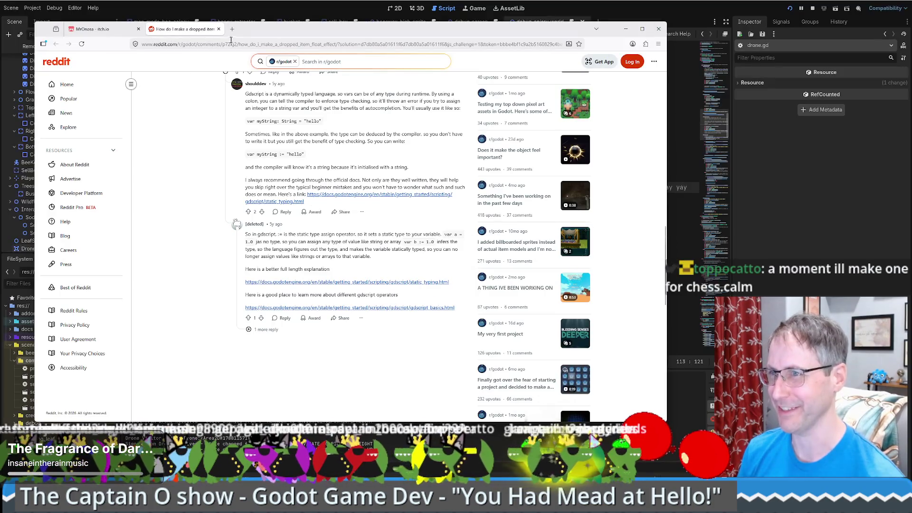
# - Load lichess.org in a new browser tab, look over its home page, then return to drone.gd
pyautogui.hotkey('ctrl', 't')
pyautogui.write('l')
pyautogui.press('Right')
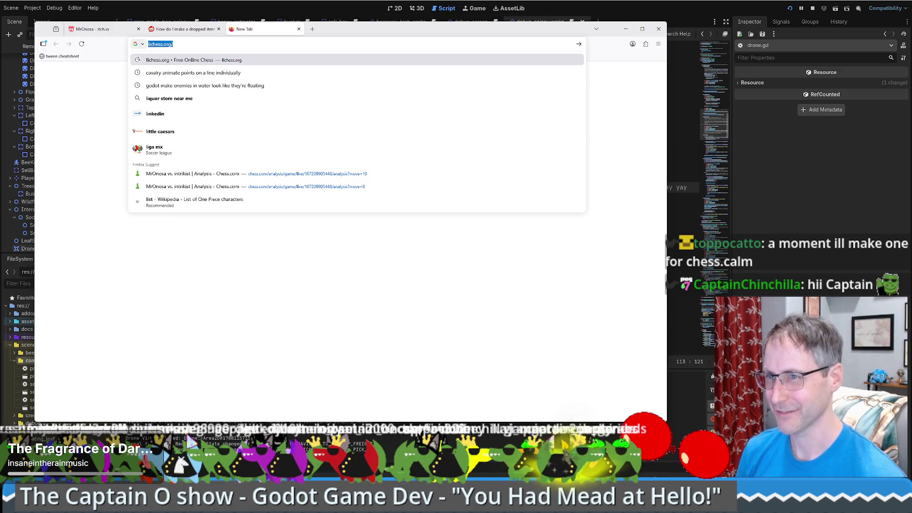
pyautogui.press('Return')
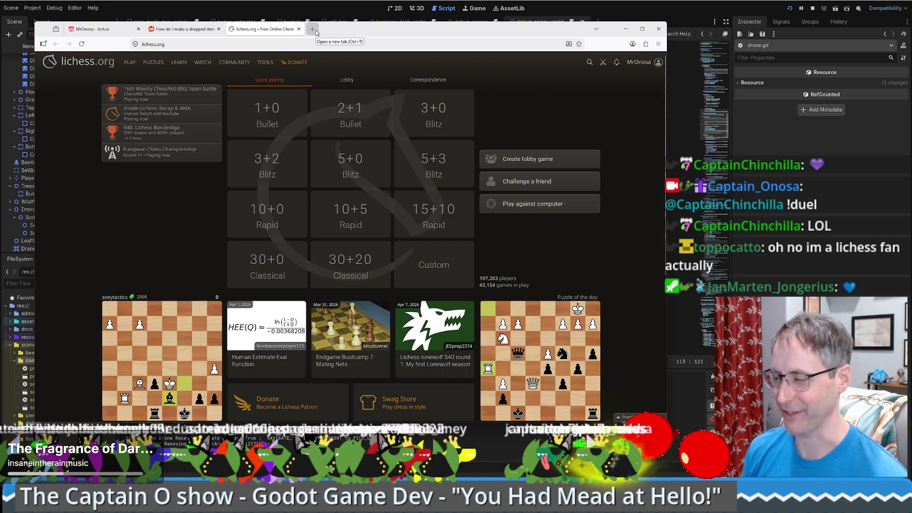
pyautogui.moveTo(413, 34); pyautogui.dragTo(421, 27)
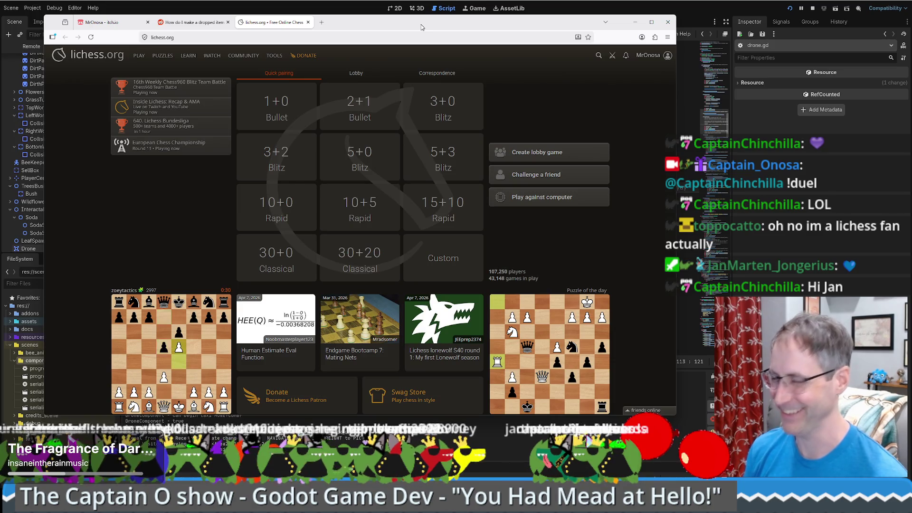
pyautogui.scroll(-5, 648, 126)
pyautogui.scroll(5, 648, 126)
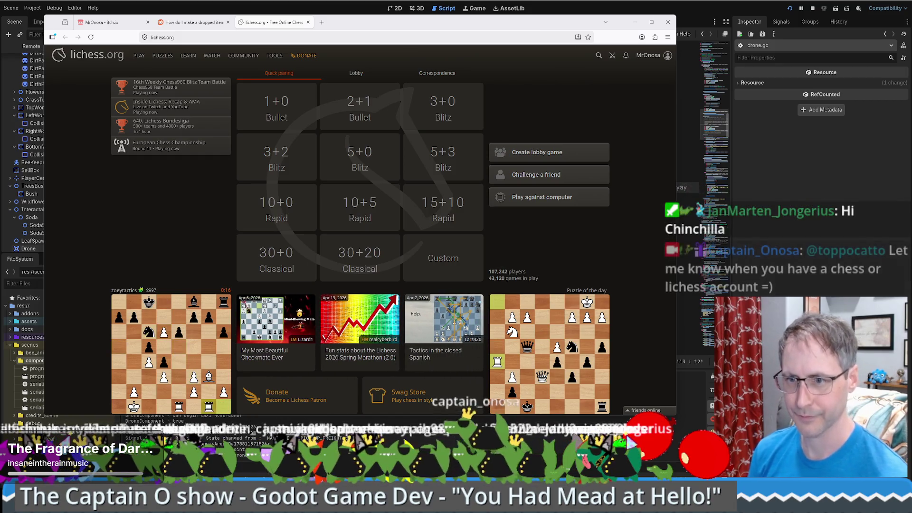
pyautogui.hotkey('alt', 'Tab')
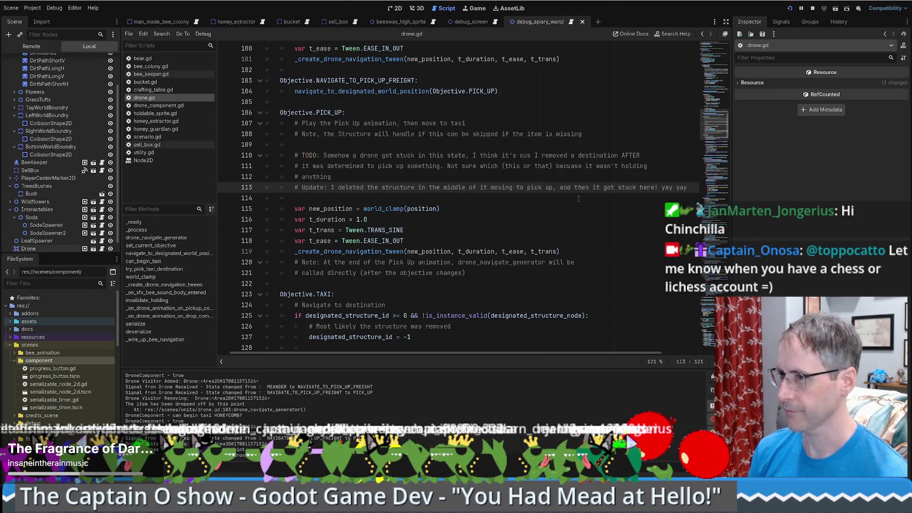
pyautogui.scroll(5, 573, 199)
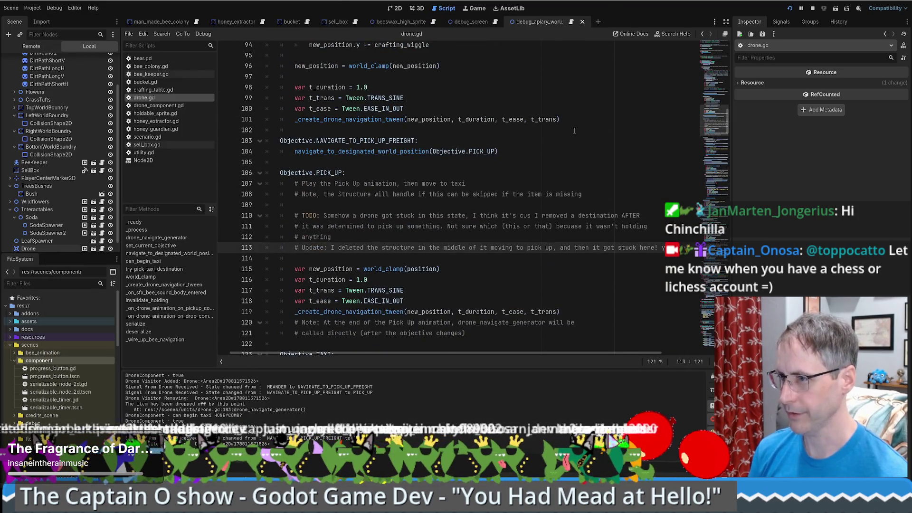
pyautogui.scroll(-3, 560, 142)
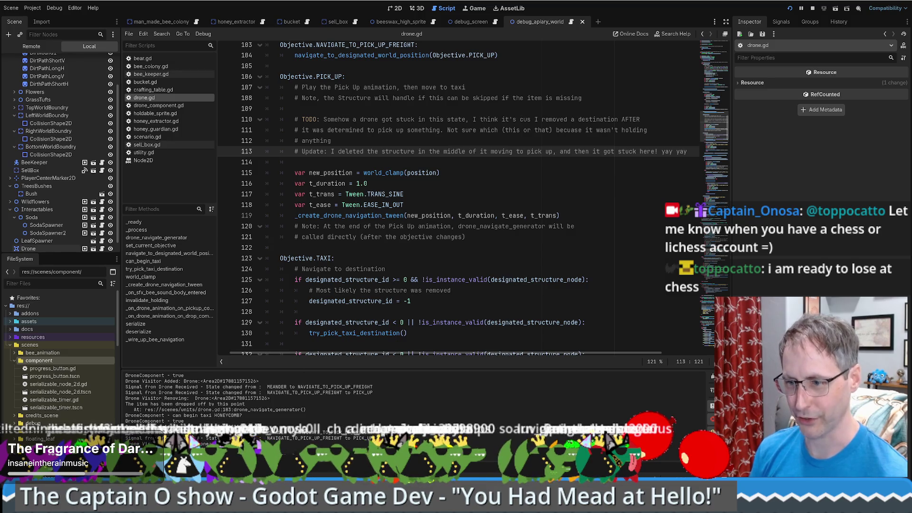
# - Open chess.com in a new browser tab, then close it to return to Lichess
pyautogui.hotkey('alt', 'Tab')
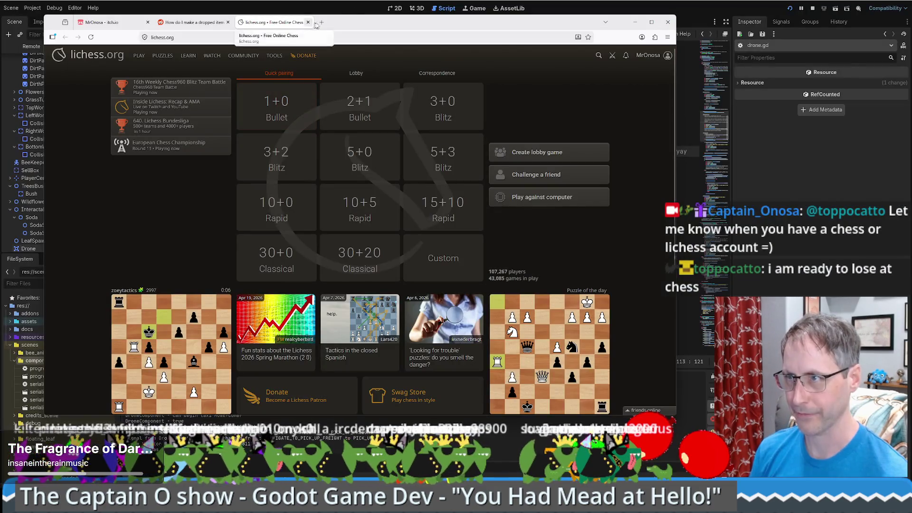
pyautogui.hotkey('ctrl', 't')
pyautogui.write('c')
pyautogui.press('Return')
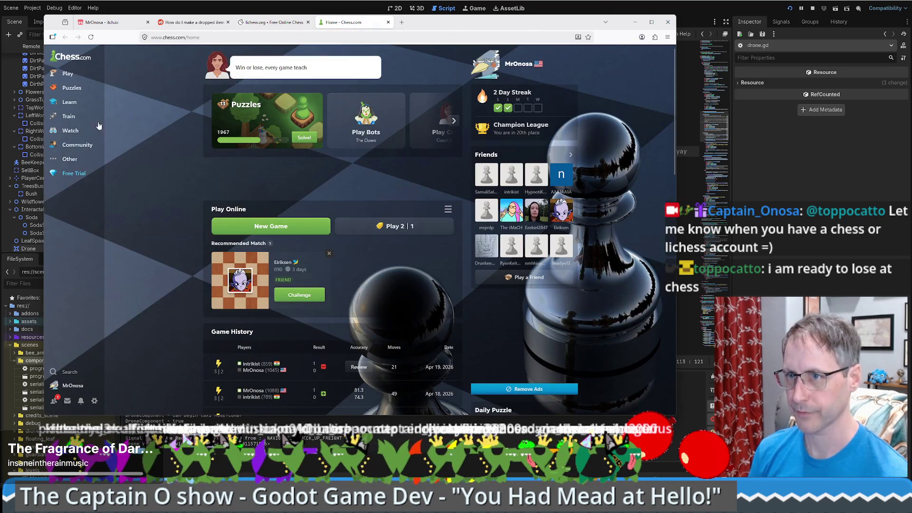
pyautogui.moveTo(98, 75)
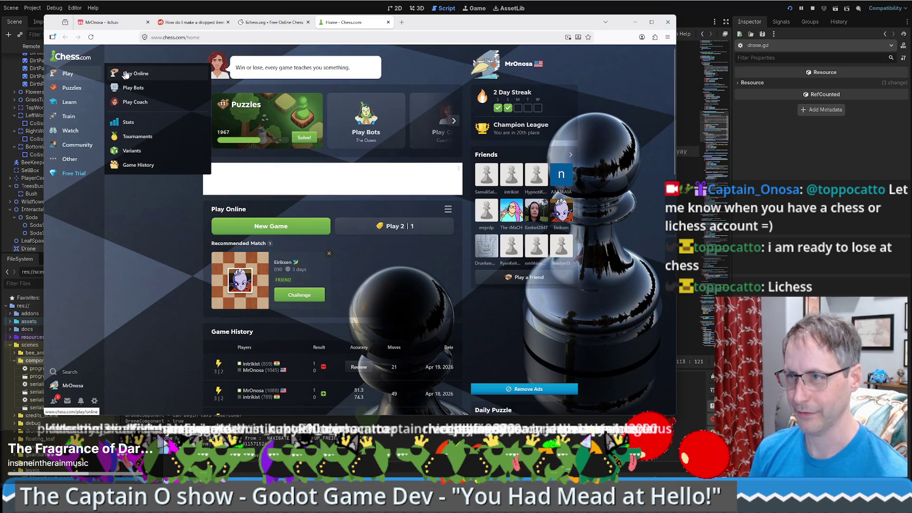
pyautogui.middleClick(348, 22)
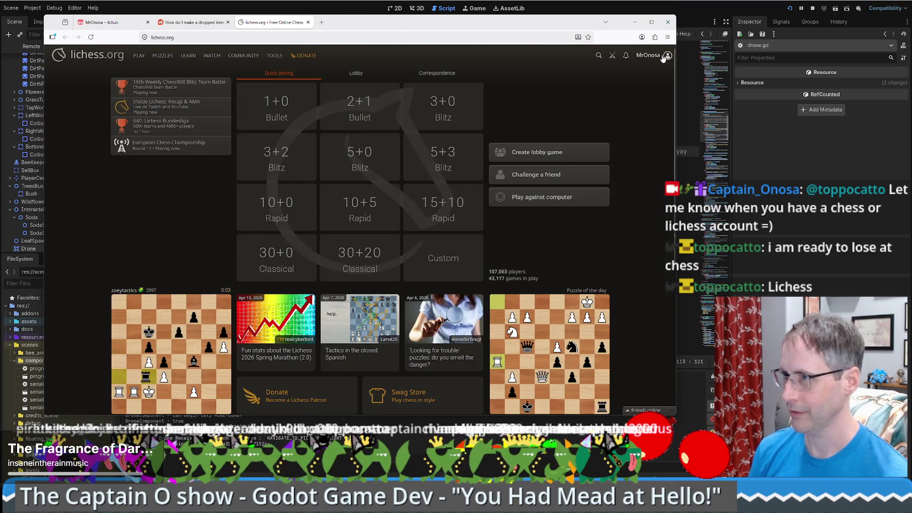
# - Create a casual Blitz 3+2 random-side Lichess challenge link for a friend
pyautogui.click(548, 175)
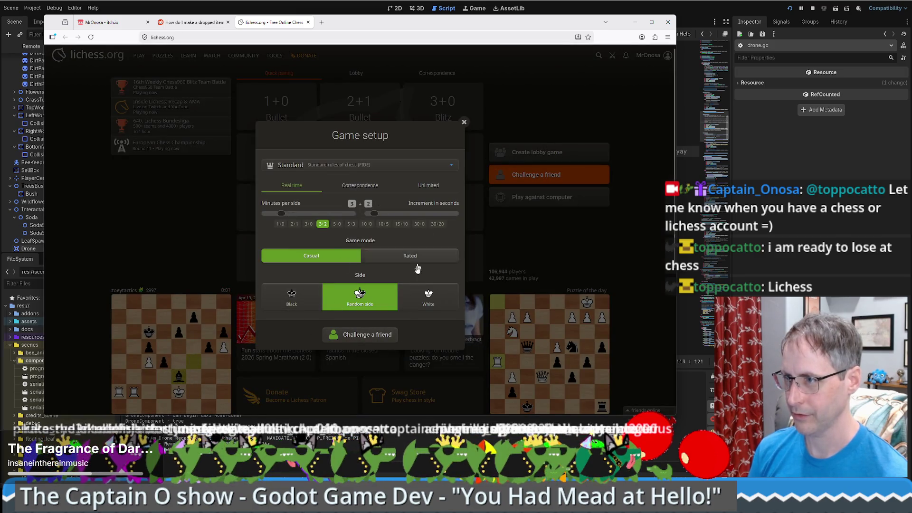
pyautogui.click(363, 337)
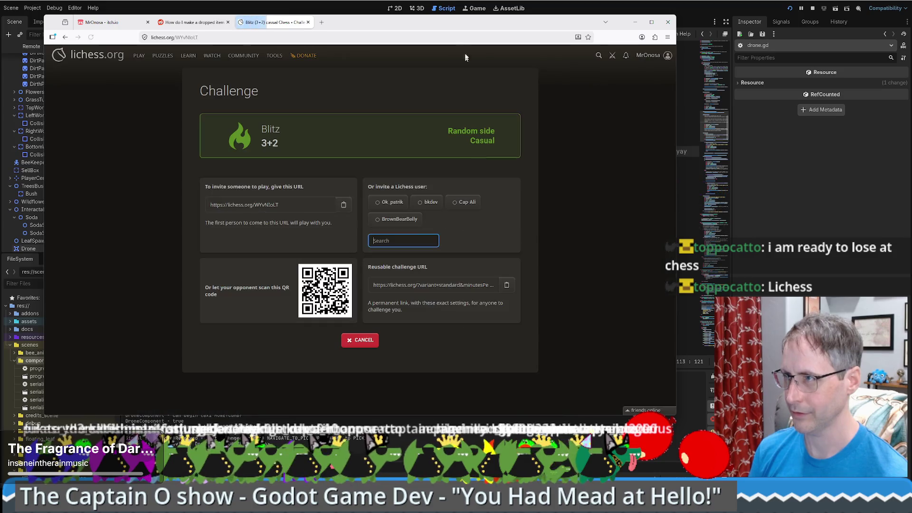
pyautogui.hotkey('alt', 'Tab')
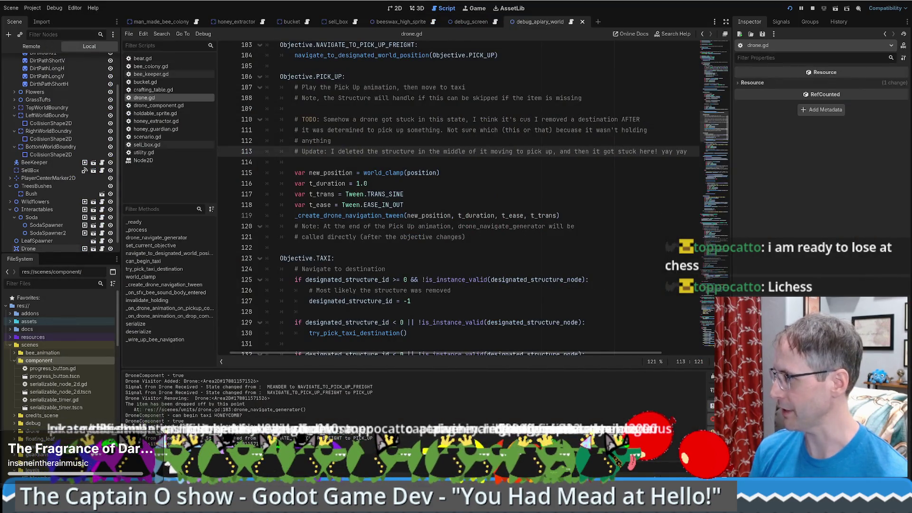